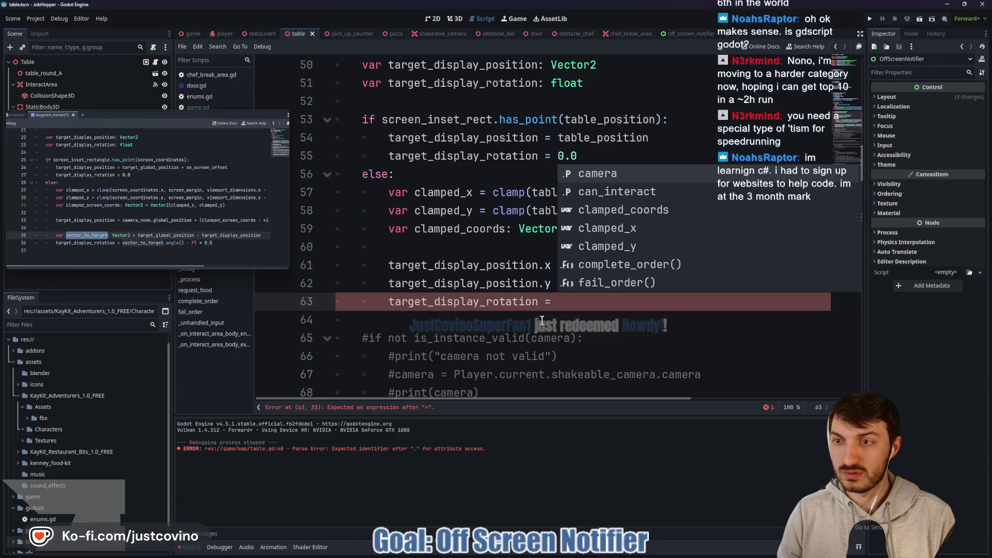
Open a new line above the rotation assignment and start declaring var vector_to_table: Vector2 = table.
click(386, 301)
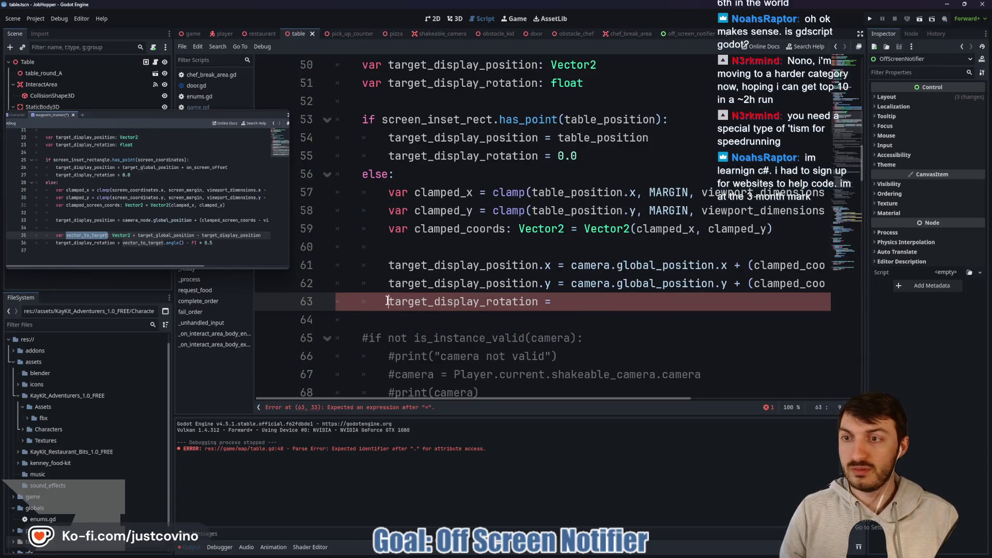
key(Return)
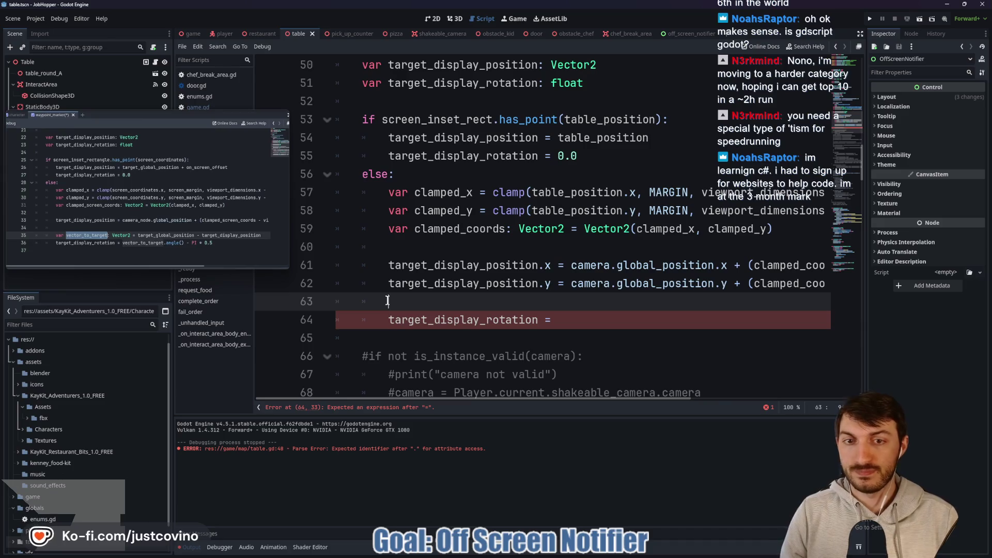
key(Return)
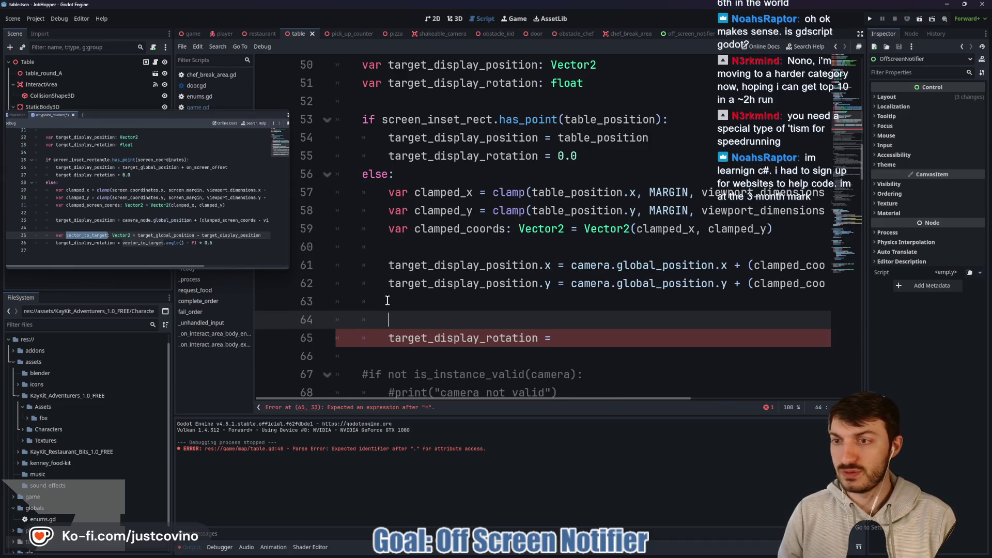
text(ctor_to)
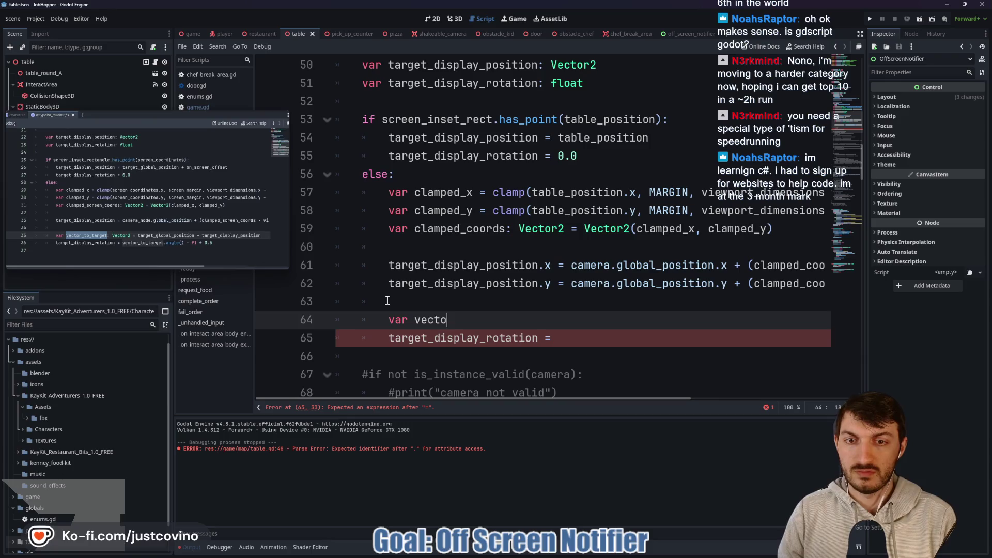
text(_table:)
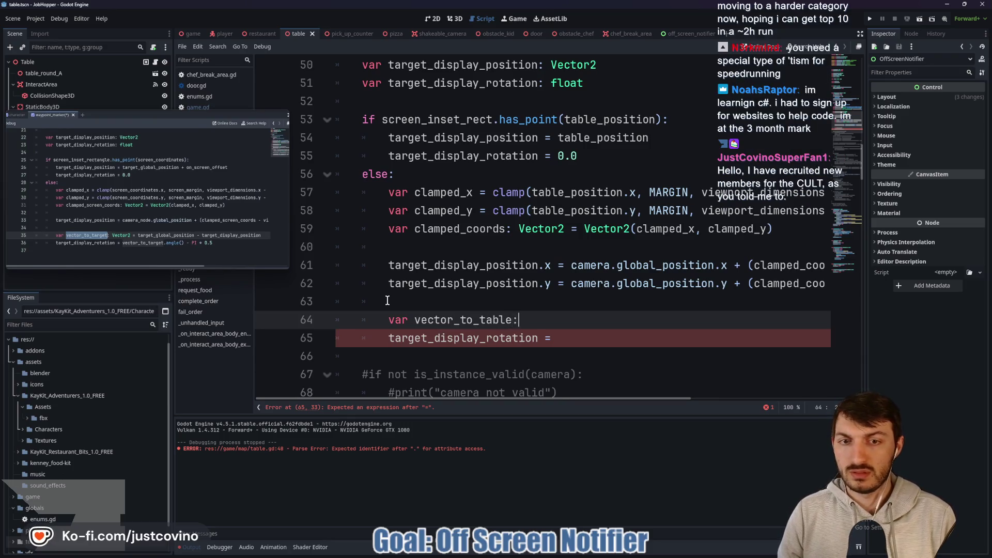
text( Vector)
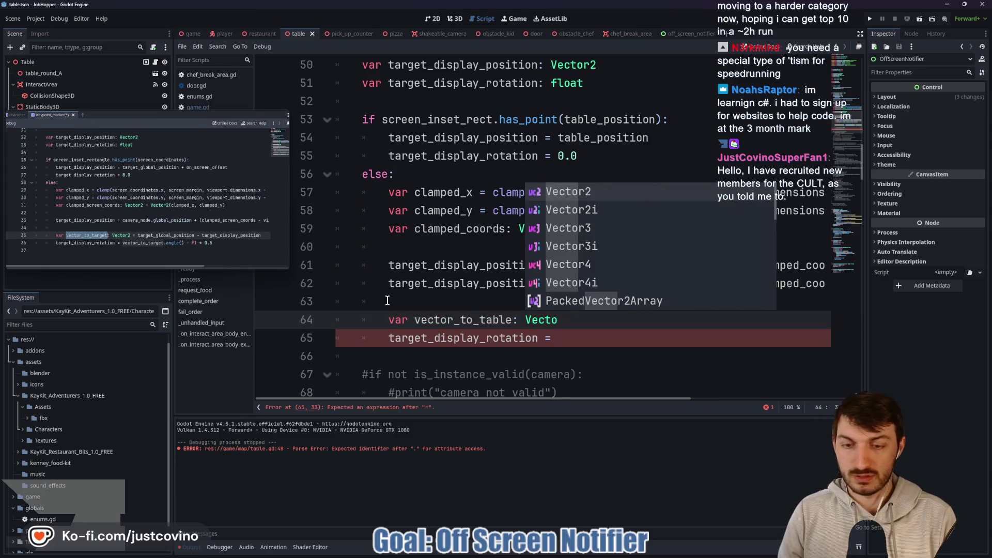
text(2)
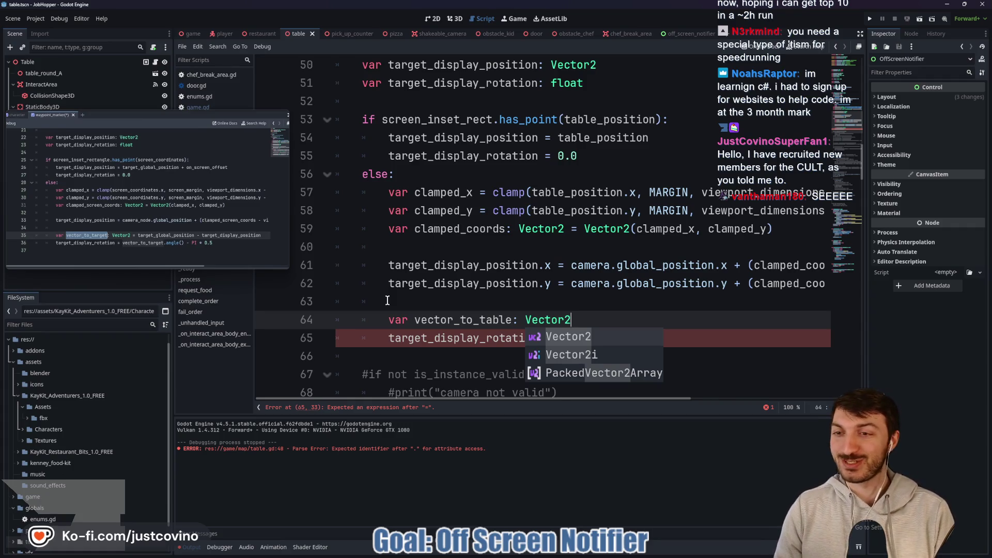
text(=)
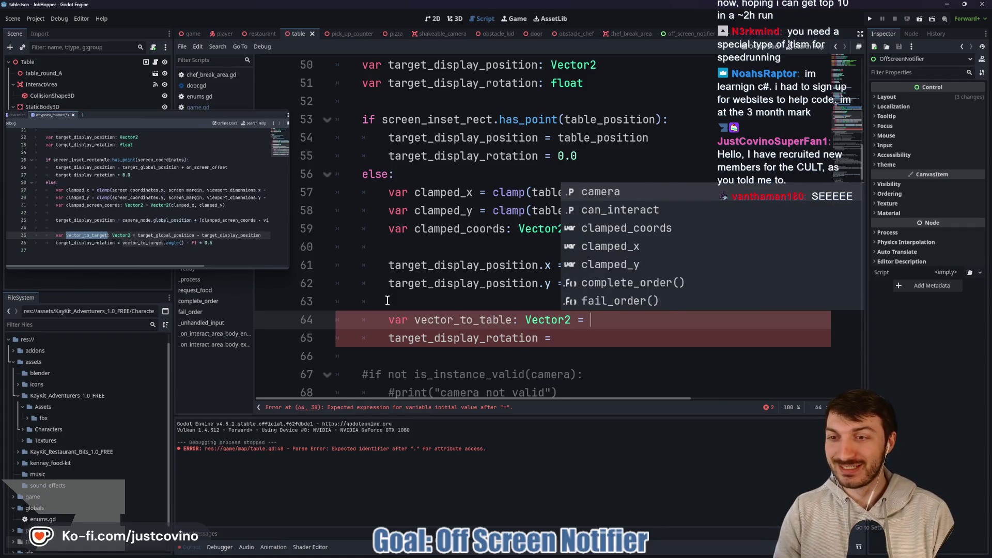
text( target)
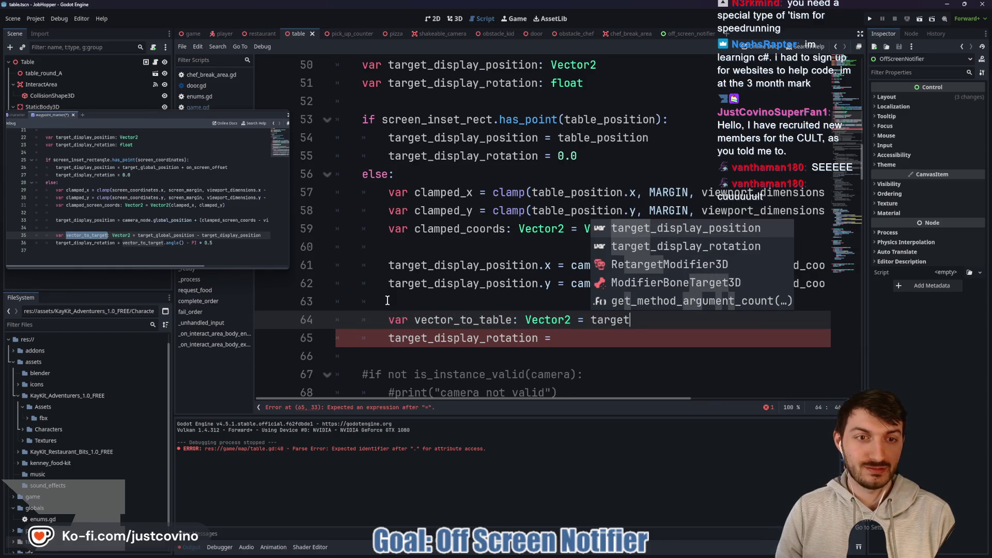
key(BackSpace)
key(BackSpace)
key(BackSpace)
text(n)
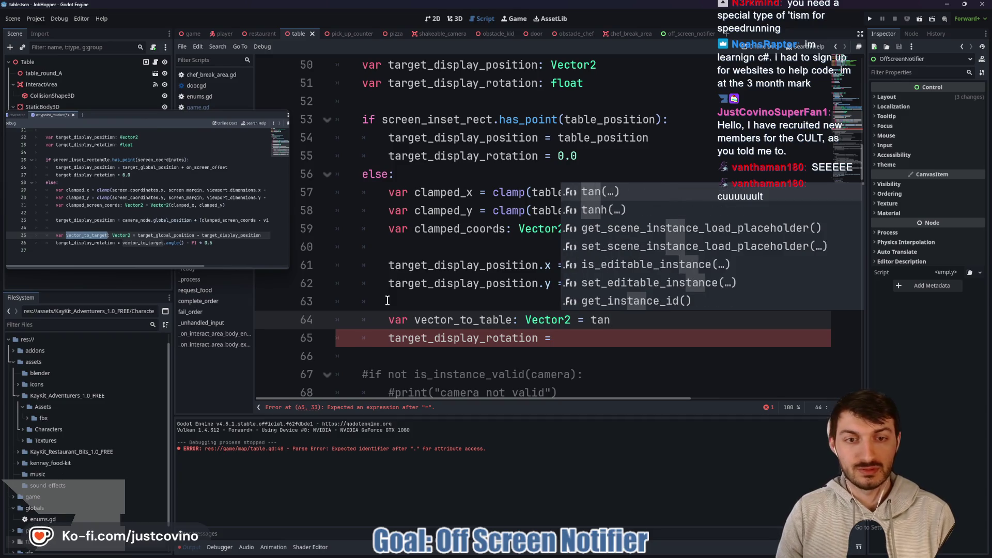
key(BackSpace)
text(ble)
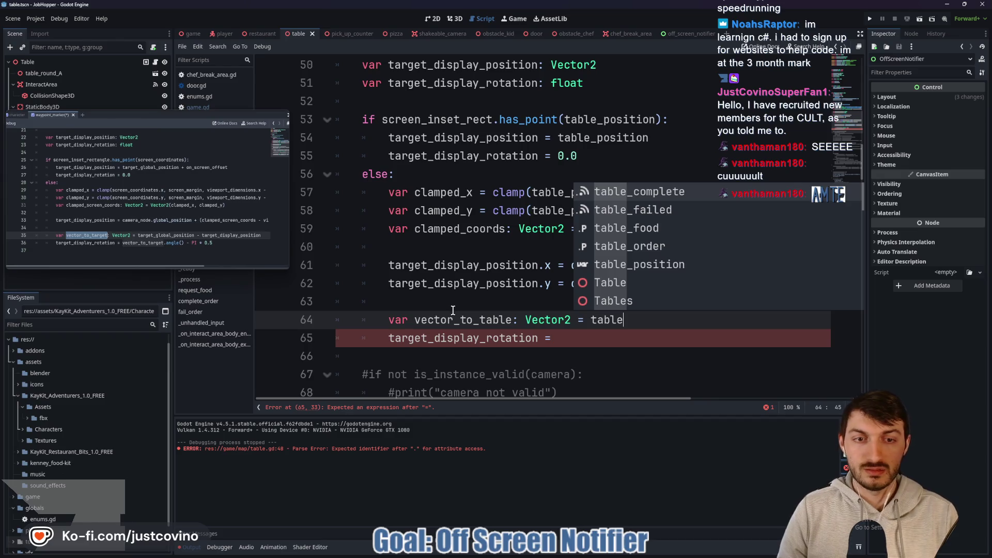
Complete the expression as table_position - target_display_position using autocomplete.
text(_)
key(Down)
key(Down)
key(Down)
key(Return)
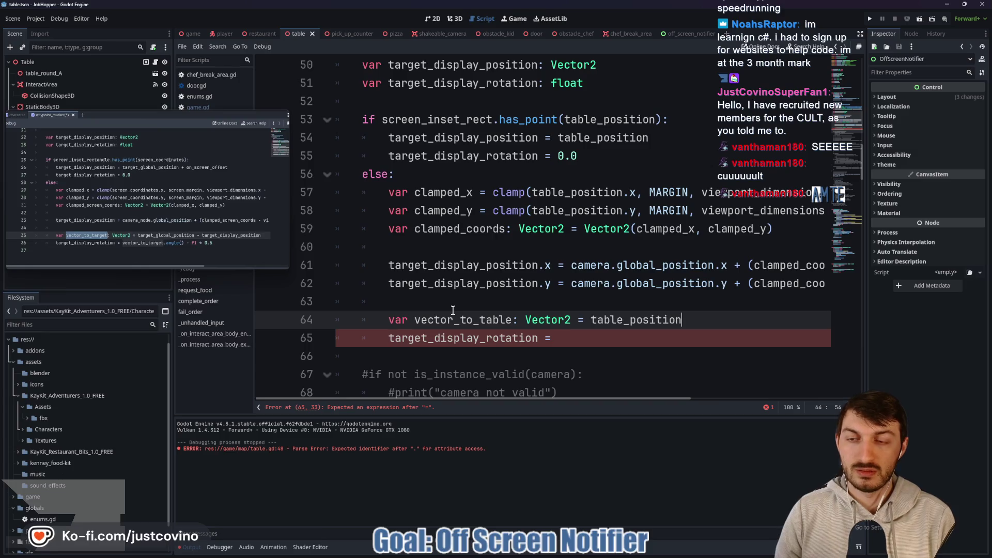
text(- t)
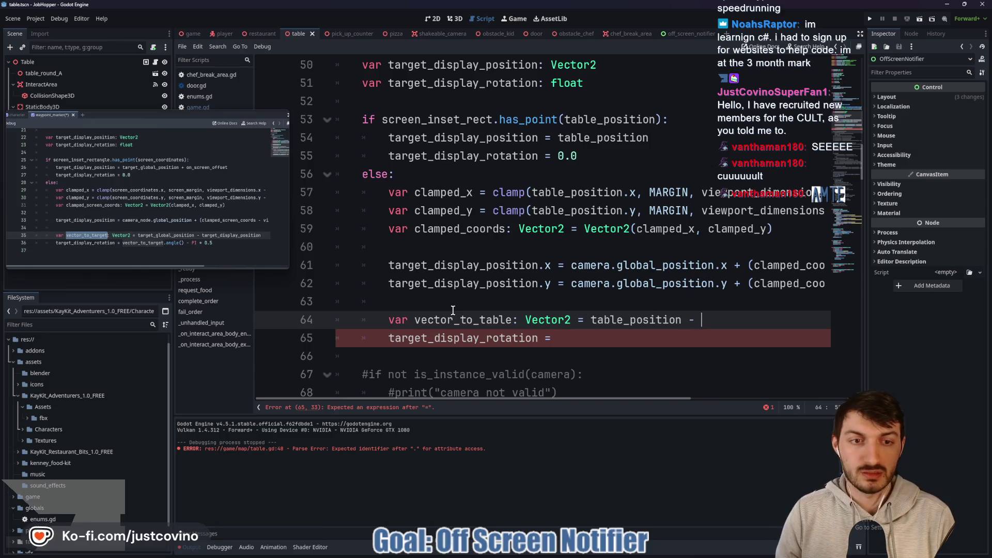
text(able)
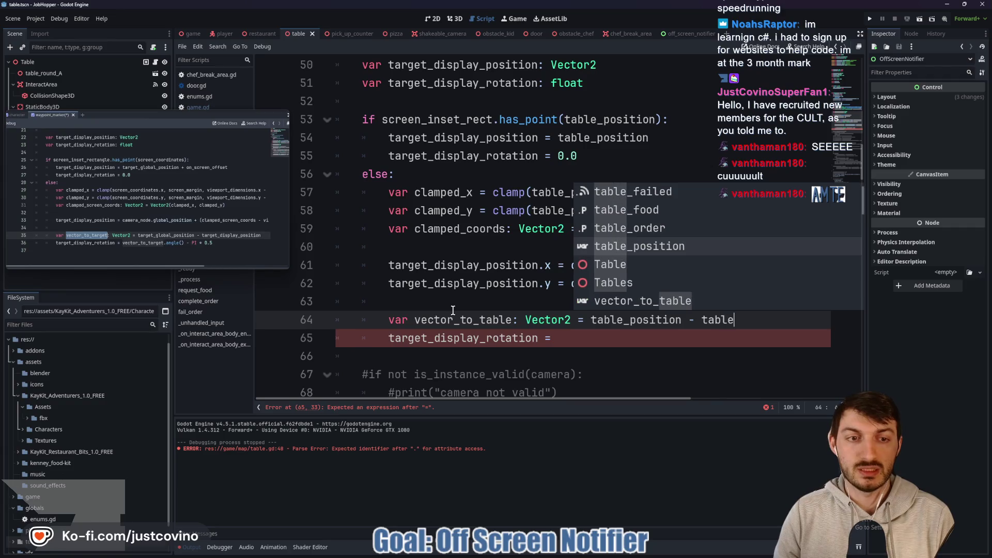
key(BackSpace)
key(BackSpace)
key(BackSpace)
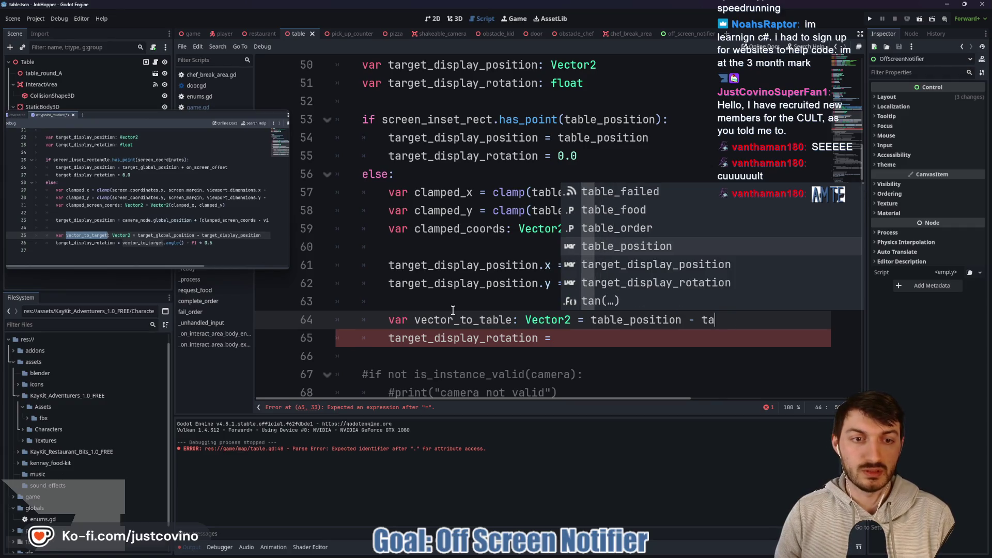
text(arget)
key(BackSpace)
key(BackSpace)
key(BackSpace)
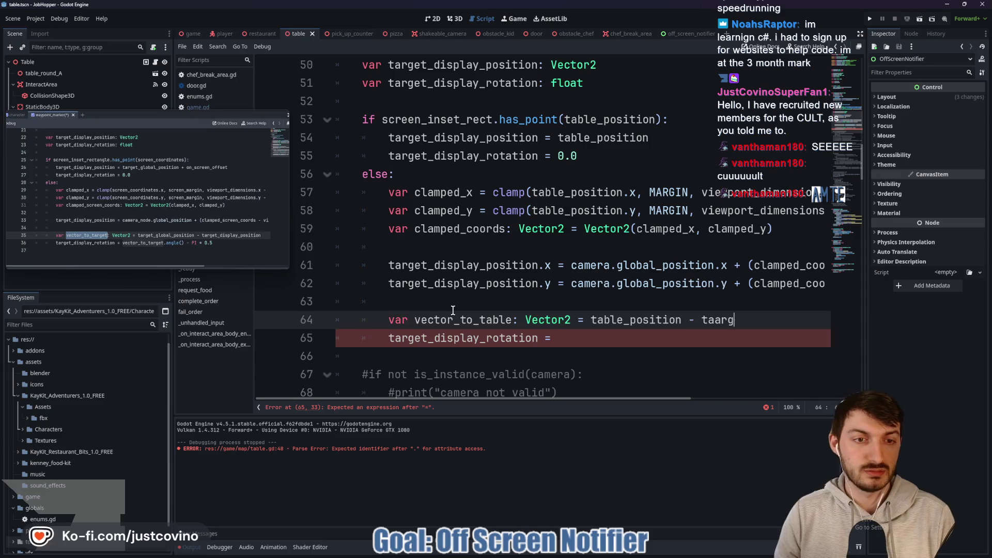
text(rget_)
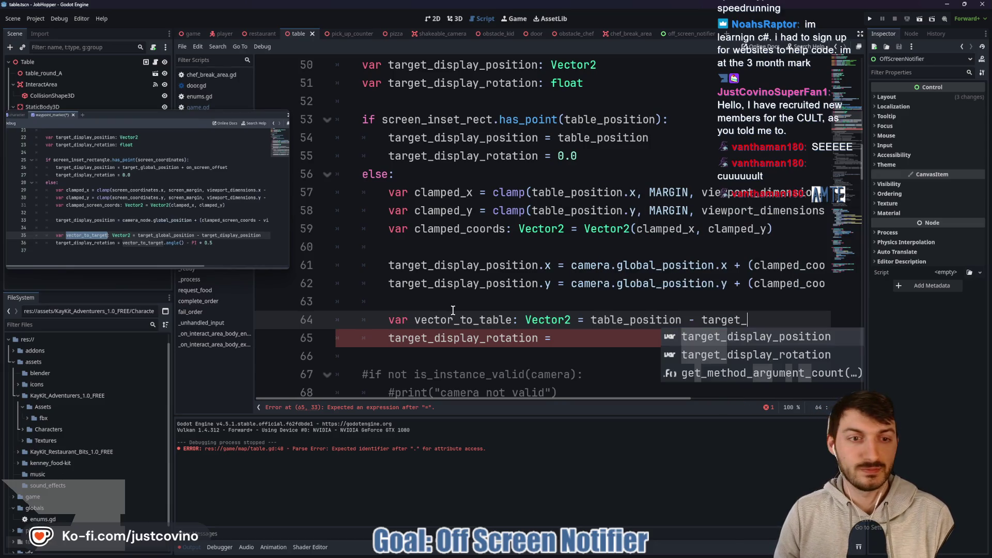
key(Return)
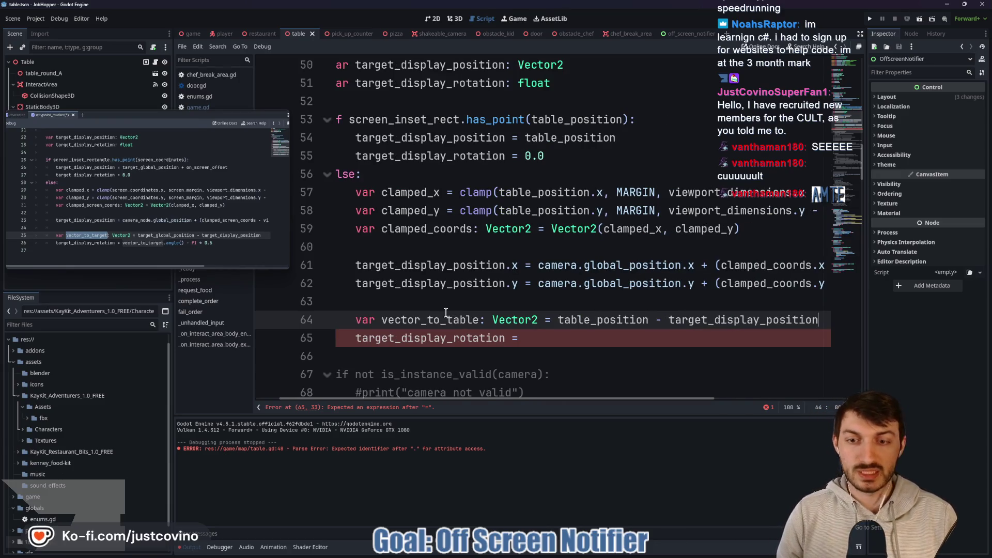
Set line 65's rotation to vector_to_table.angle() * PI * 0.5, then bring up the FFS_Merch image in Chrome.
click(550, 338)
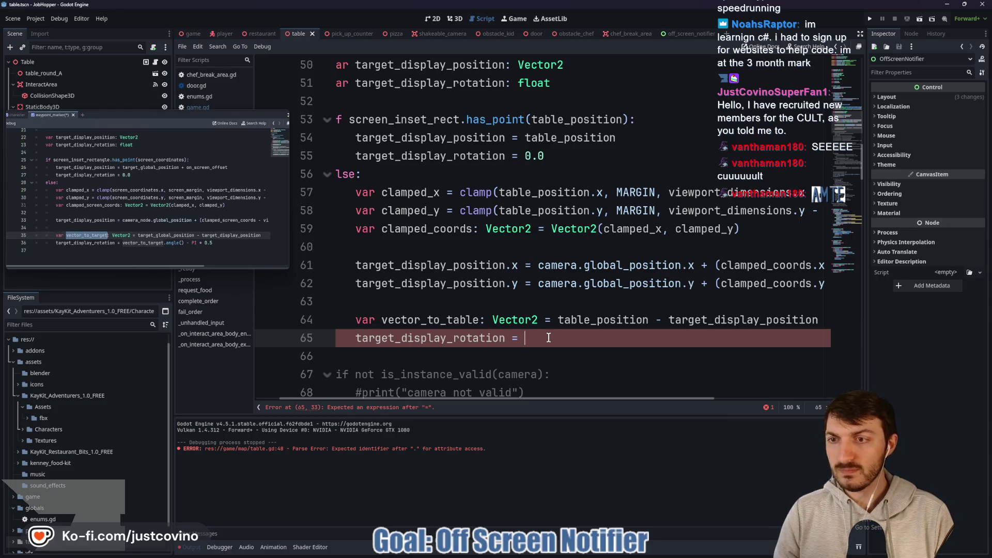
text(vector)
key(Return)
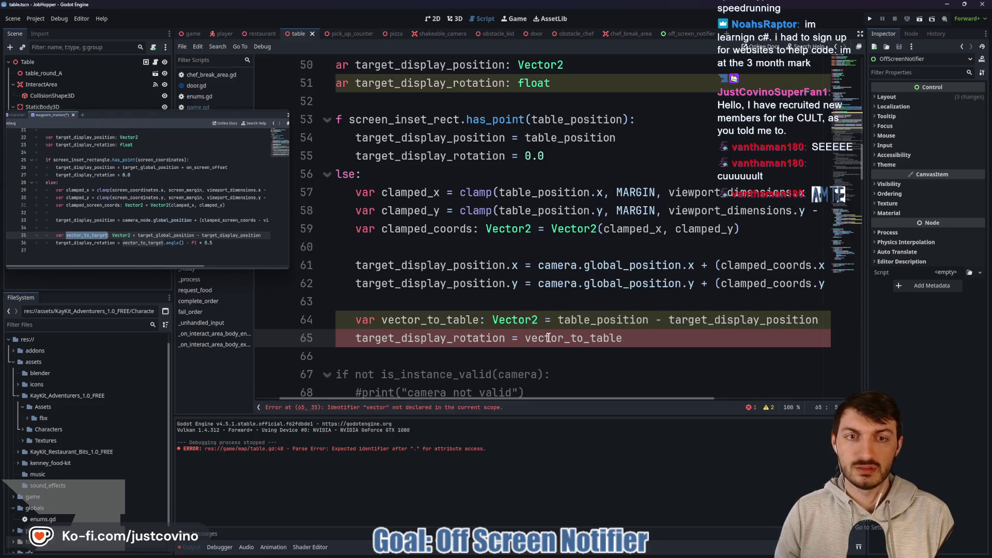
text(.angle *)
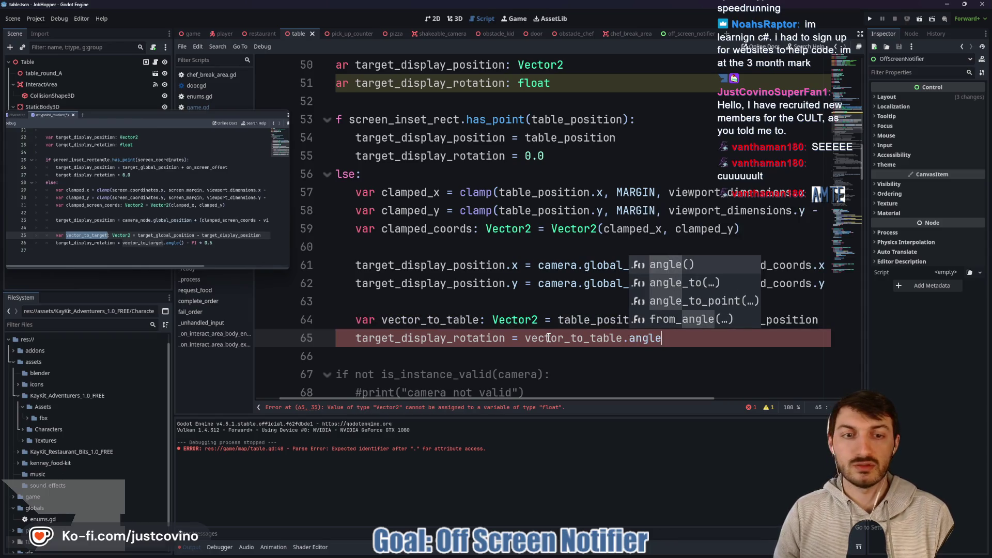
text( PI * )
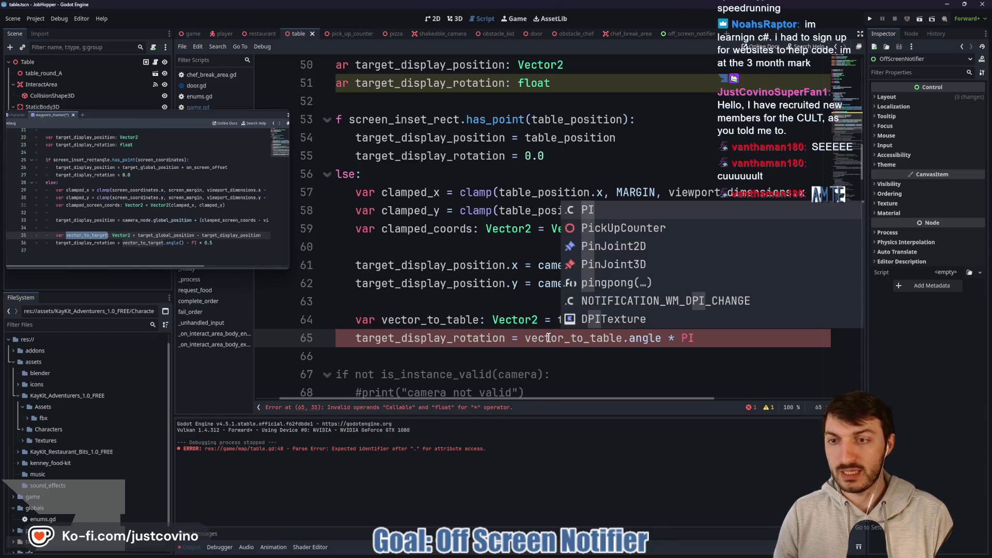
text(0.5)
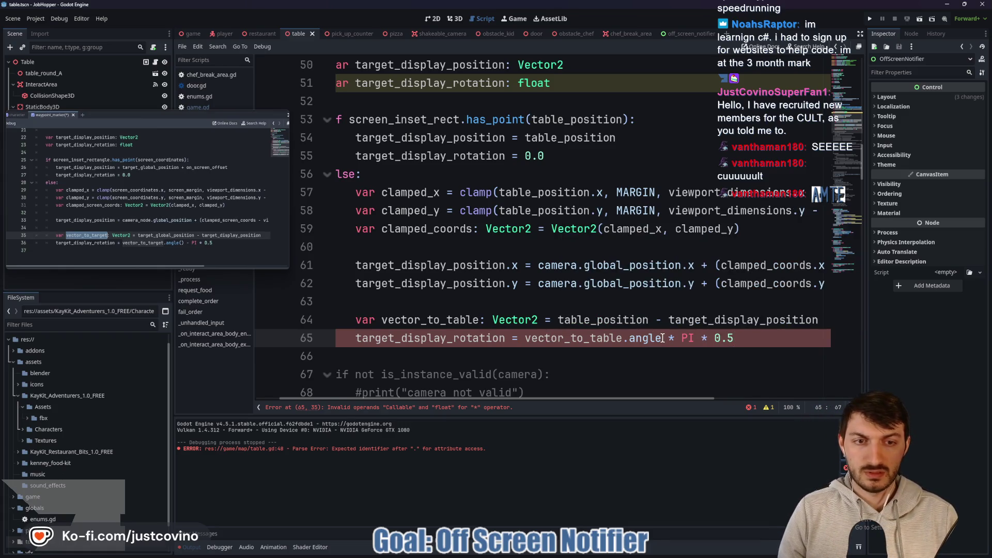
text(())
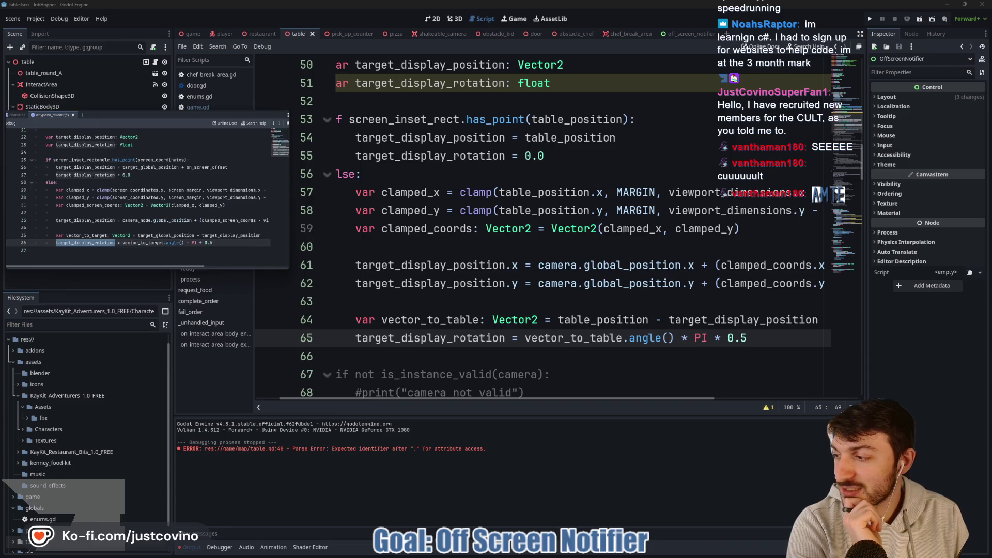
key(alt+Tab)
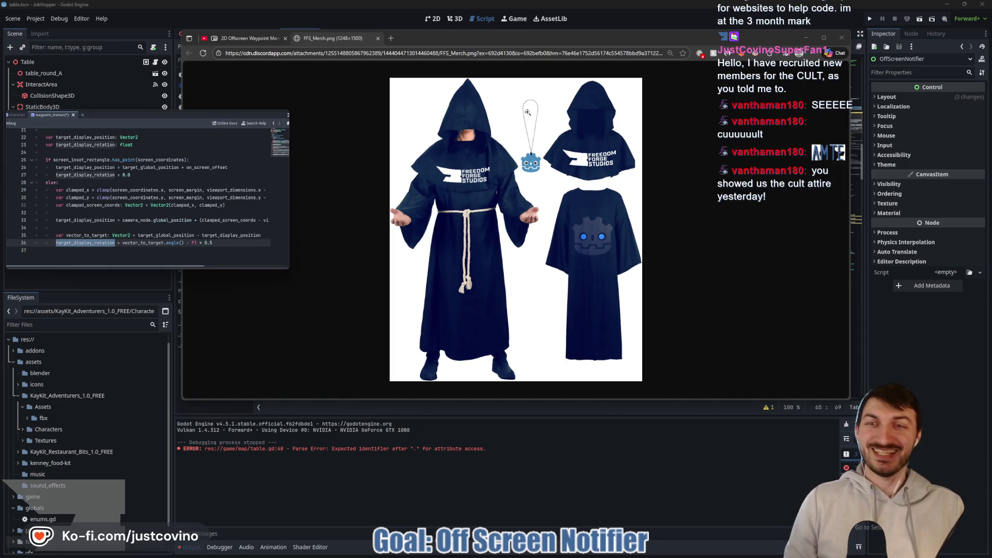
Mark up the FFS_Merch robe image with pen circles and strike-throughs.
drag(448, 39, 484, 71)
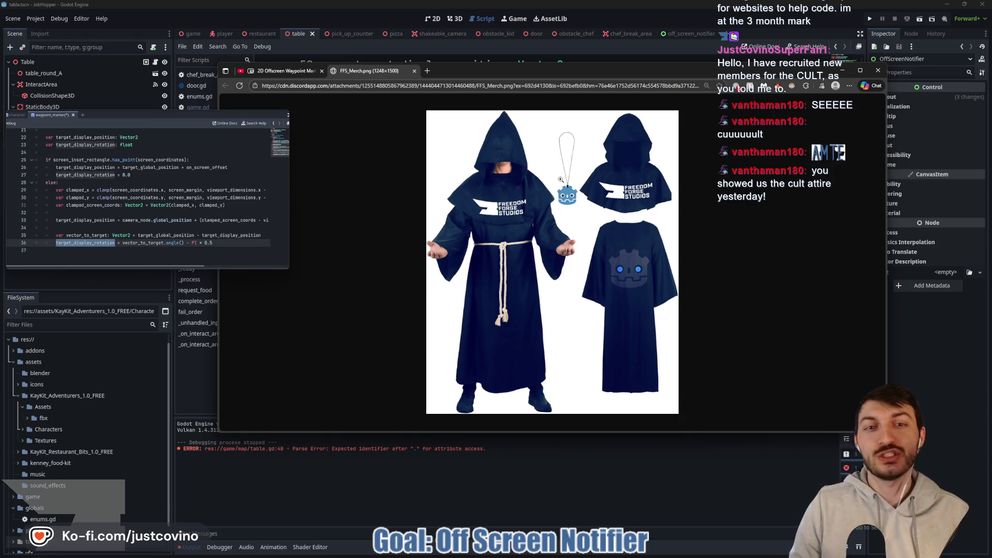
mouse_move(582, 132)
mouse_down()
mouse_move(547, 126)
mouse_move(580, 210)
mouse_move(581, 130)
mouse_up()
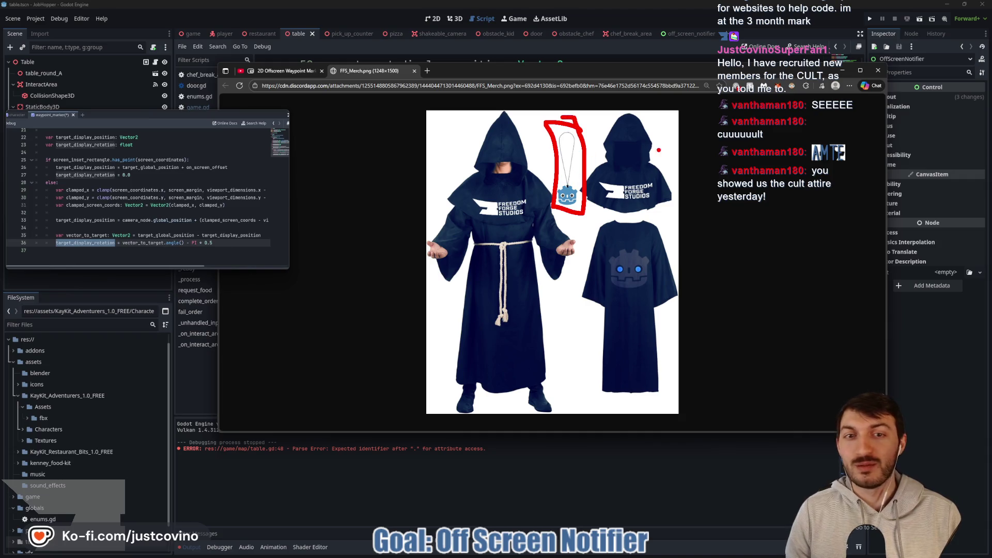
drag(447, 139, 542, 382)
drag(526, 119, 447, 359)
drag(666, 139, 671, 228)
mouse_move(664, 239)
mouse_down()
mouse_move(641, 239)
mouse_move(667, 243)
mouse_up()
drag(597, 226, 678, 398)
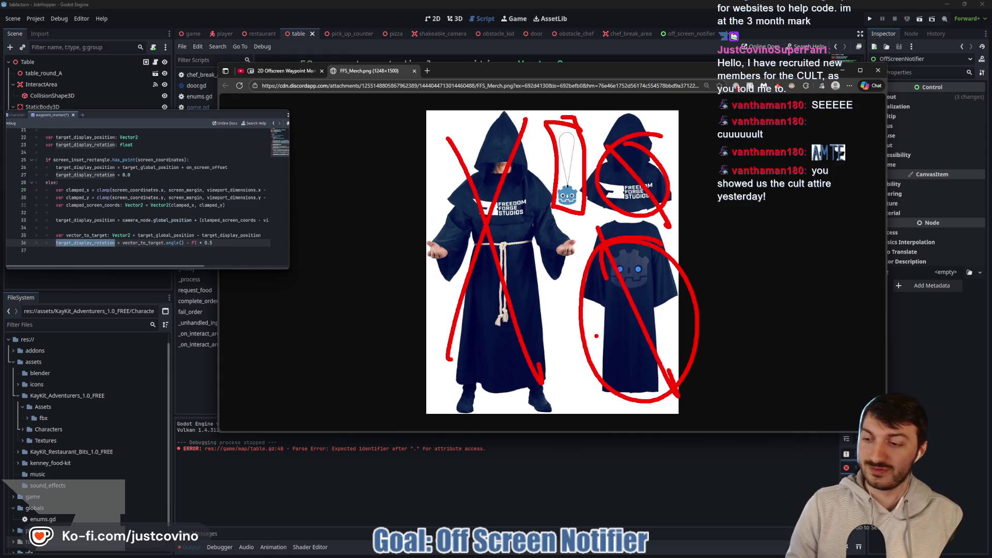
Clear the annotations, close the FFS_Merch tab, and return to Godot.
key(Escape)
key(ctrl+w)
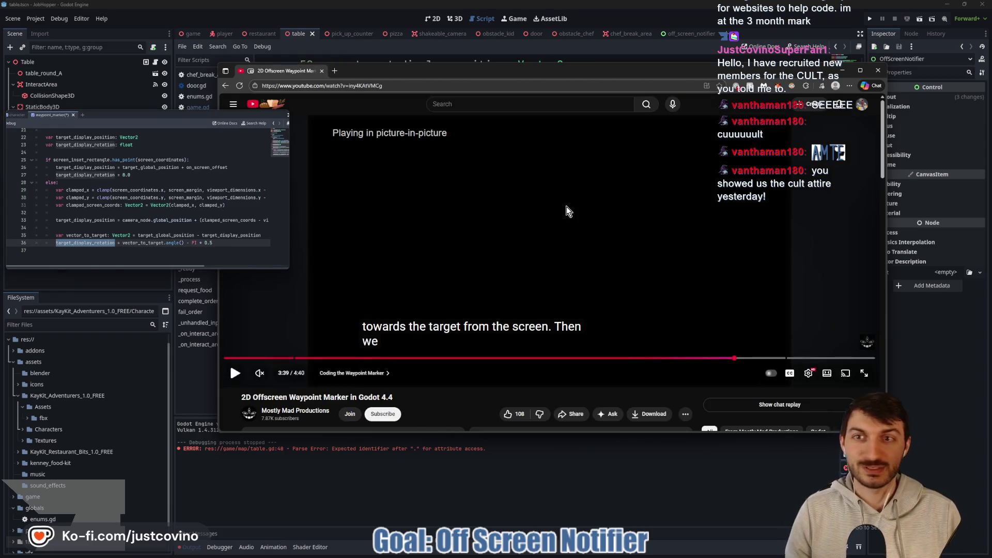
key(alt+Tab)
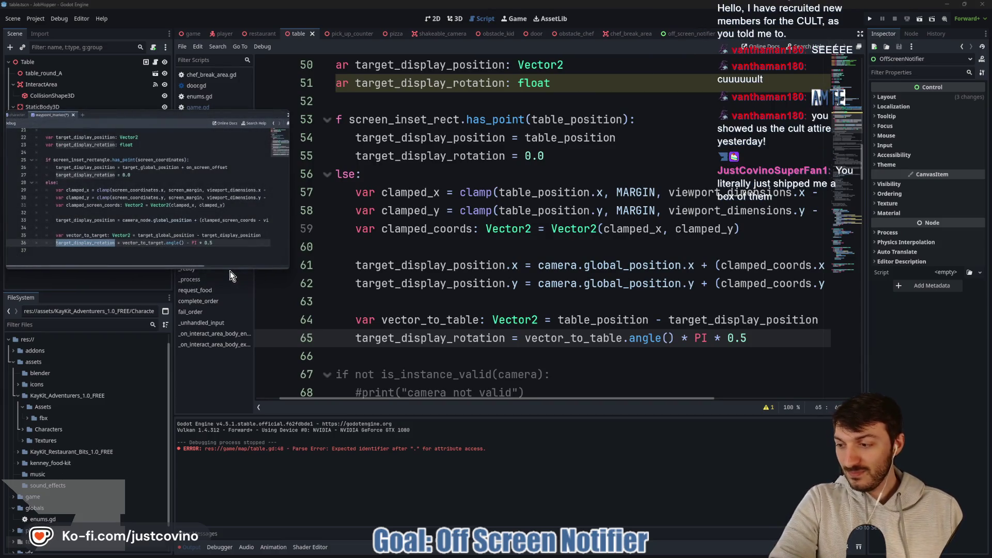
Insert blank lines after the rotation assignment on line 65.
mouse_move(146, 261)
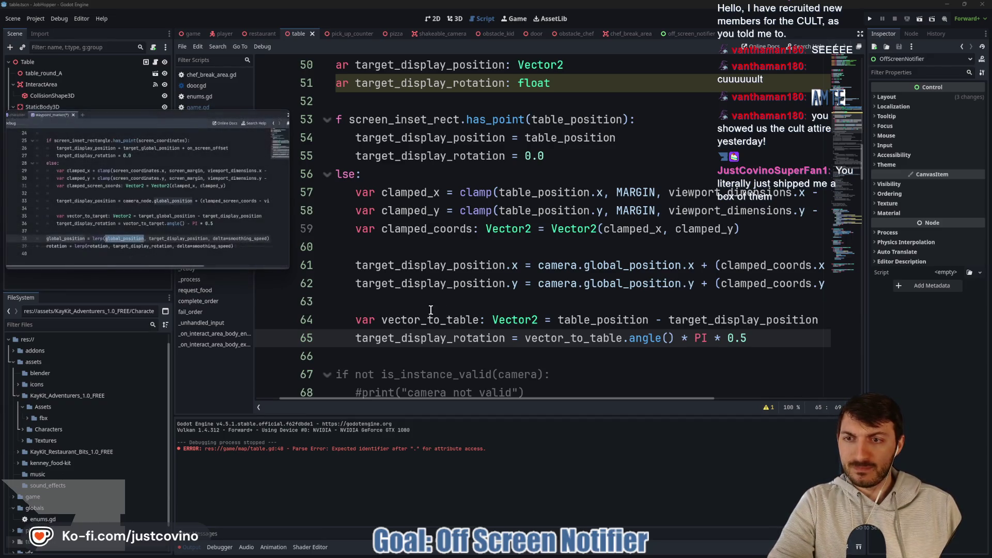
click(458, 360)
key(Return)
key(Return)
key(Up)
key(Up)
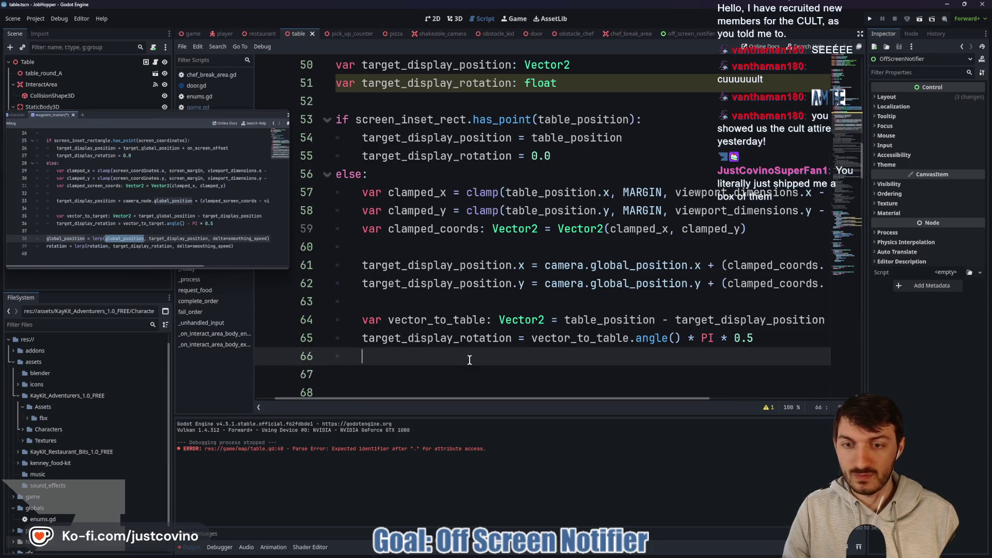
Start line 67 as off_screen_notifier.global_position = lerp(off_screen_notifier.
key(Return)
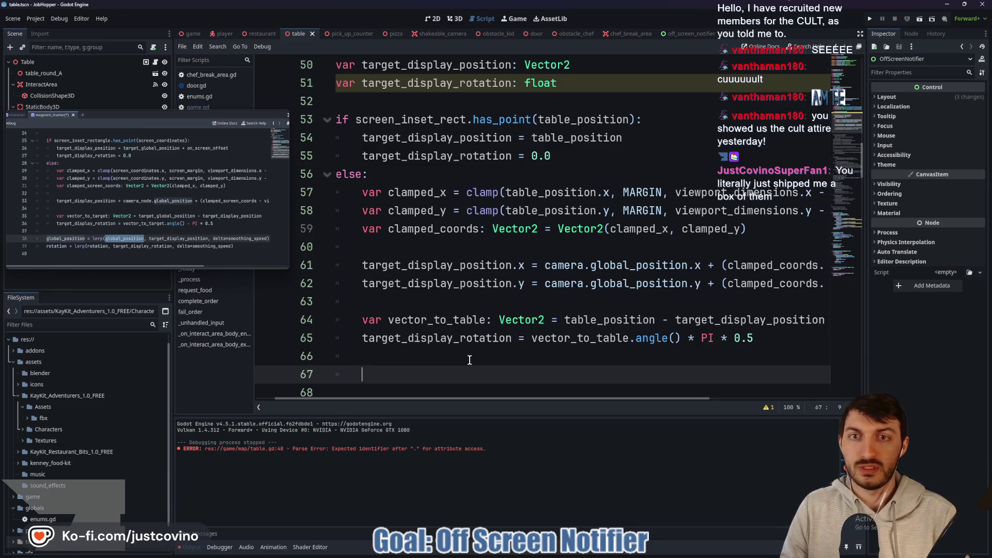
text(off)
key(Return)
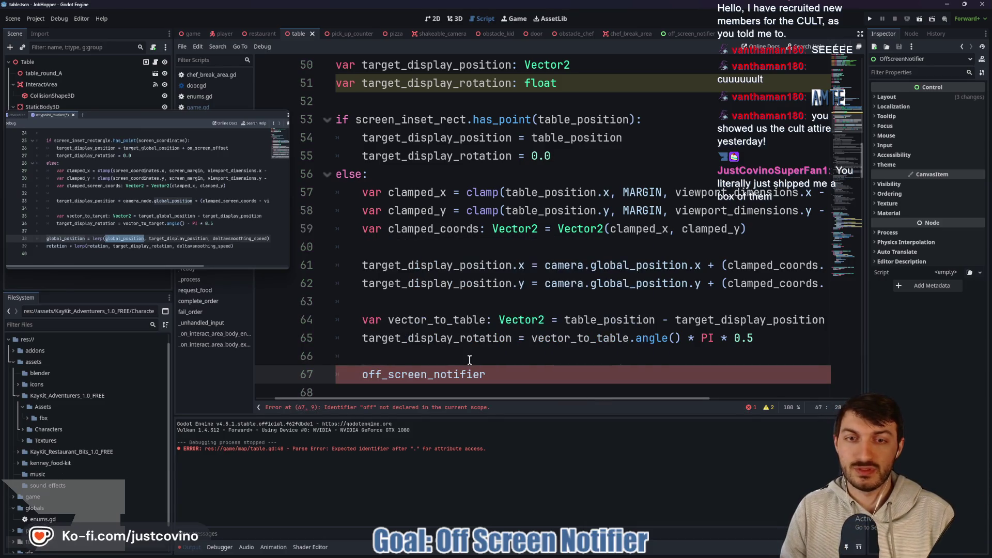
text(.global_posi)
key(Return)
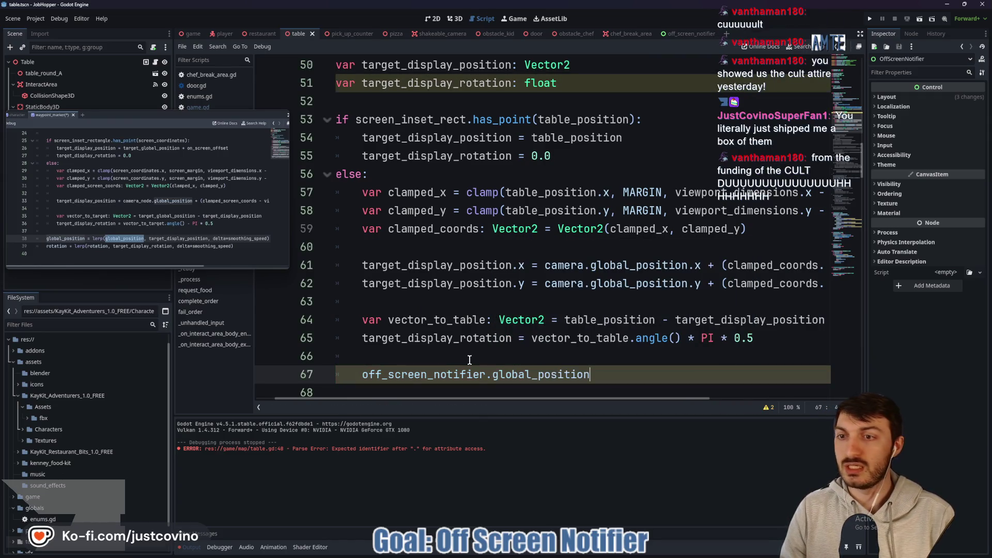
text(= lerp)
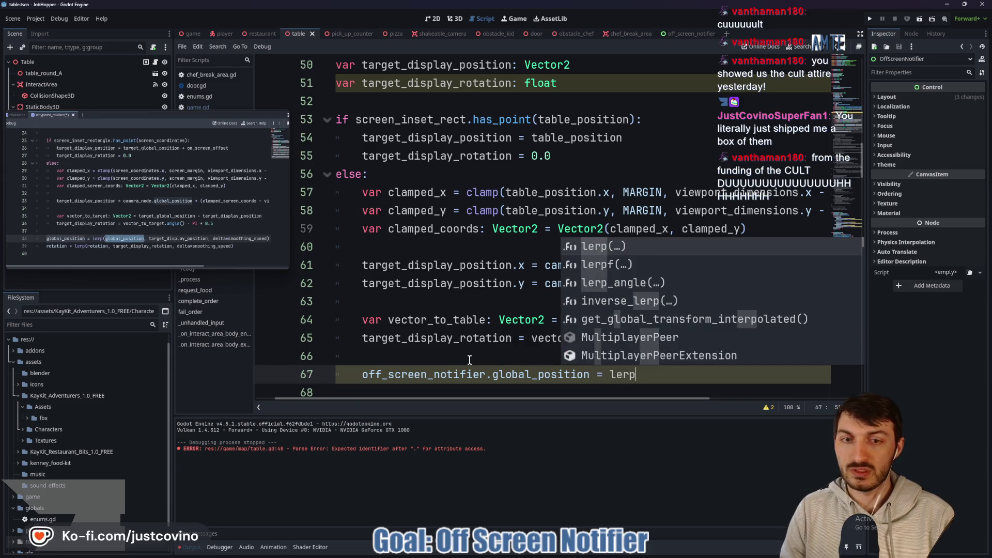
text((off)
key(Return)
Complete the lerp arguments: global_position, target_display_position, delta * 0.25.
text(.global_positi)
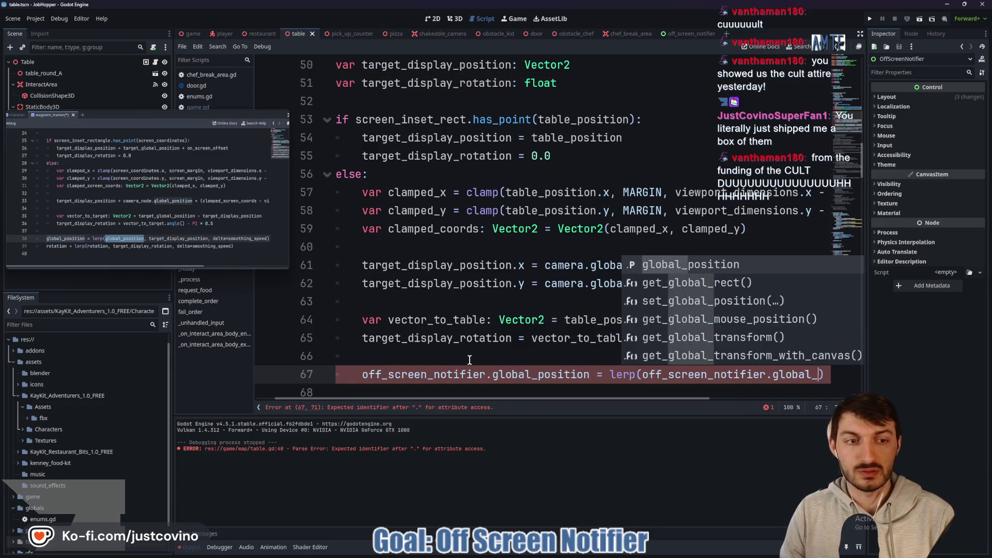
key(Return)
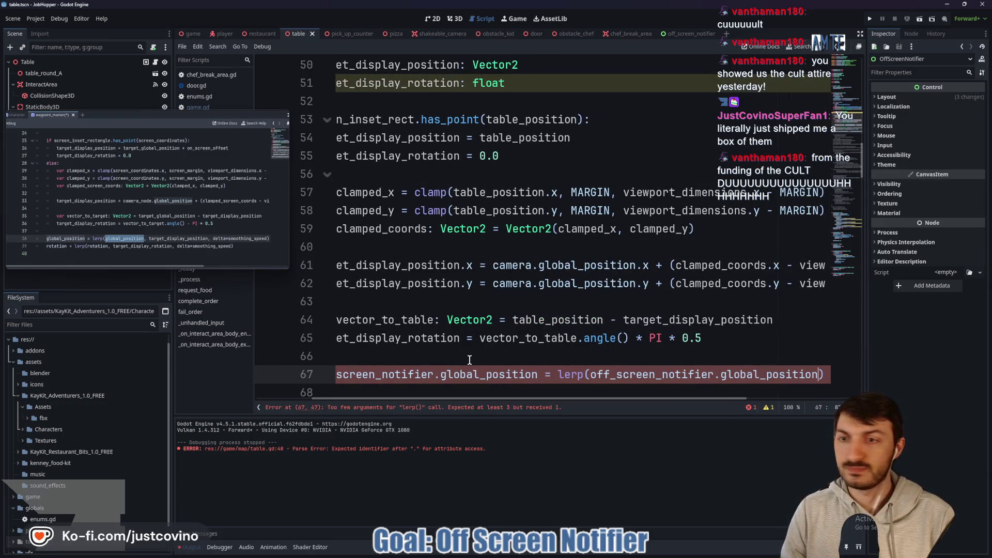
text(, target)
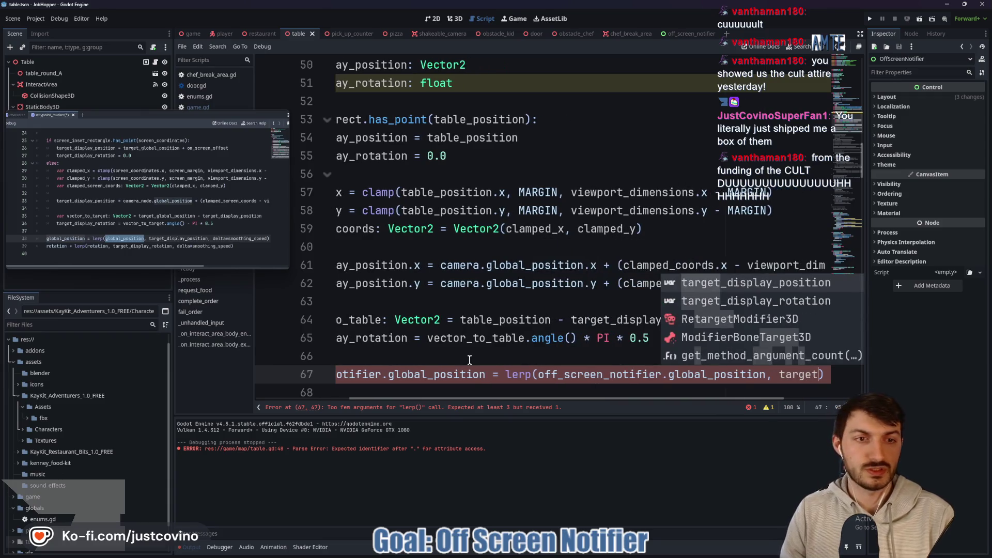
key(Return)
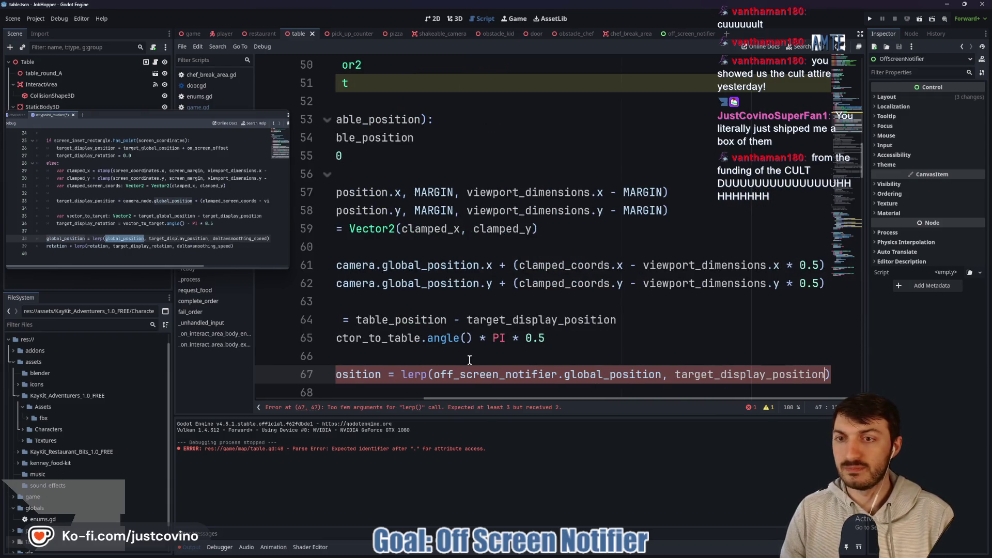
text(, delta )
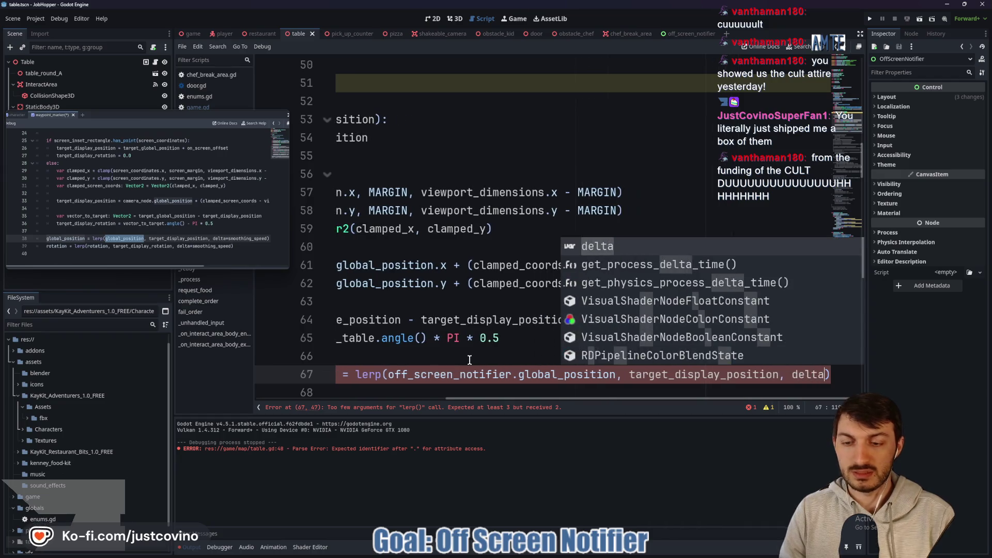
text(* 0.25)
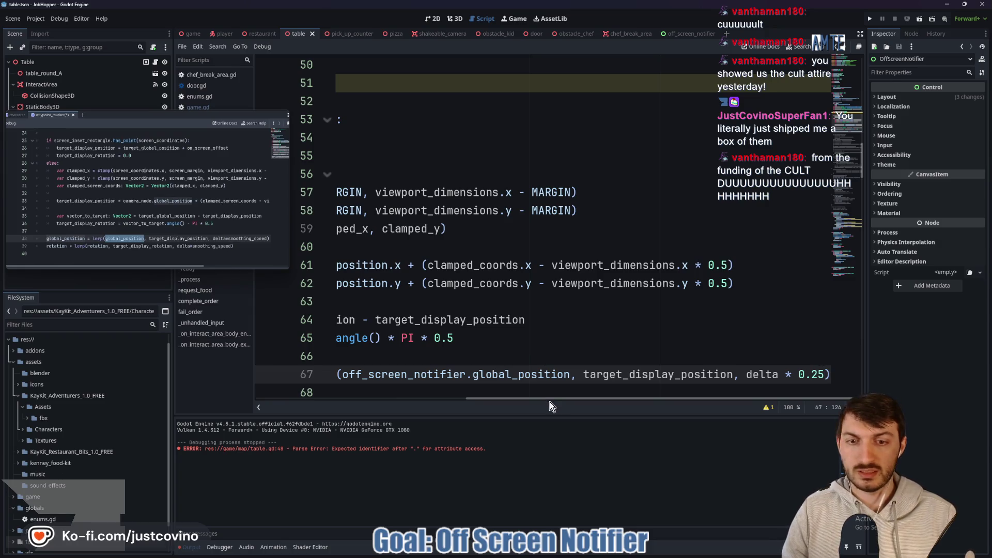
drag(541, 398, 331, 417)
scroll(486, 381, down, 2)
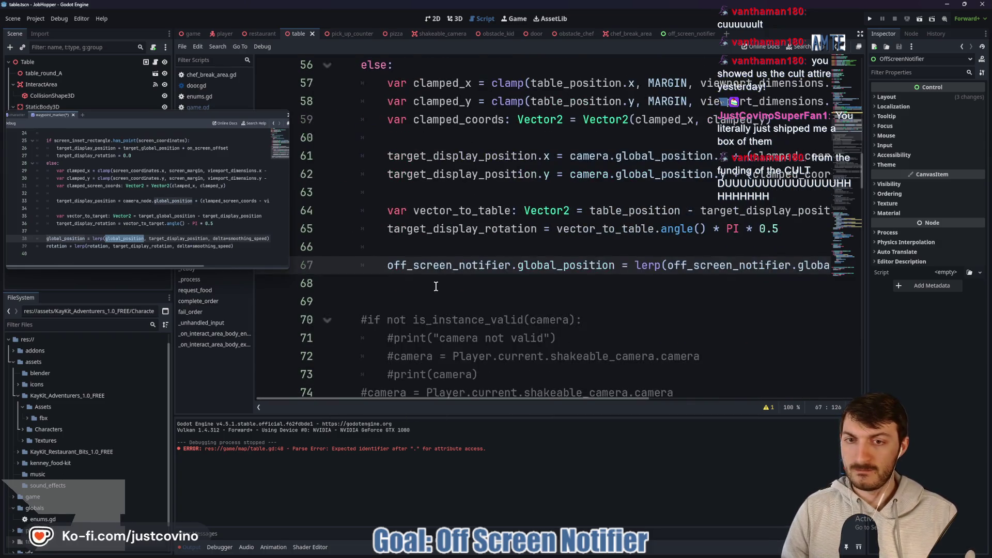
click(436, 287)
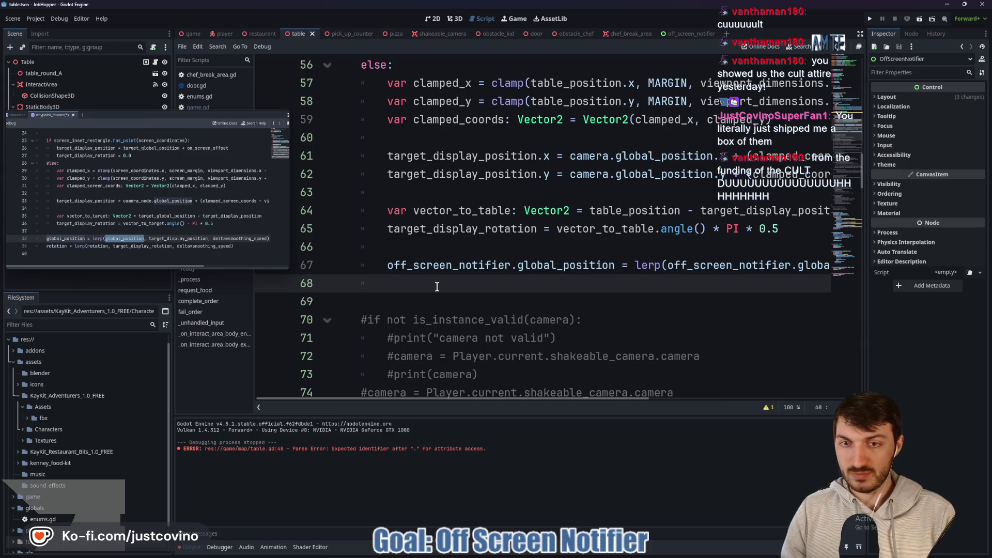
Begin line 68 as off_screen_notifier.rotation = lerp(off_screen_notifier.rotation.
text(off)
key(Return)
text(.rota)
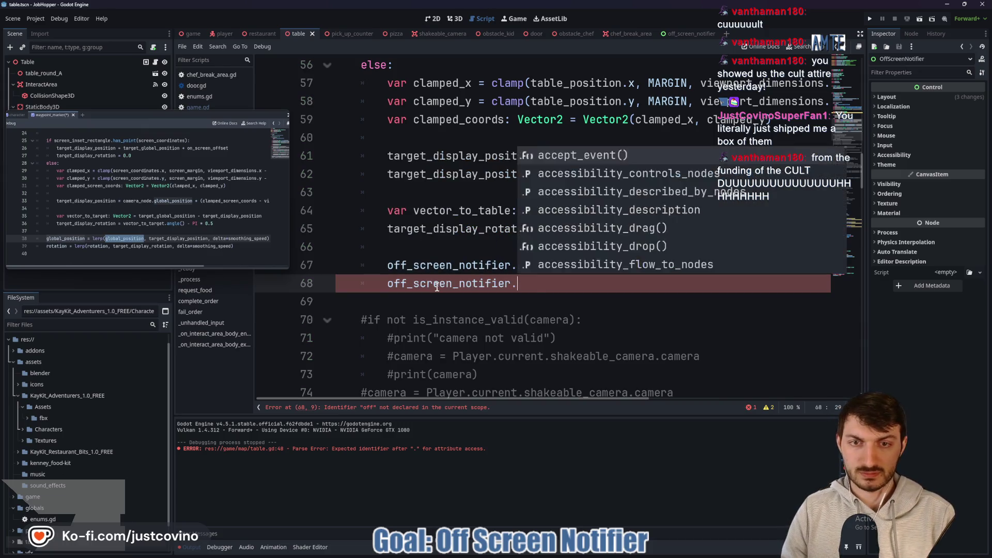
text(tion)
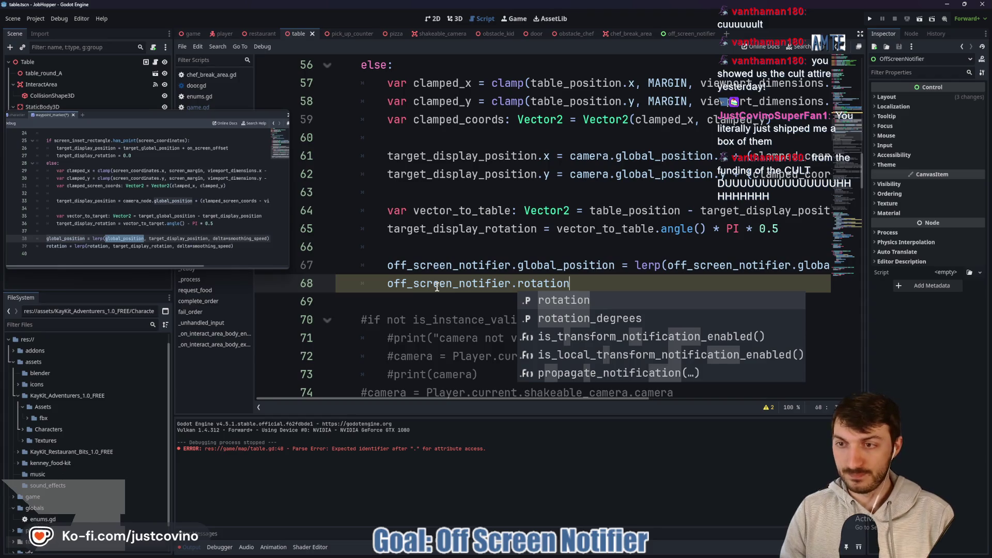
text( = lerp()
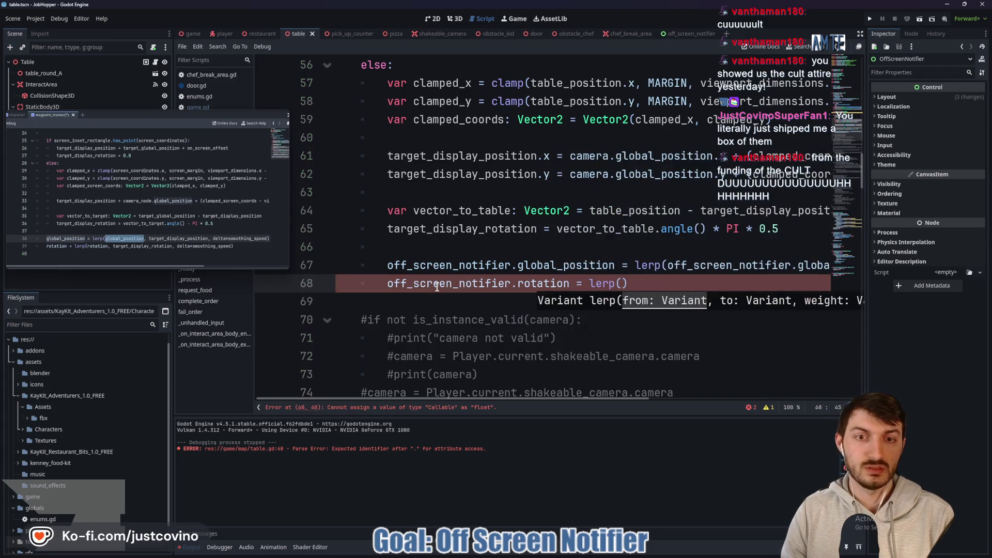
text(offs)
key(Return)
text(.rotation)
key(Return)
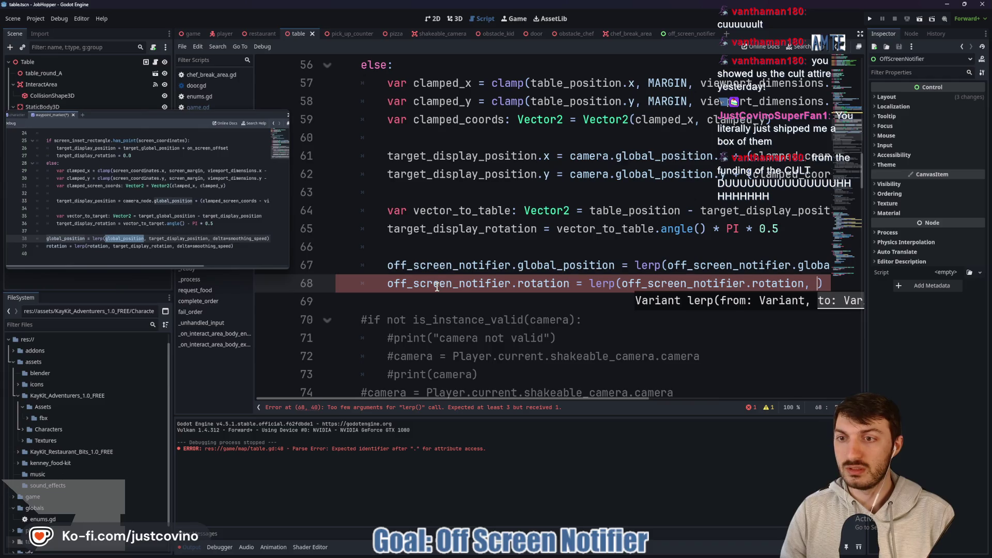
Add target_display_rotation and the delta weight as the remaining rotation lerp arguments.
text(target)
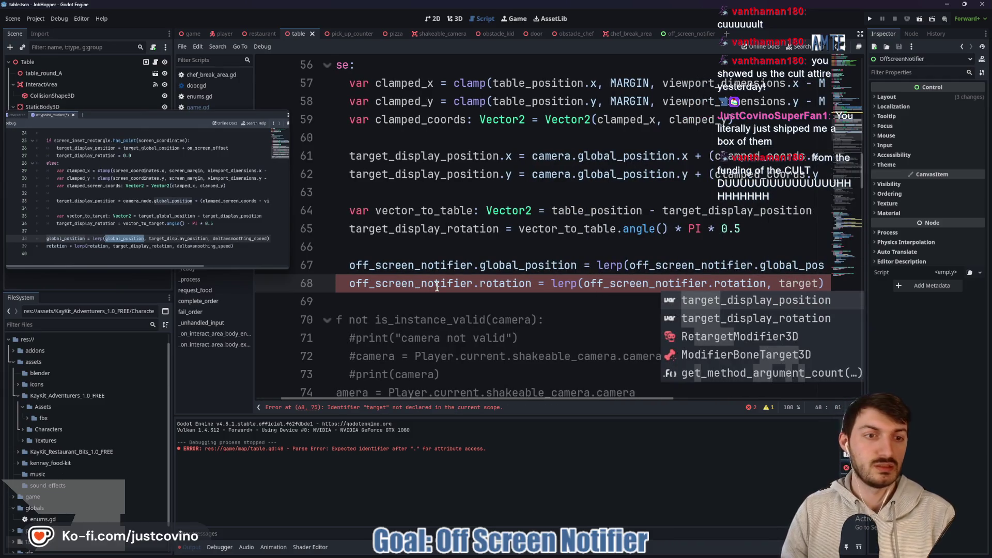
key(Down)
key(Return)
text(, )
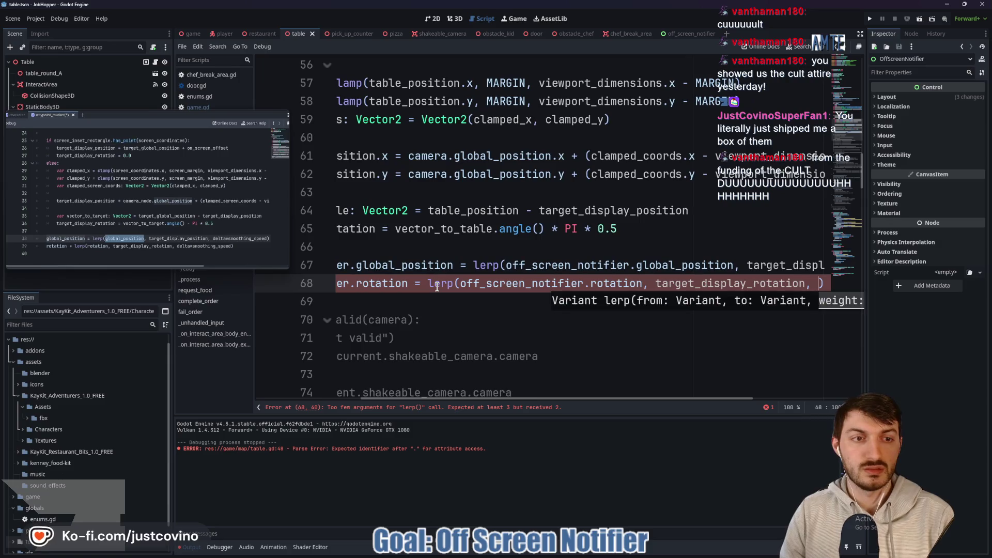
text(delta * 0)
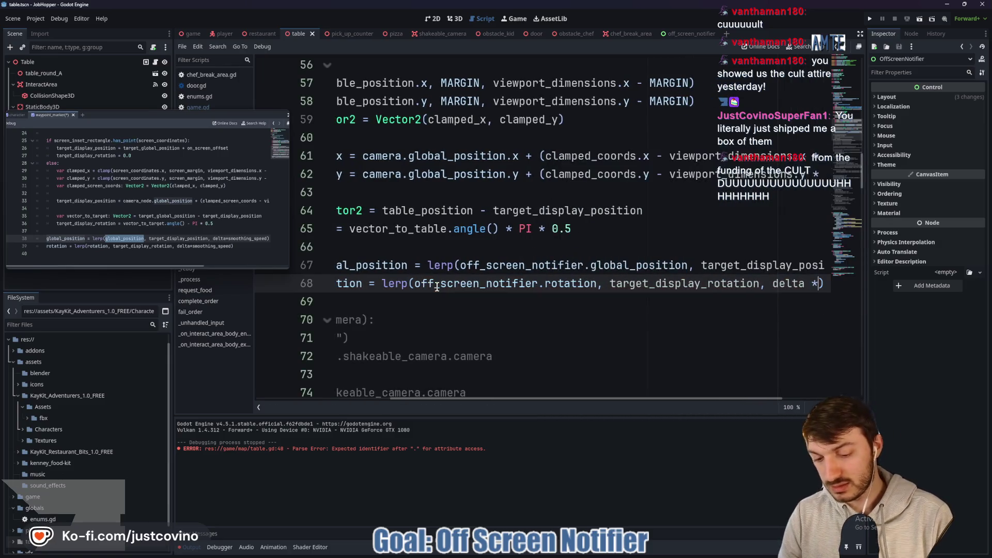
text(.5)
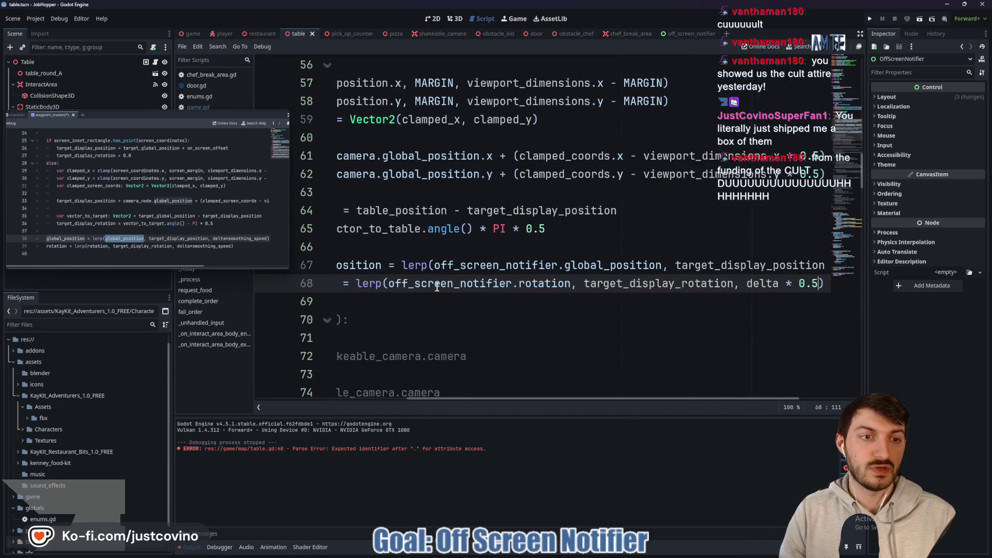
scroll(679, 398, right, 3)
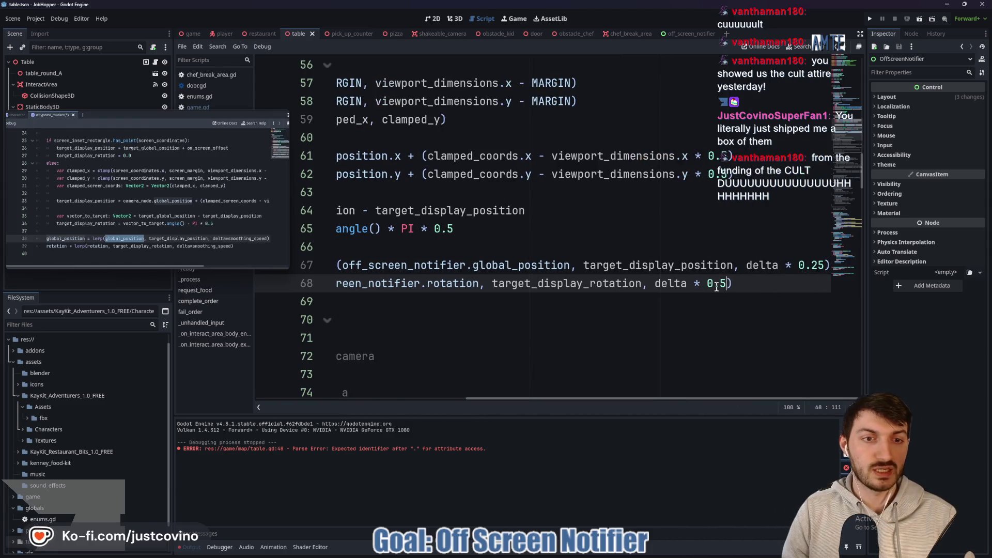
mouse_move(132, 206)
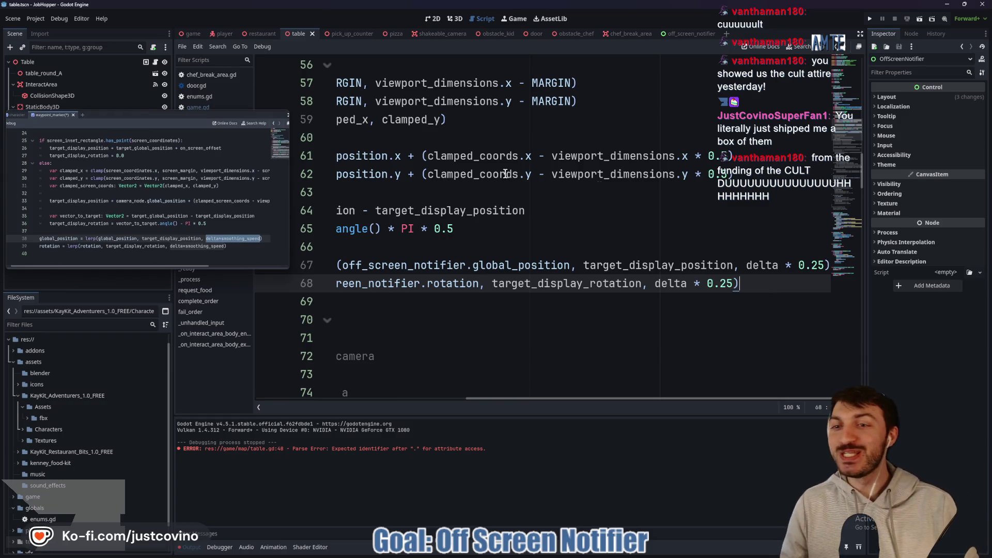
mouse_move(164, 249)
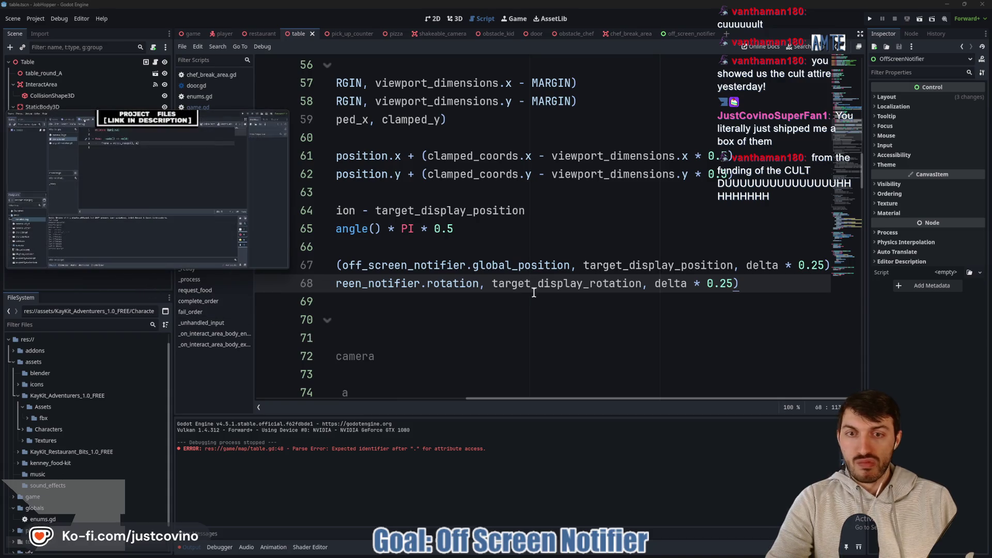
Close the floating reference video, switch to the game scene, and run it with F5.
click(519, 299)
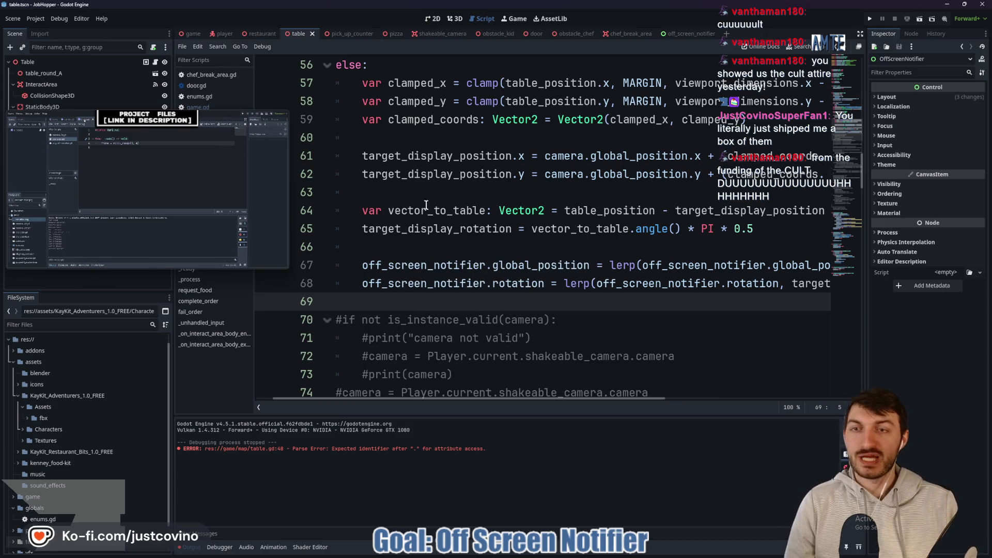
mouse_move(259, 166)
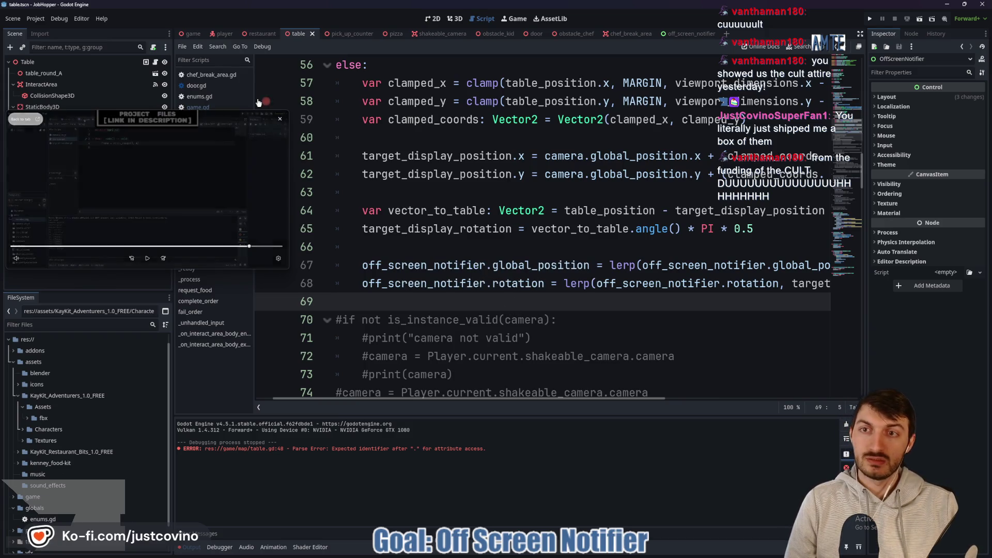
click(281, 123)
click(192, 33)
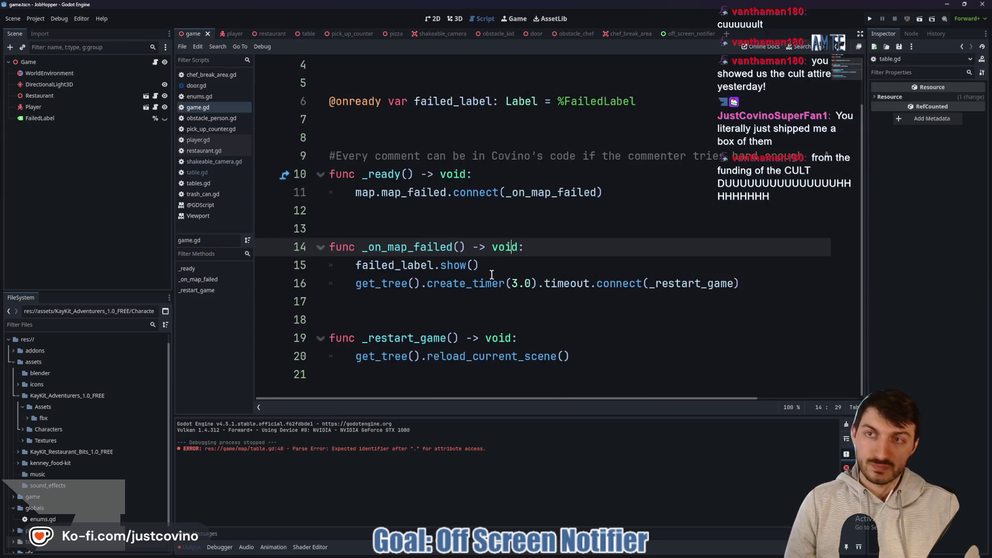
key(F5)
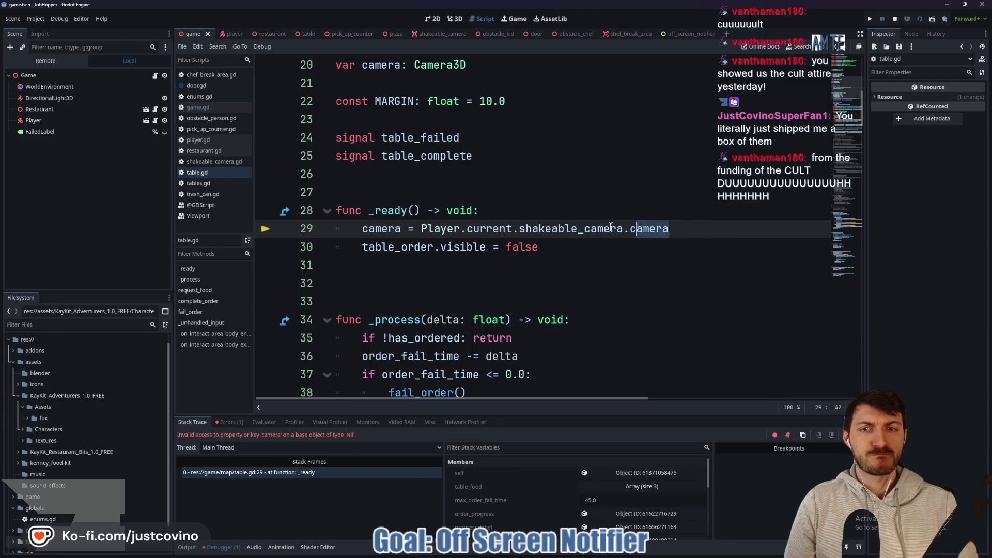
Delete the camera assignment on line 29 and stop the running game.
drag(671, 229, 341, 228)
key(ctrl+c)
key(BackSpace)
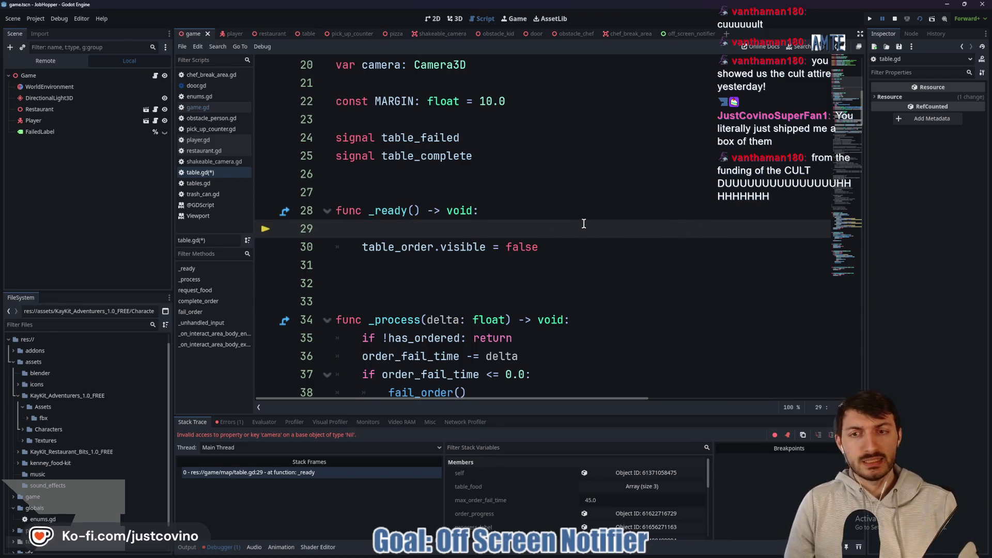
key(BackSpace)
click(898, 19)
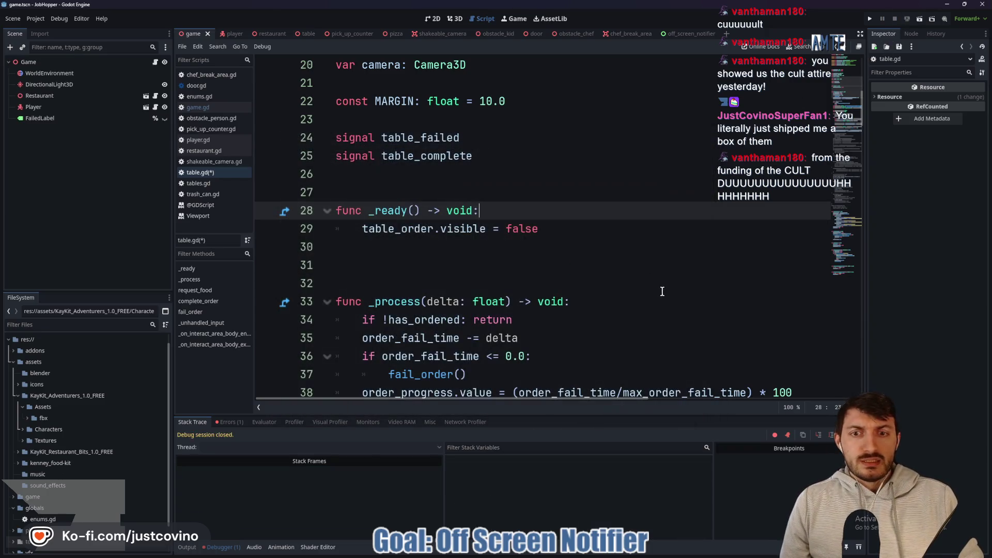
Replace line 43's camera with Player.current.shakeable_camera.camera, unindent it, and run the game.
click(647, 294)
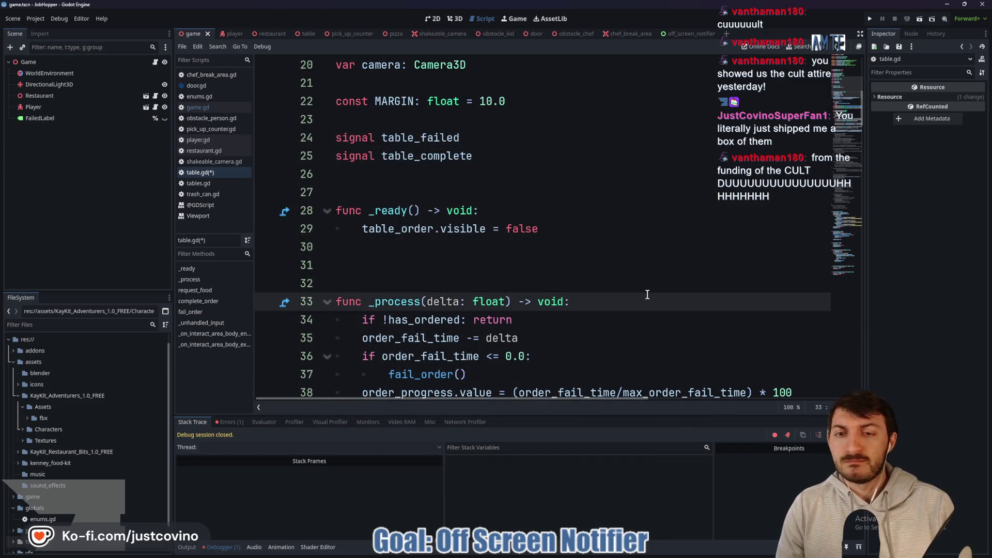
scroll(636, 309, down, 5)
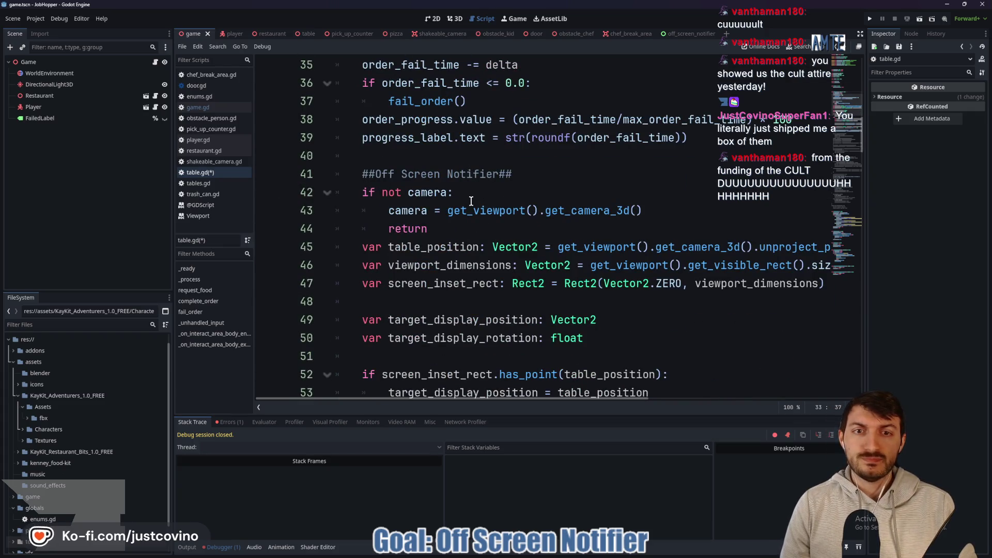
drag(641, 211, 389, 212)
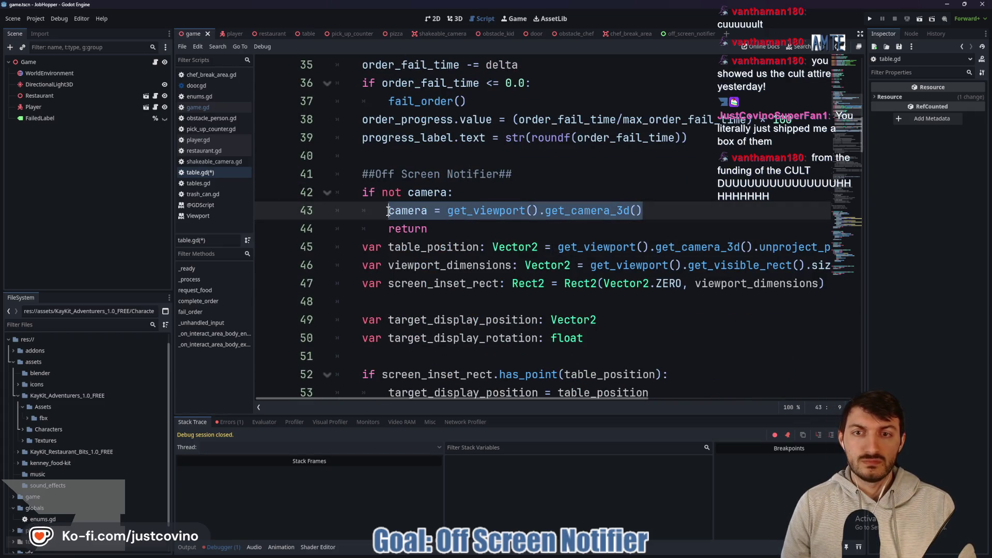
key(ctrl+v)
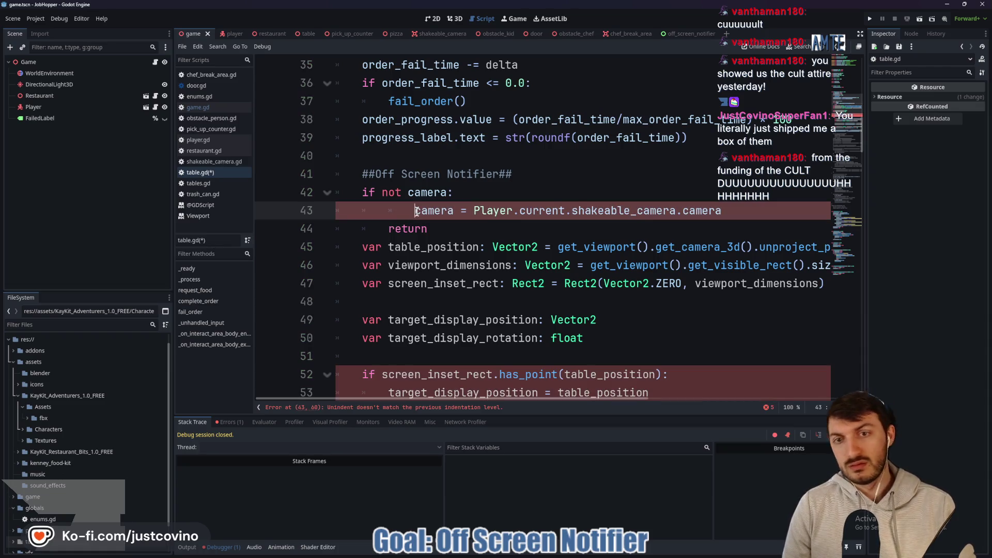
key(BackSpace)
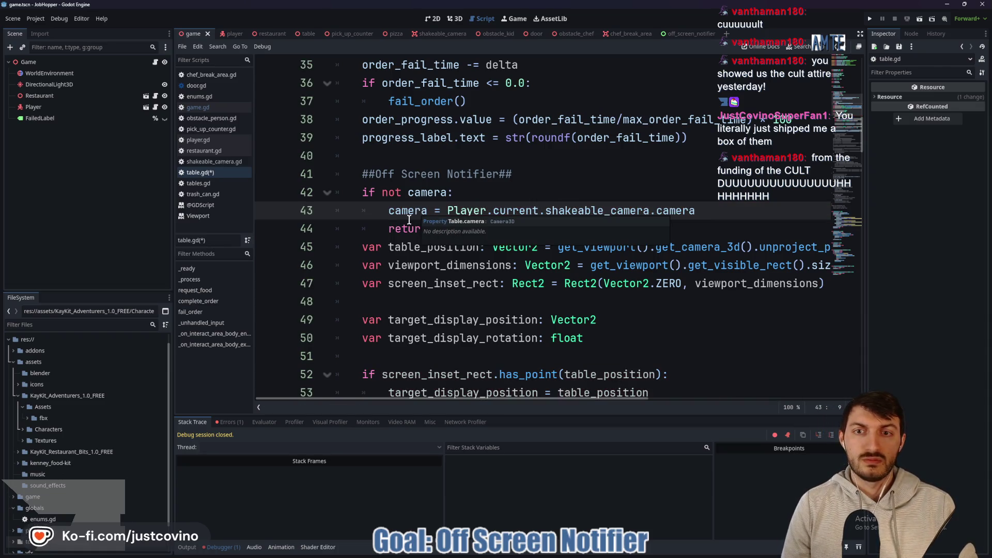
drag(409, 219, 409, 228)
click(466, 234)
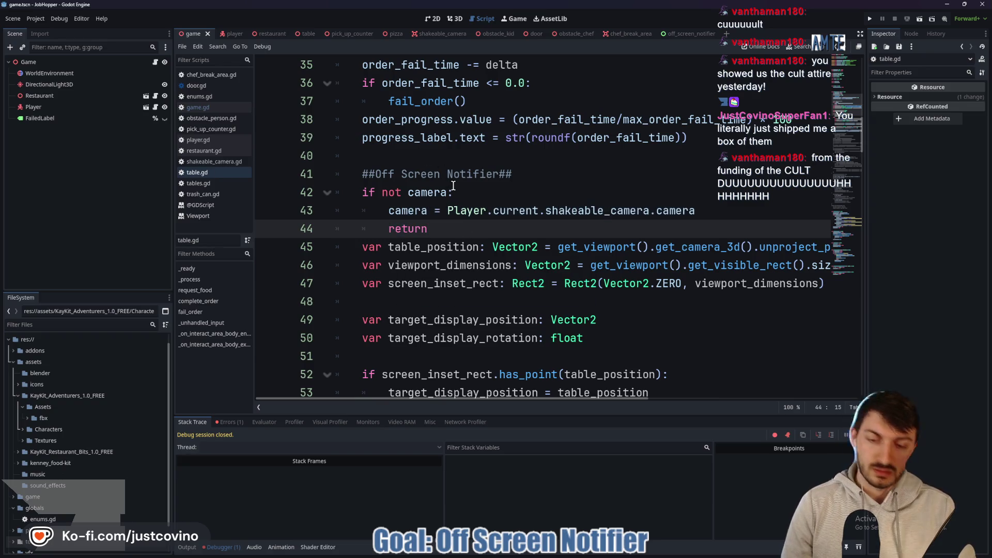
key(F5)
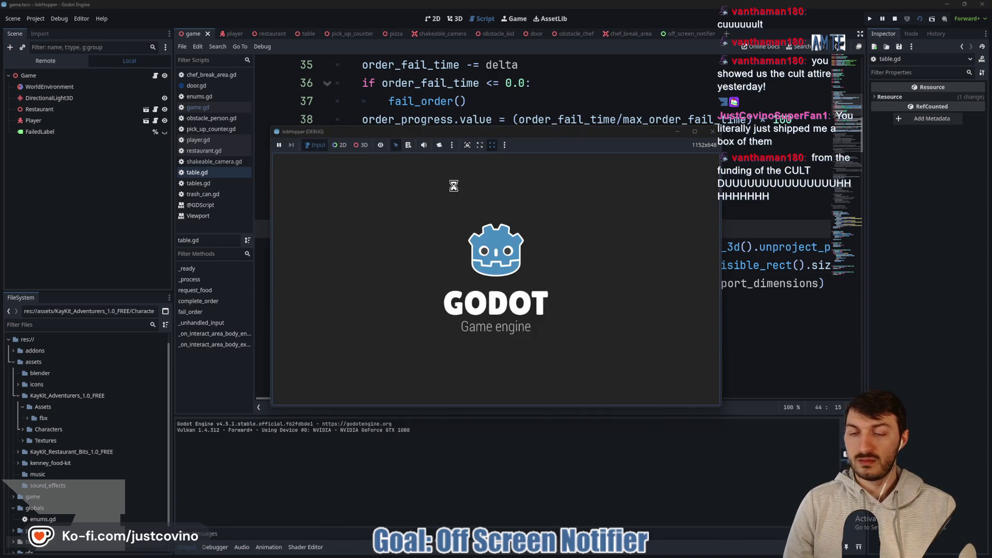
Walk the chef up, down, and across the board while watching the table markers.
key(w)
key(w)
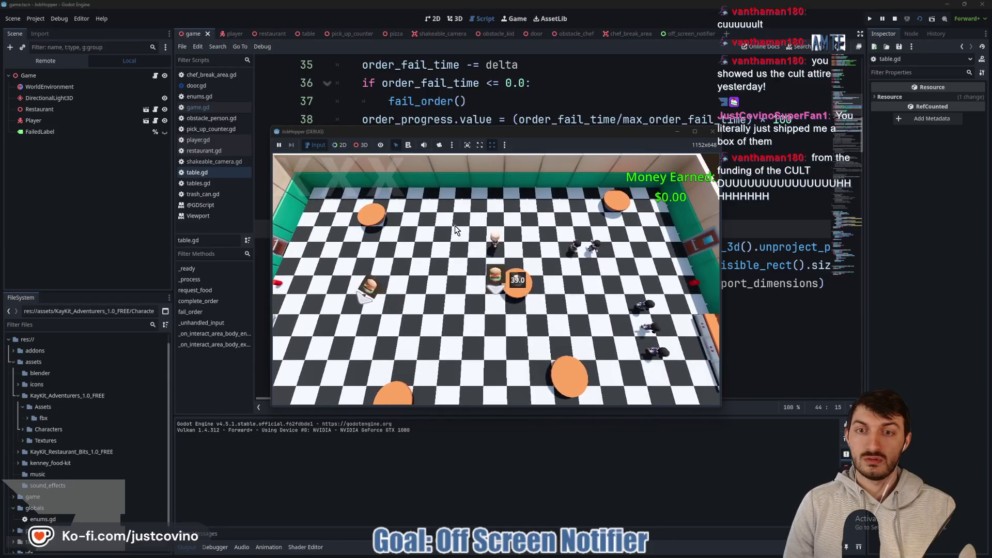
key(s)
key(s)
key(d)
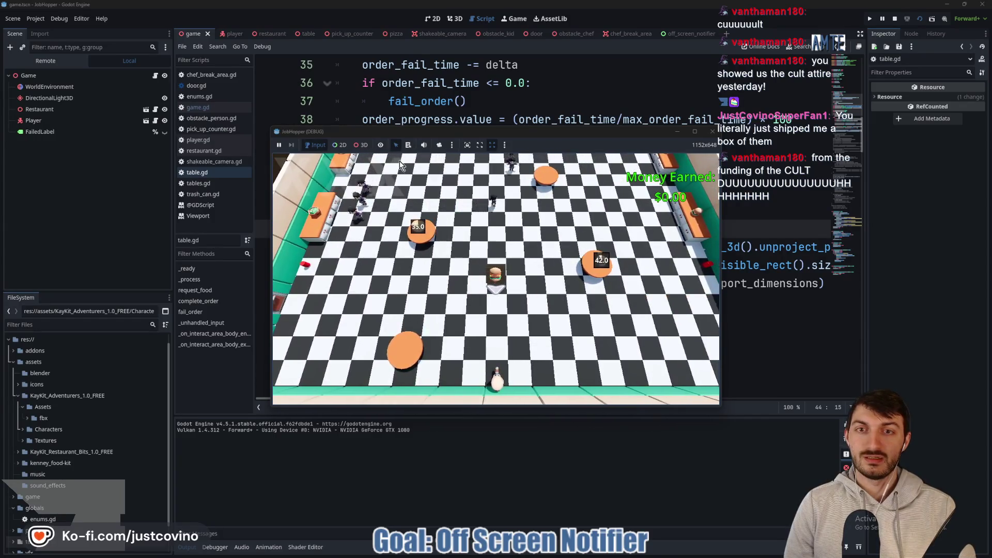
key(w)
key(w)
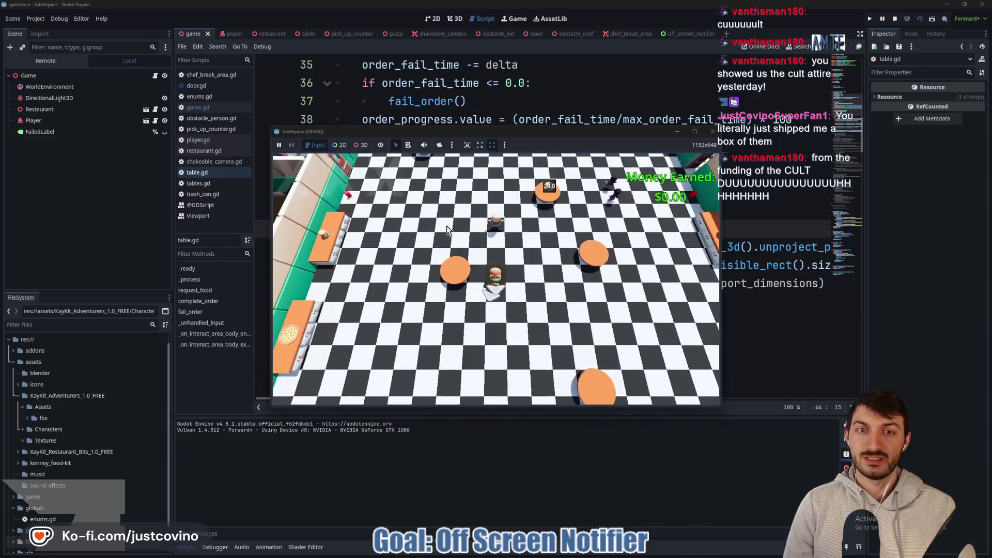
key(w)
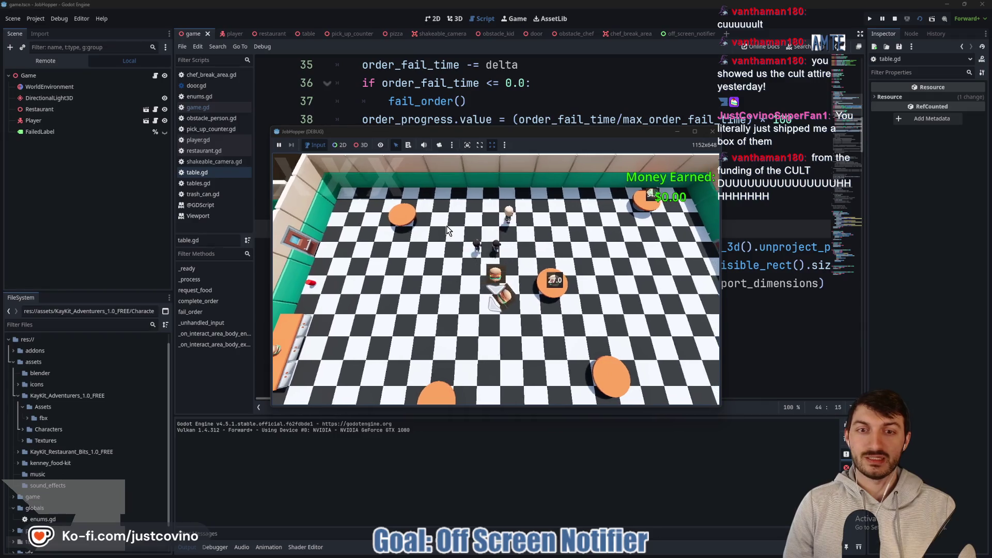
key(d)
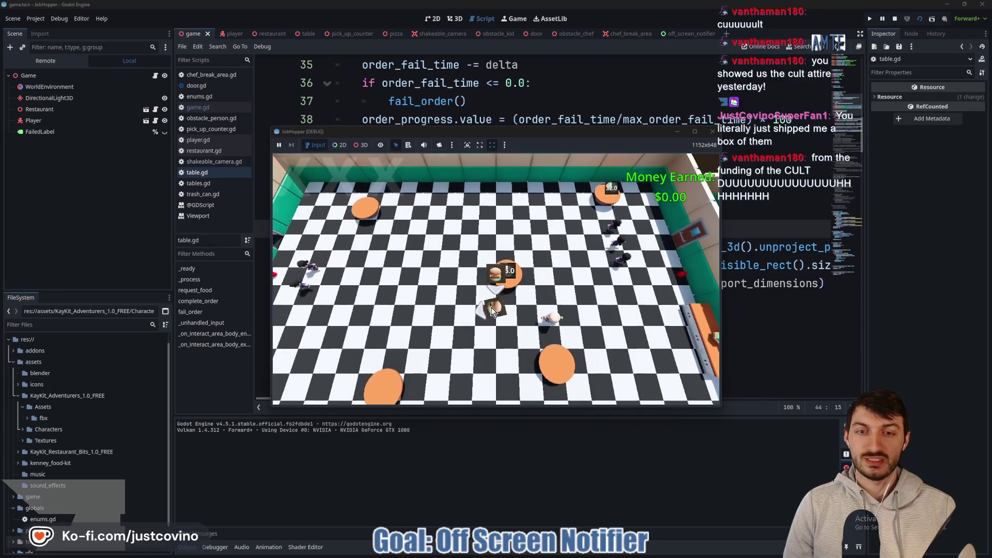
key(s)
key(a)
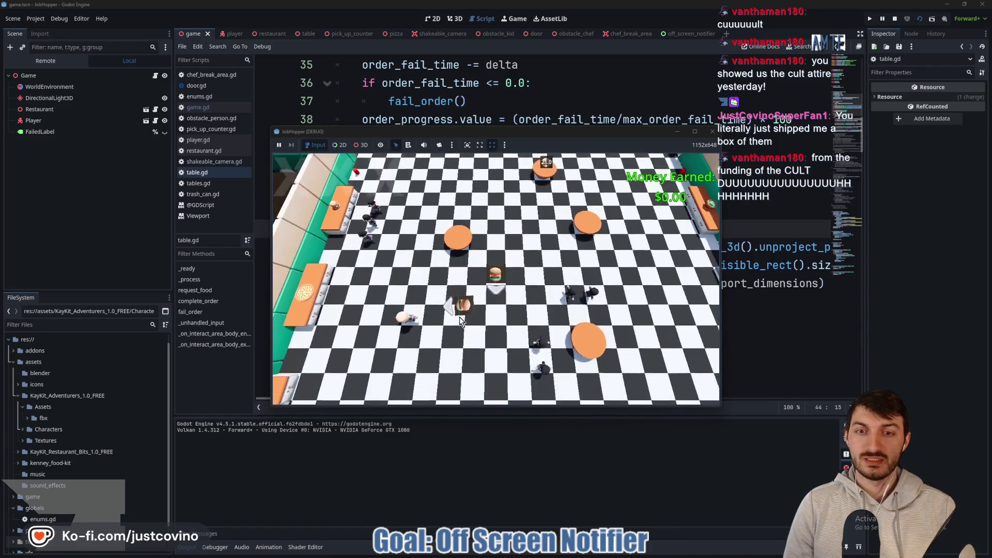
key(s)
key(d)
key(d)
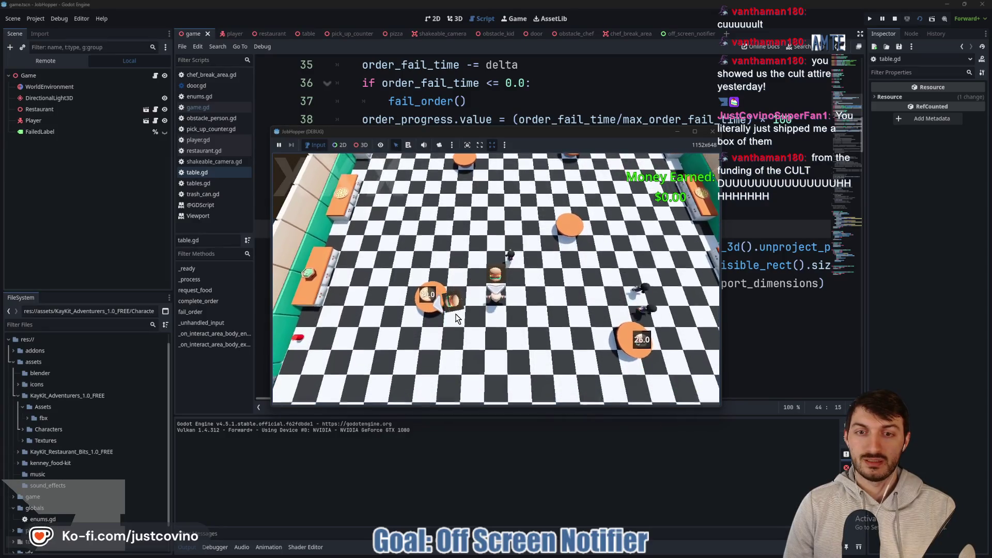
Walk the chef around the burger plate toward the back wall, then close the game window.
key(s)
key(s)
key(w)
key(d)
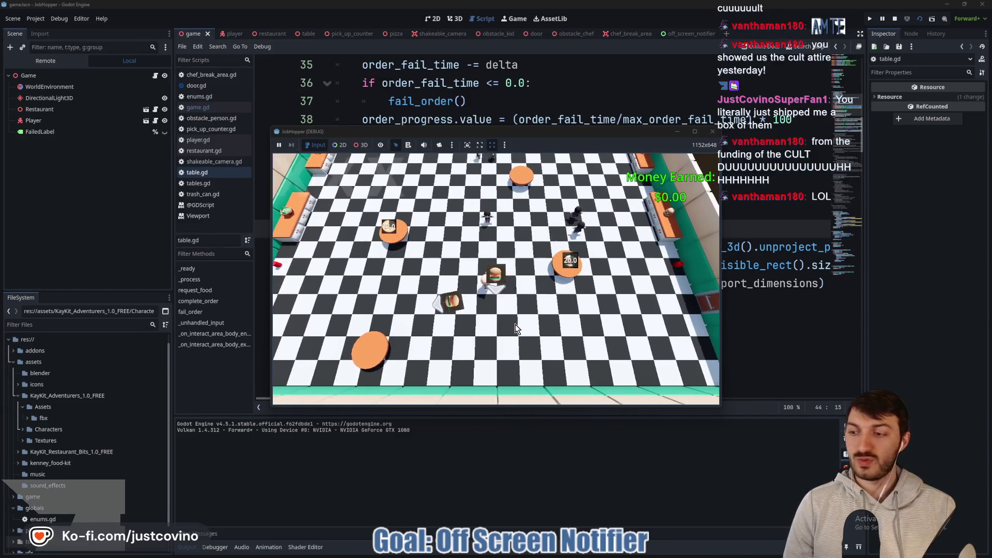
key(w)
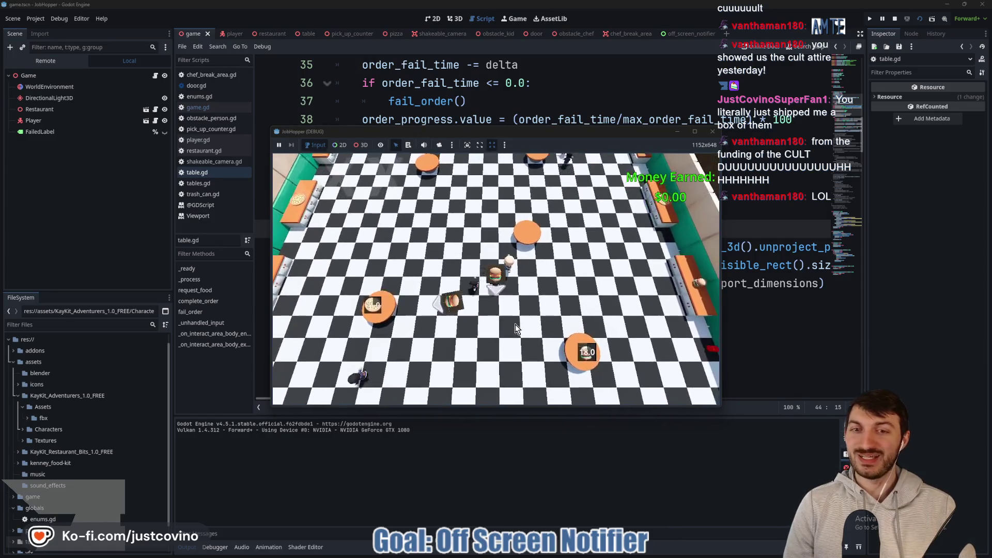
key(a)
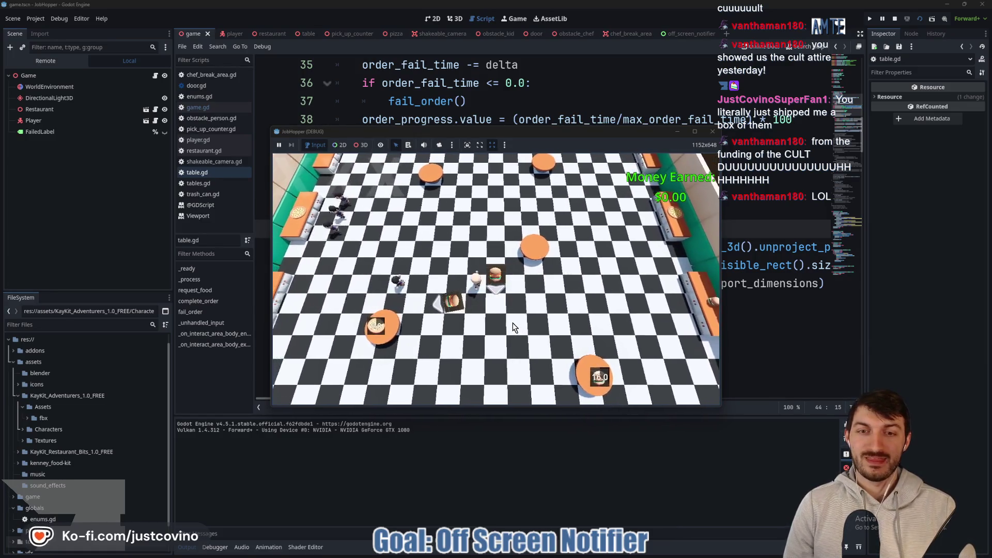
key(w)
key(a)
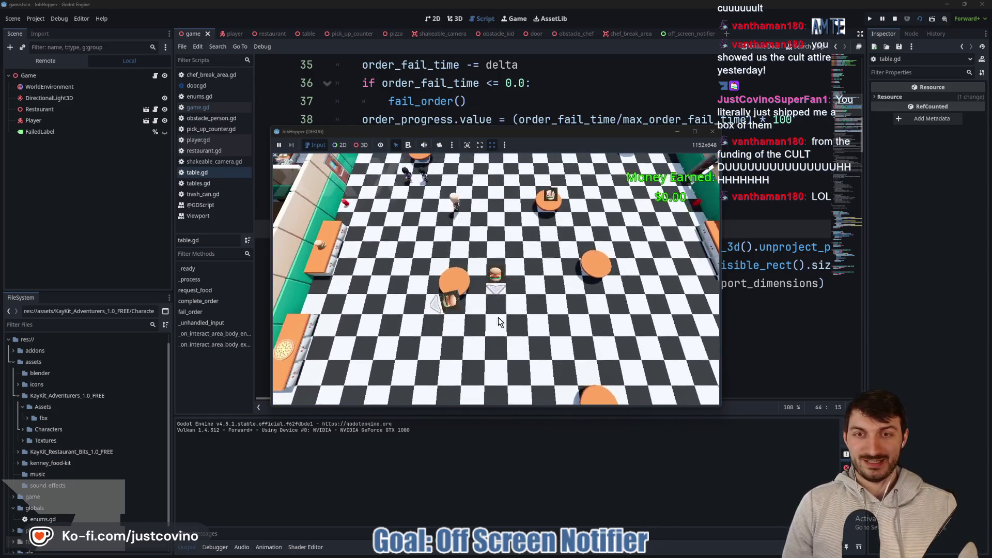
key(w)
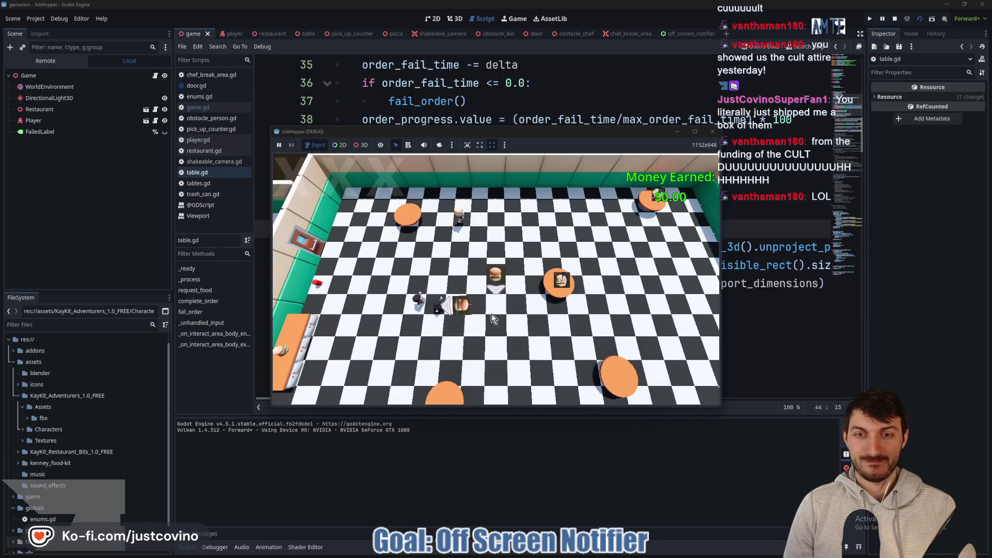
key(d)
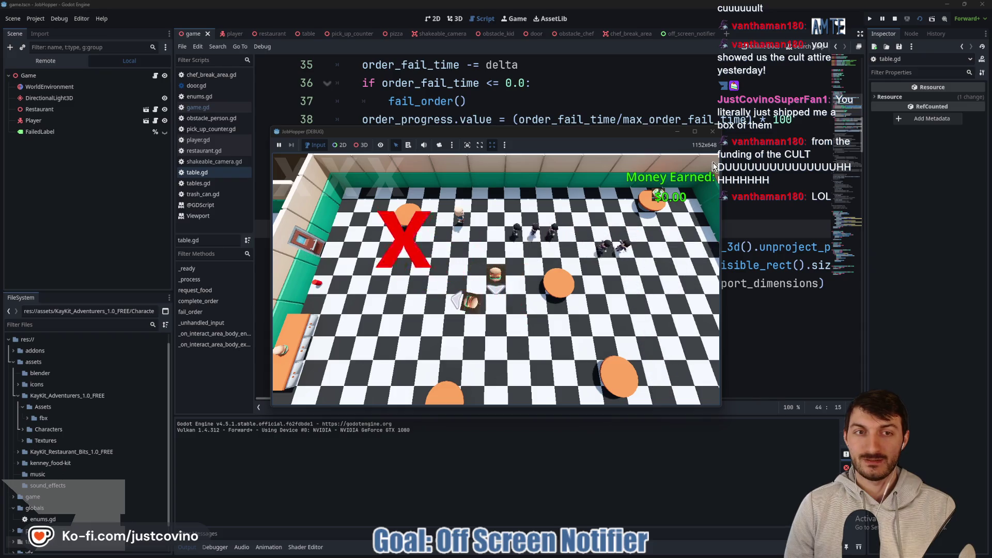
click(711, 135)
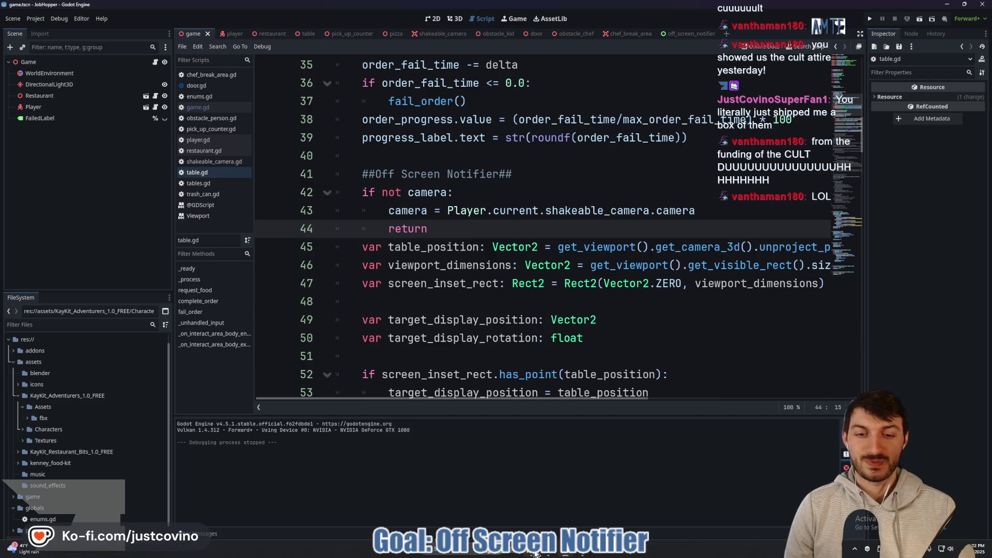
Select lines 42–68 of table.gd and comment them out with Ctrl+K.
mouse_move(550, 553)
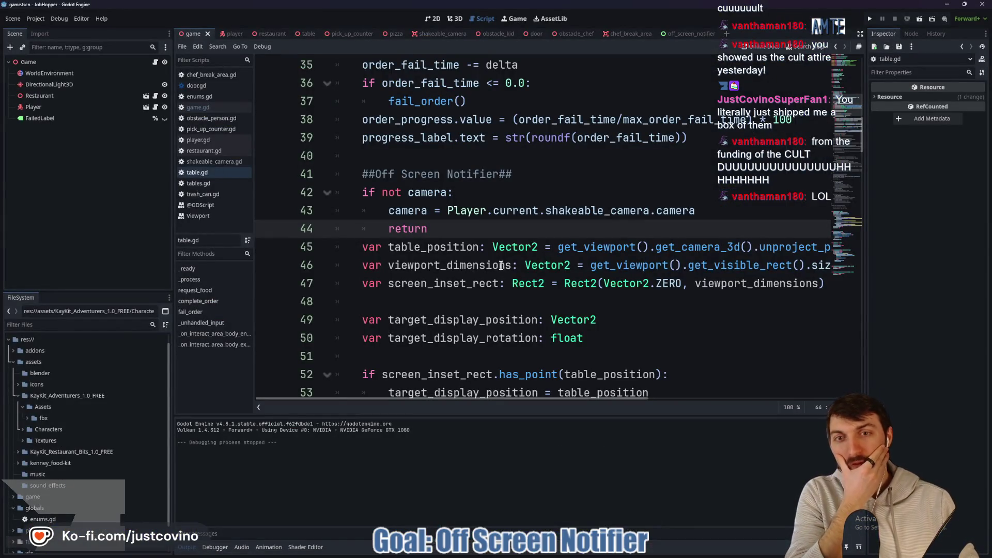
scroll(500, 266, down, 8)
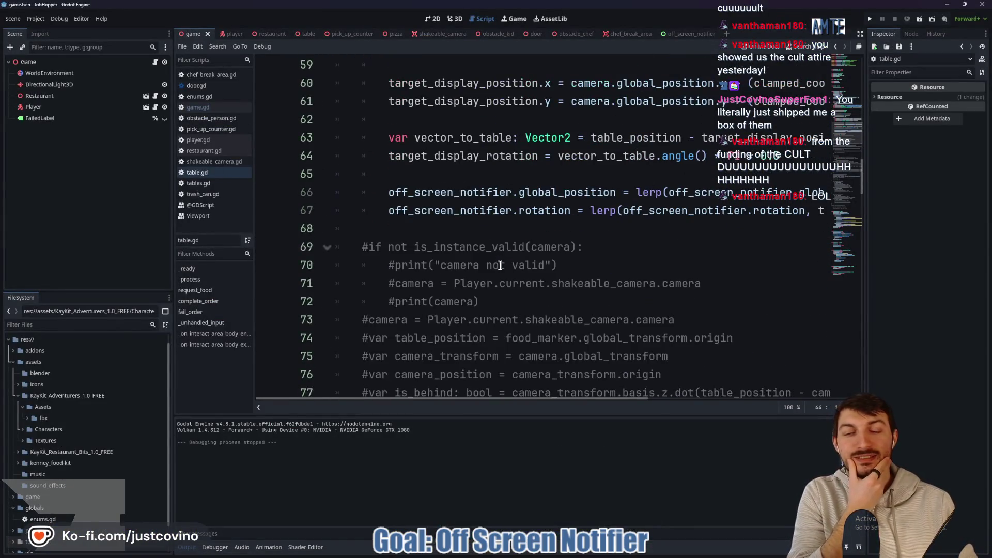
scroll(501, 266, down, 3)
scroll(498, 267, up, 4)
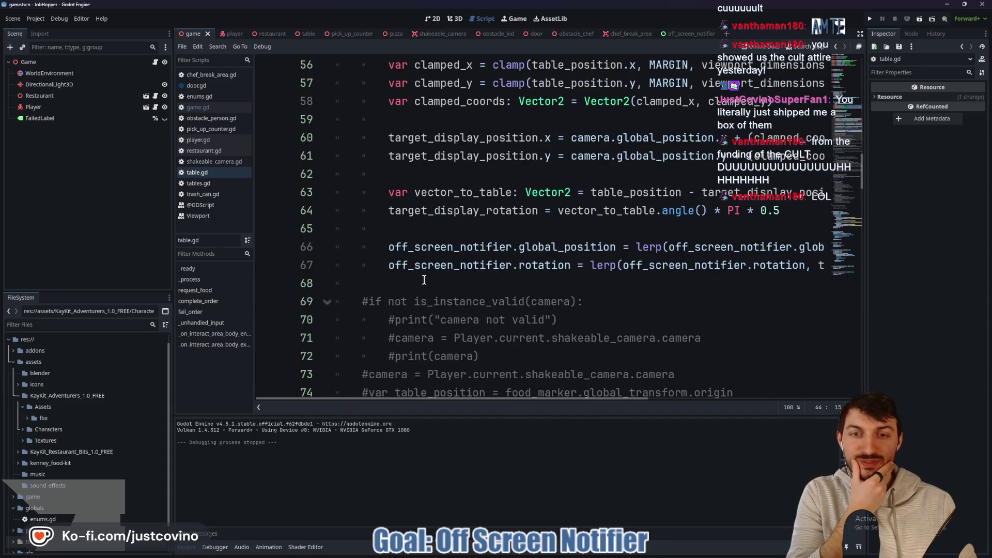
mouse_move(412, 280)
mouse_down()
mouse_move(355, 206)
mouse_move(342, 247)
mouse_up()
scroll(353, 207, up, 3)
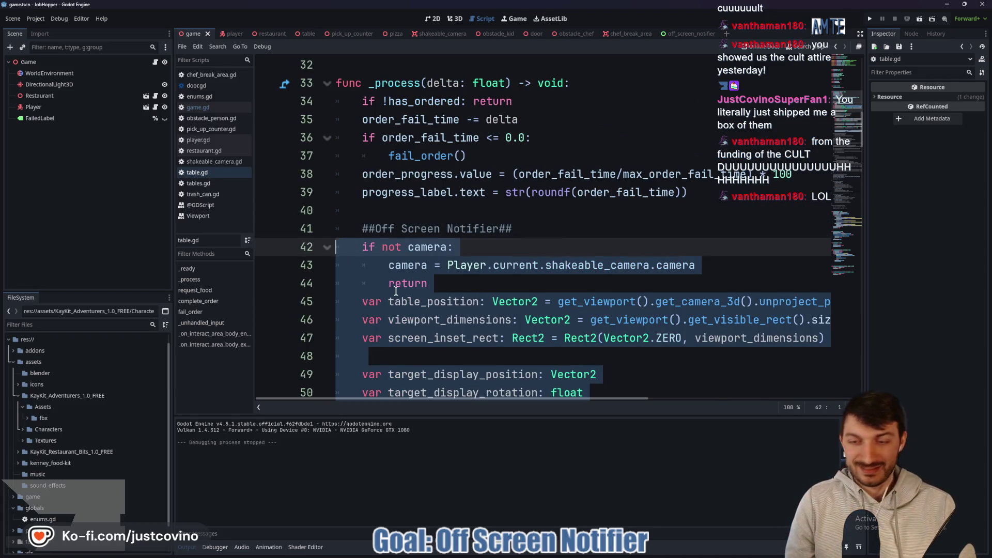
key(ctrl+k)
scroll(393, 281, down, 9)
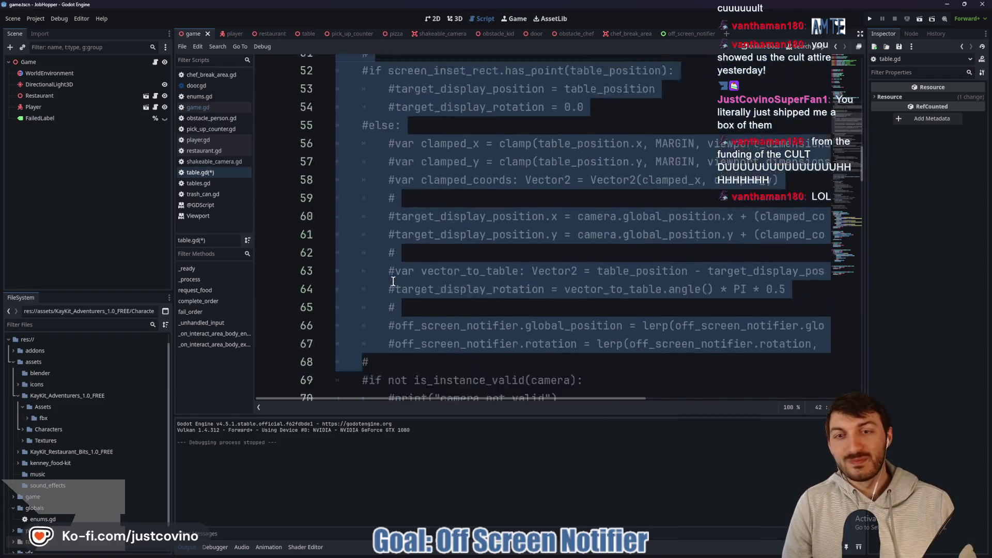
Uncomment lines 69–134 of table.gd to restore the old camera check through angle_diff.
click(387, 237)
mouse_move(355, 246)
mouse_down()
mouse_move(413, 284)
mouse_move(482, 293)
mouse_move(475, 180)
mouse_up()
scroll(472, 284, down, 7)
scroll(481, 292, down, 9)
scroll(483, 284, down, 7)
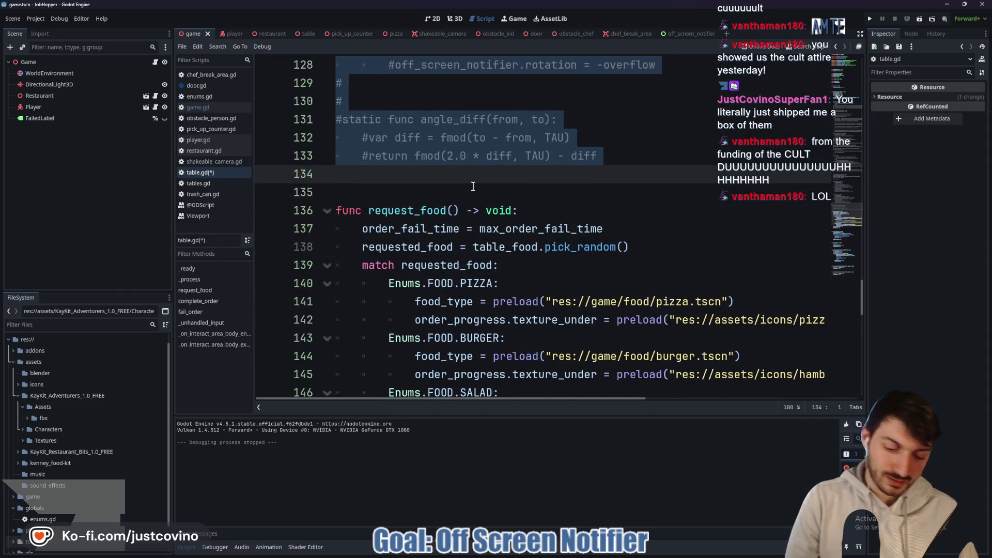
key(ctrl+k)
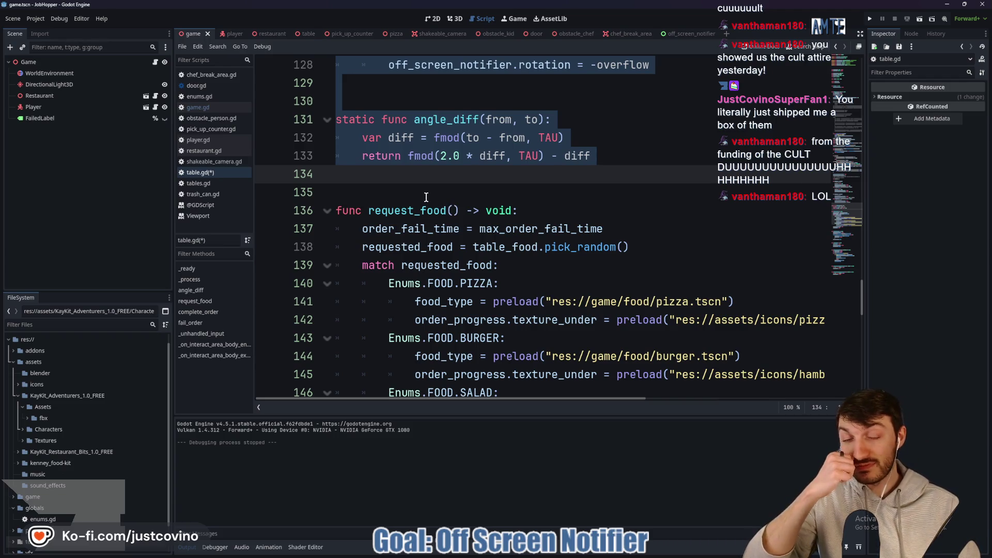
scroll(425, 195, up, 10)
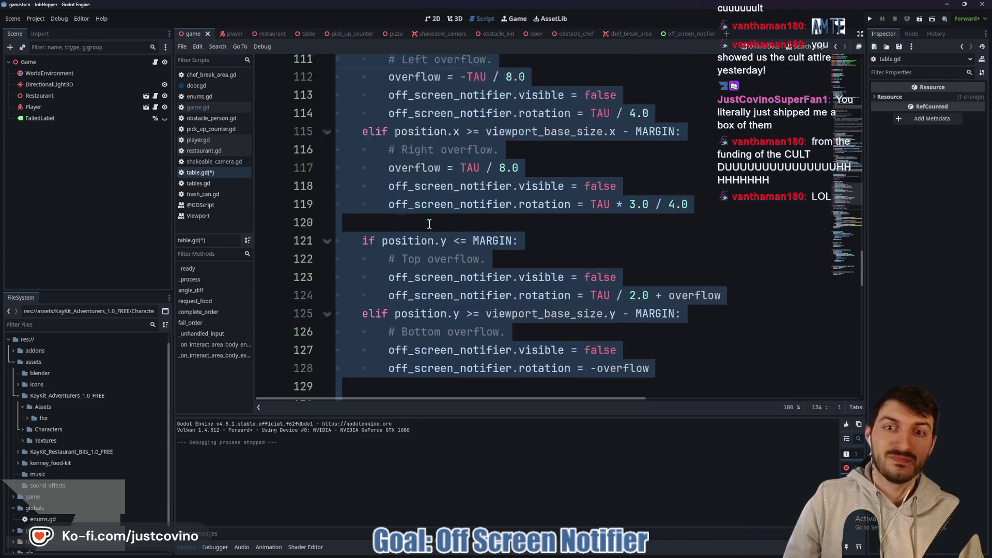
scroll(431, 228, up, 11)
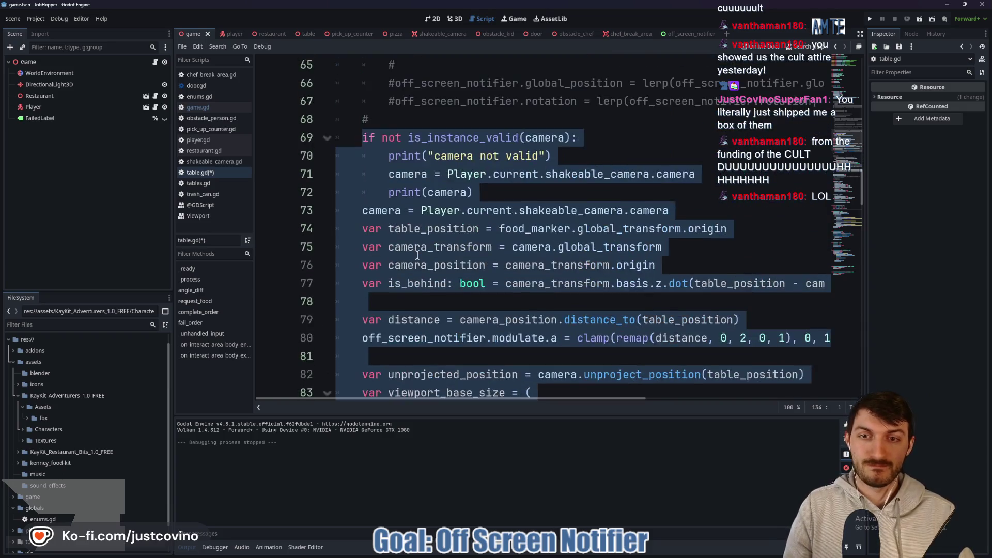
scroll(468, 147, up, 1)
Simplify the line 69 check from is_instance_valid(camera) to plain camera.
click(465, 192)
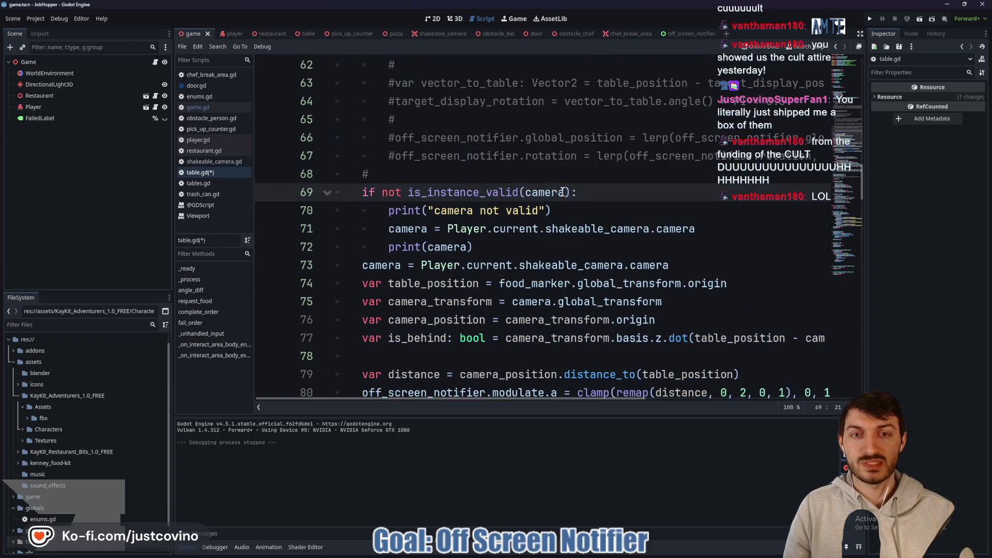
drag(571, 192, 411, 190)
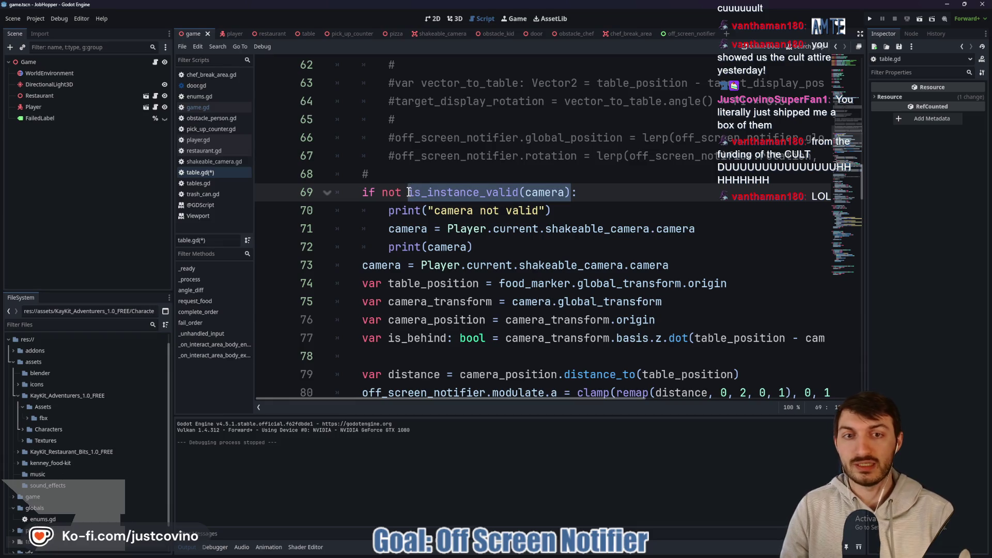
text(camera:)
click(498, 187)
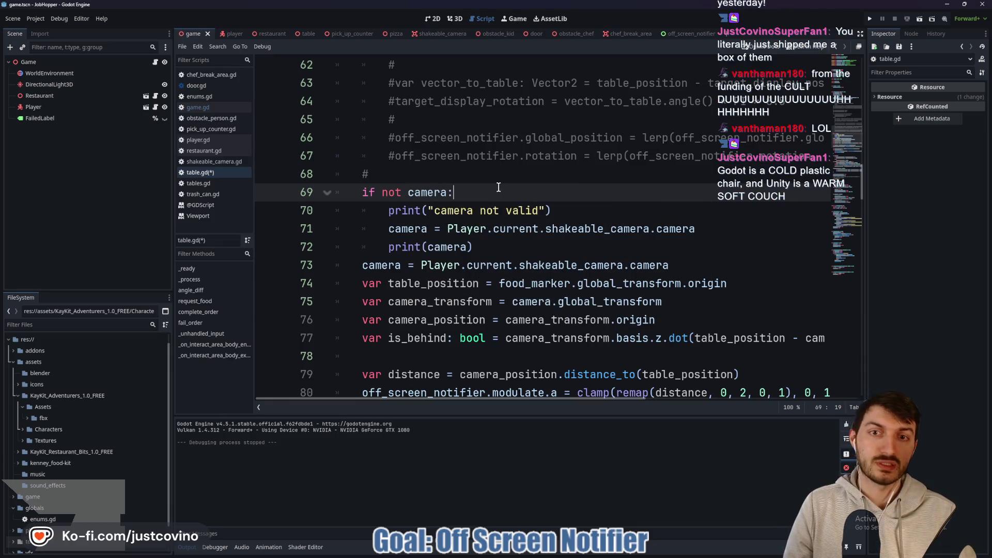
Delete the camera debug print lines, add return inside the if block, and save table.gd.
drag(566, 215, 326, 209)
key(BackSpace)
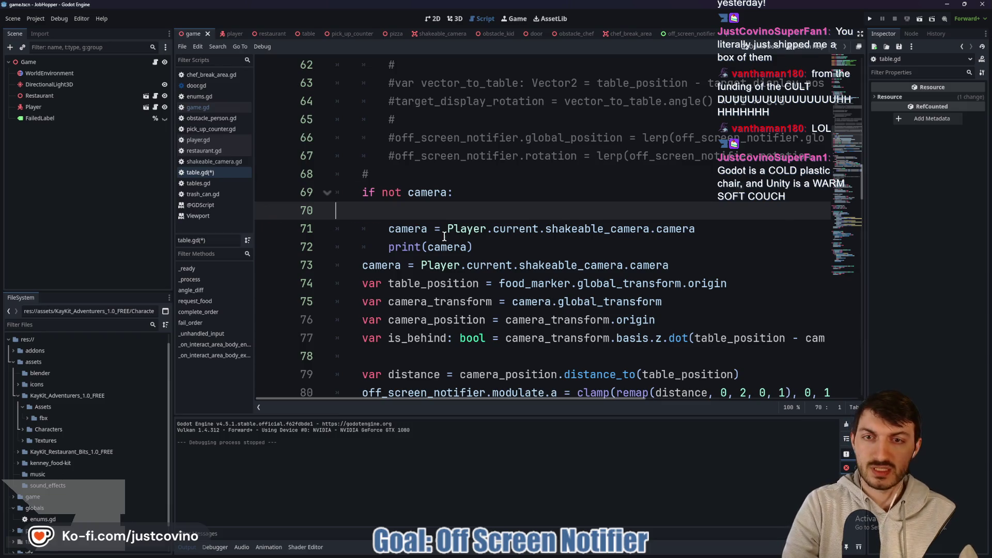
key(Delete)
drag(475, 228, 336, 228)
key(BackSpace)
key(BackSpace)
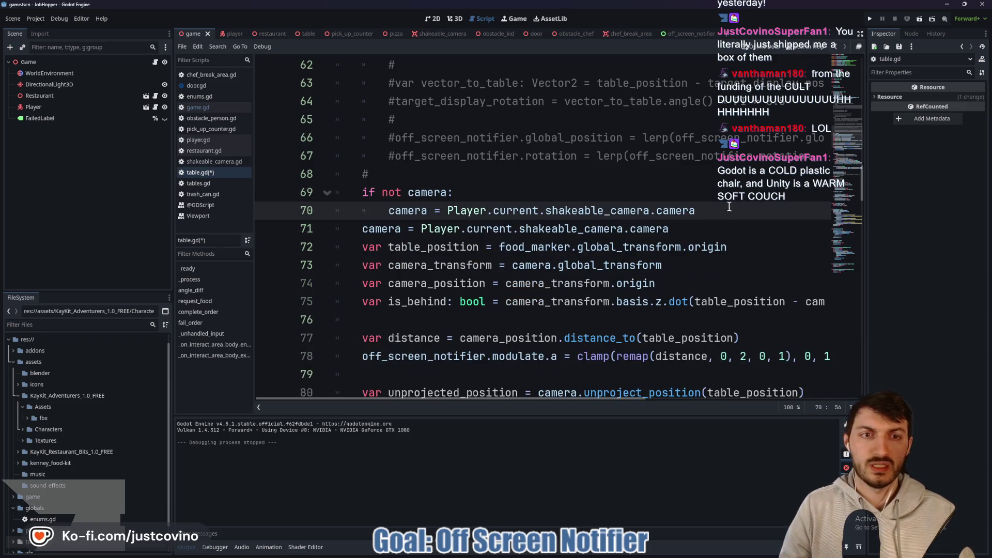
key(Return)
text(turn)
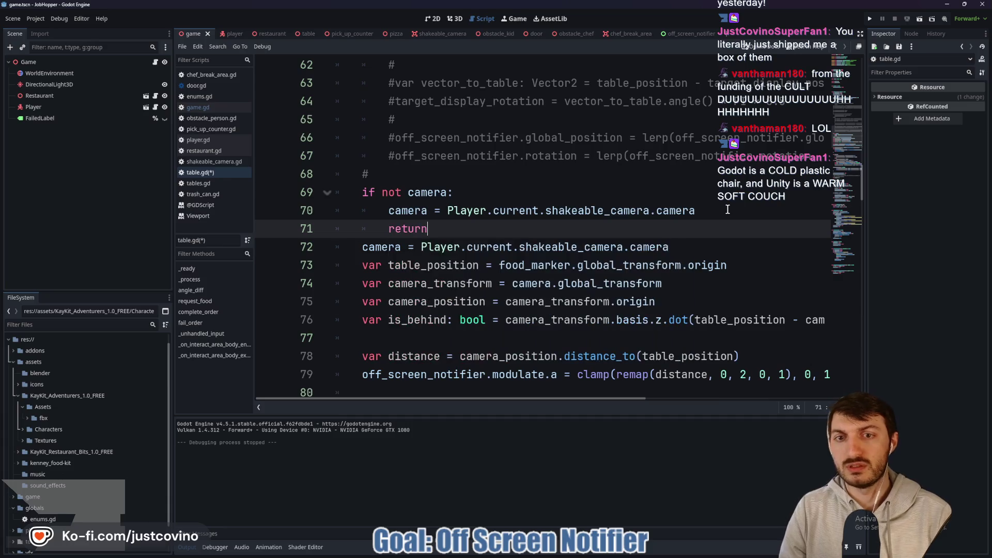
key(ctrl+s)
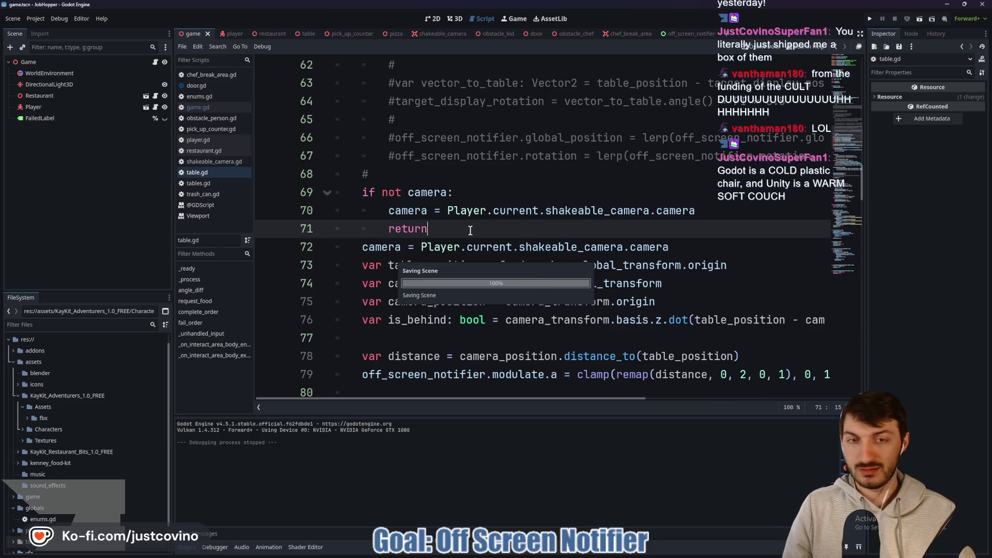
Cut the duplicate camera assignment line, save, and run the game with F5.
drag(667, 249, 322, 246)
key(ctrl+x)
key(BackSpace)
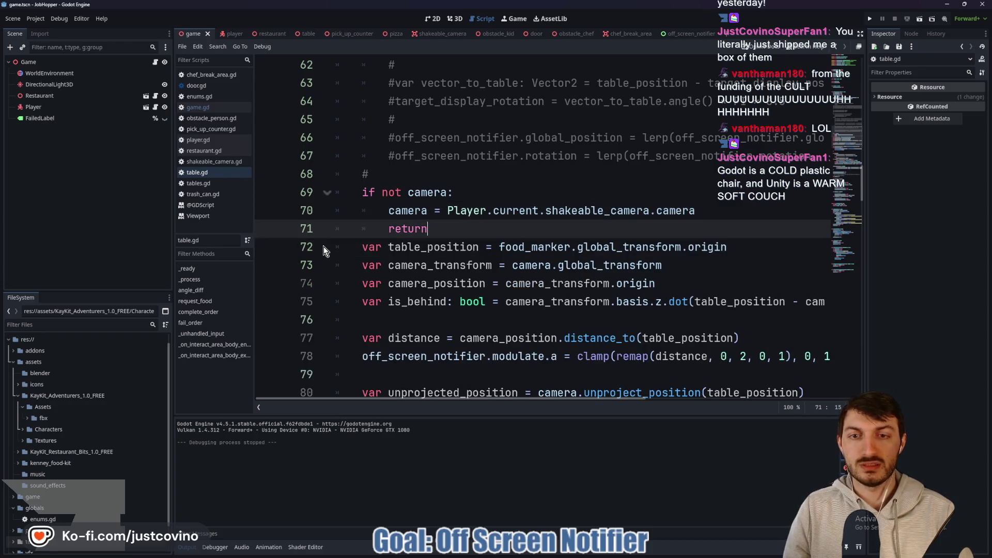
key(Return)
key(ctrl+s)
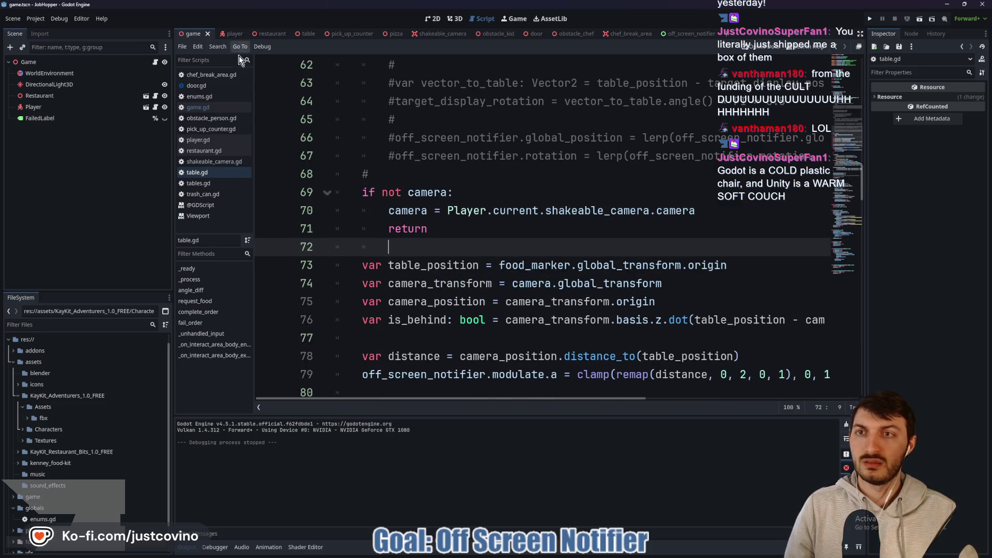
key(F5)
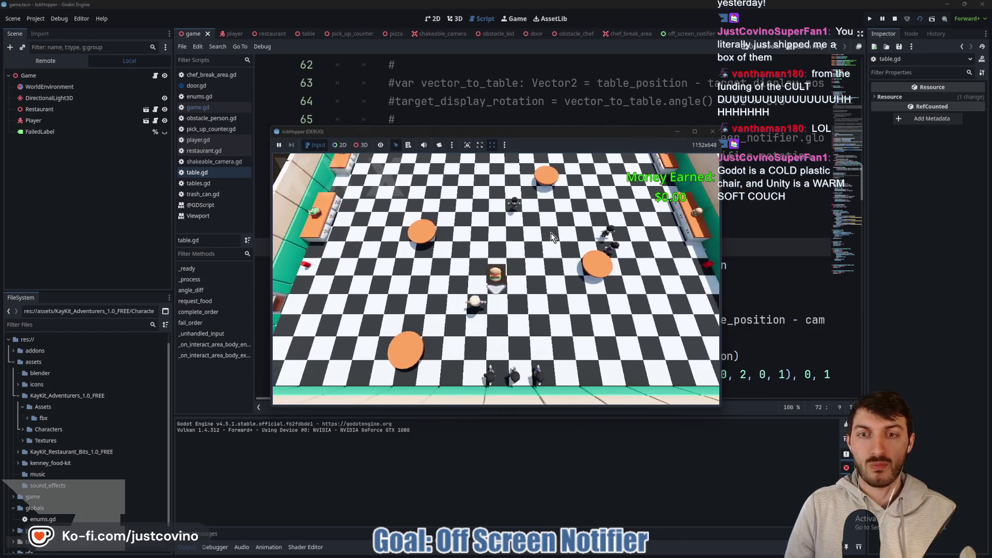
key(w)
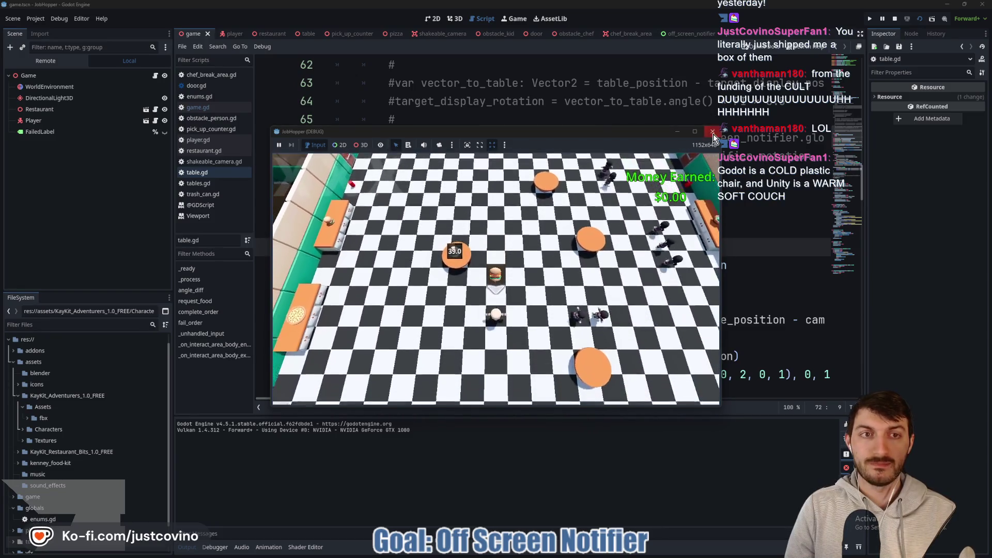
key(F8)
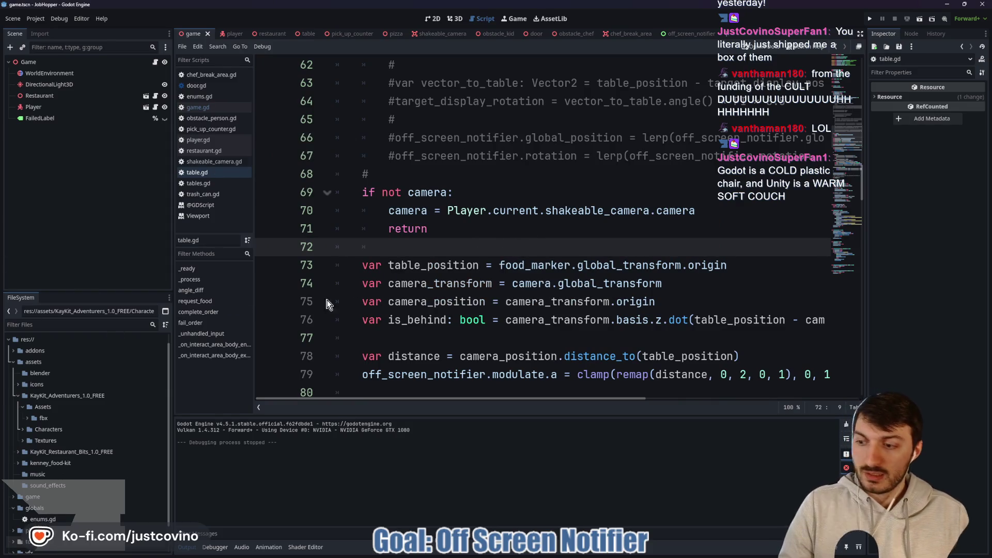
mouse_move(555, 553)
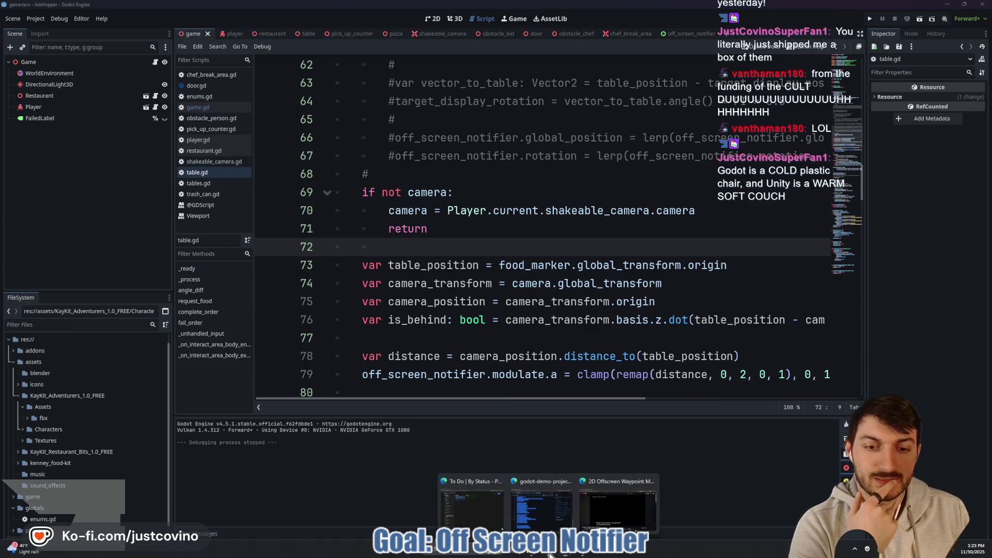
Bring Chrome forward and scroll through the waypoints demo's waypoint.gd on GitHub.
click(592, 516)
click(406, 299)
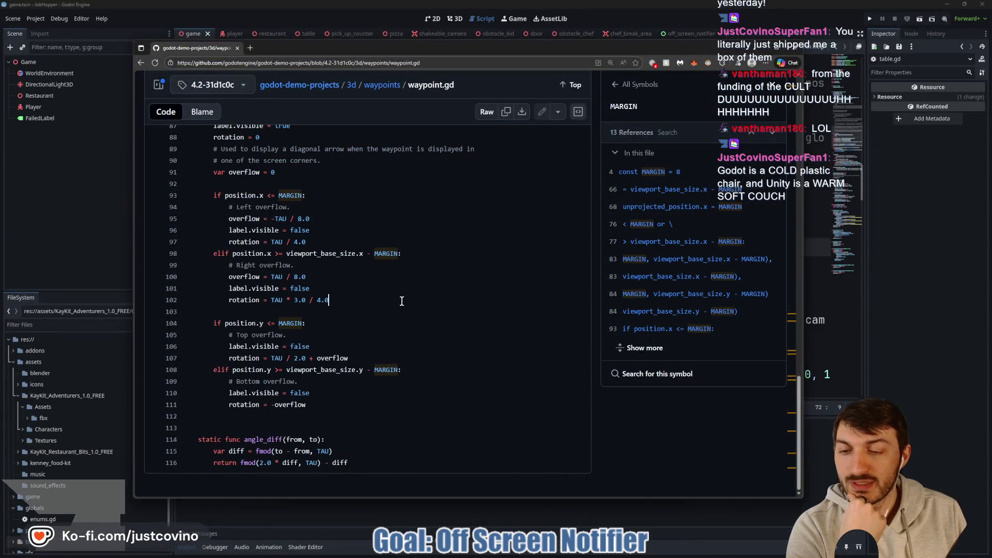
scroll(396, 303, up, 2)
scroll(395, 303, up, 11)
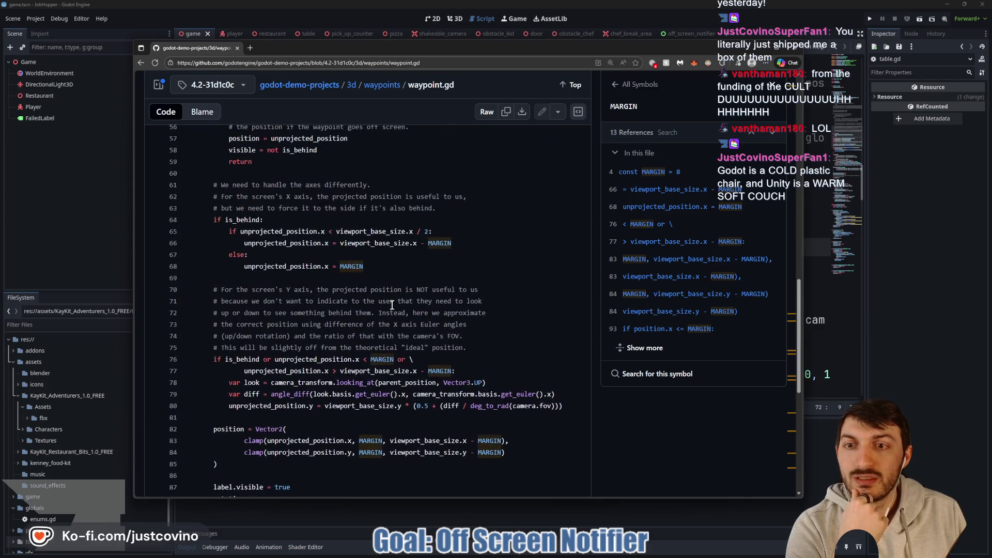
scroll(393, 306, up, 4)
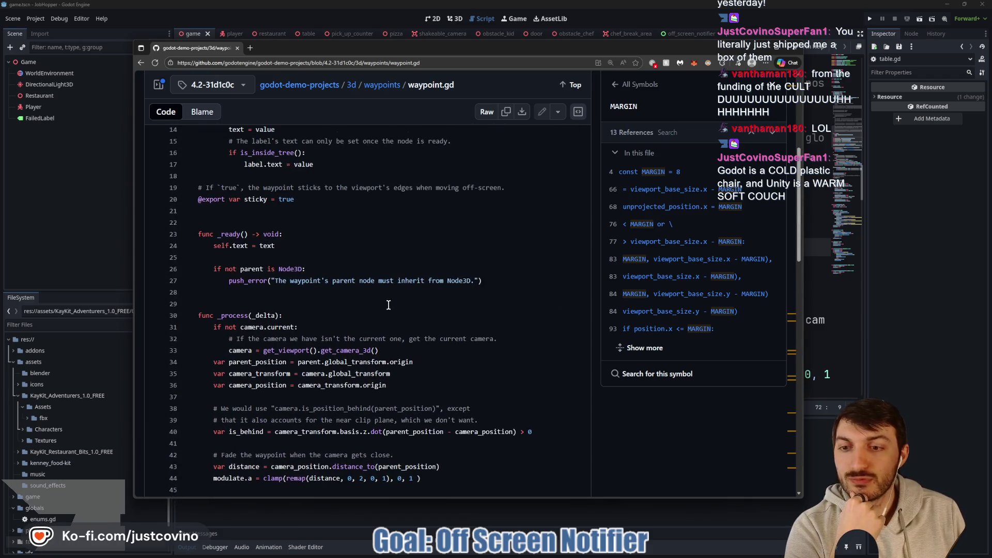
scroll(389, 305, down, 5)
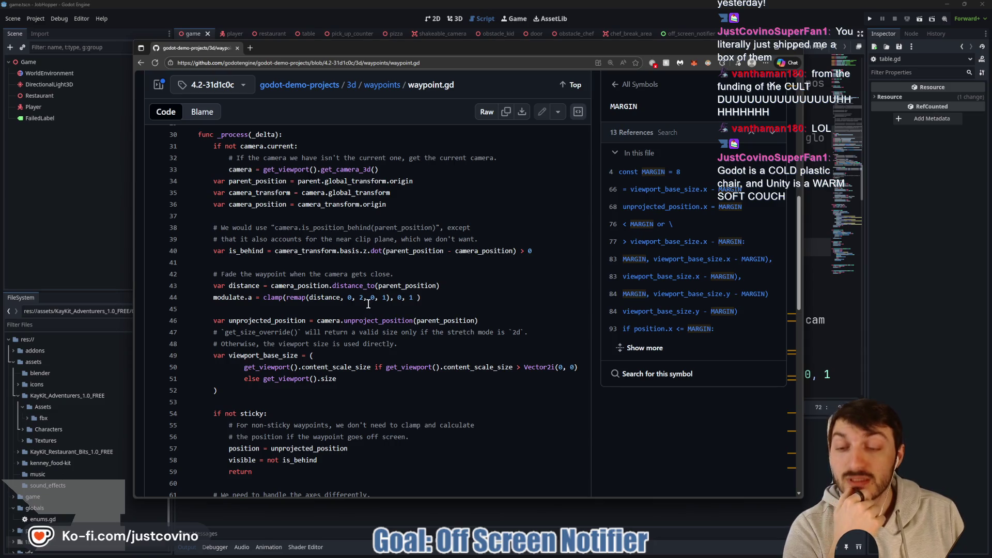
scroll(362, 310, down, 1)
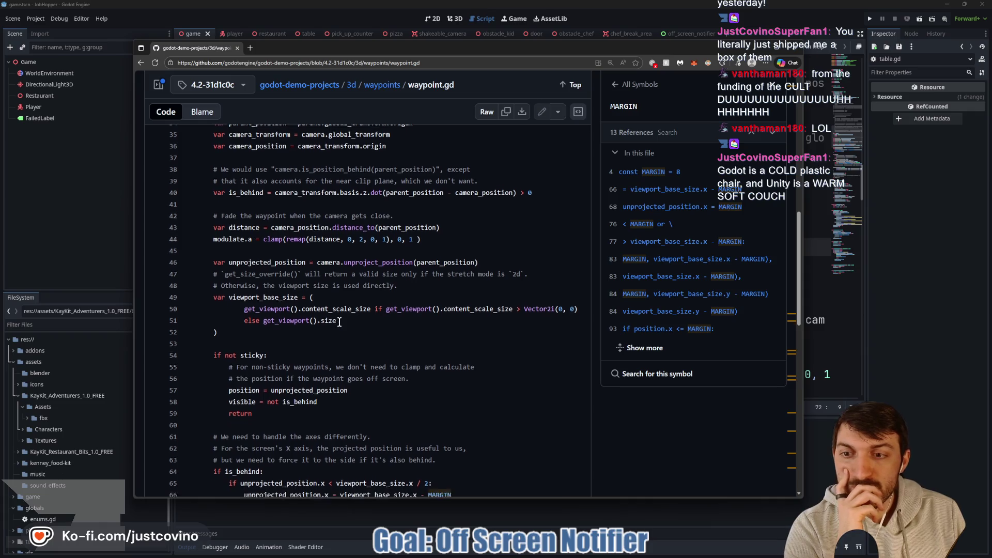
scroll(448, 217, down, 1)
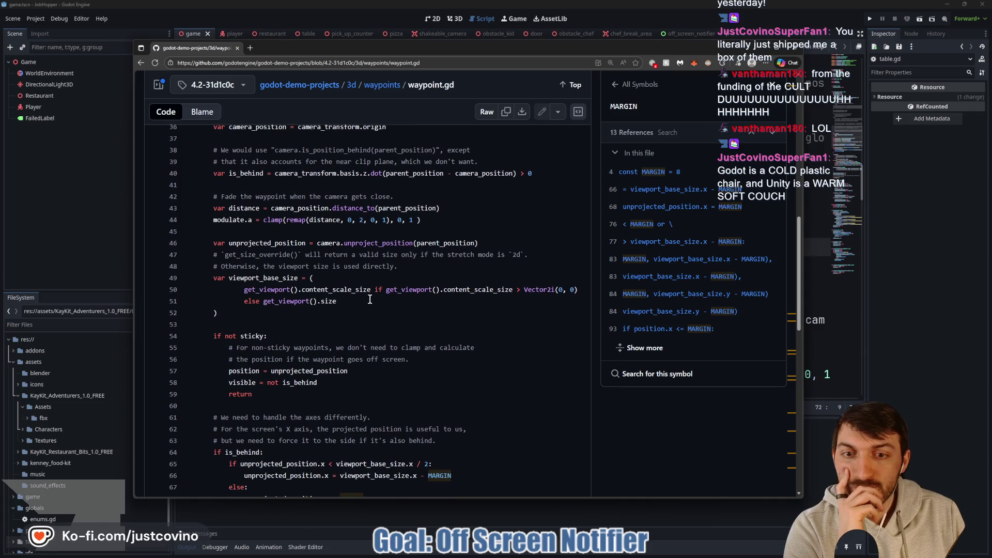
scroll(370, 300, down, 6)
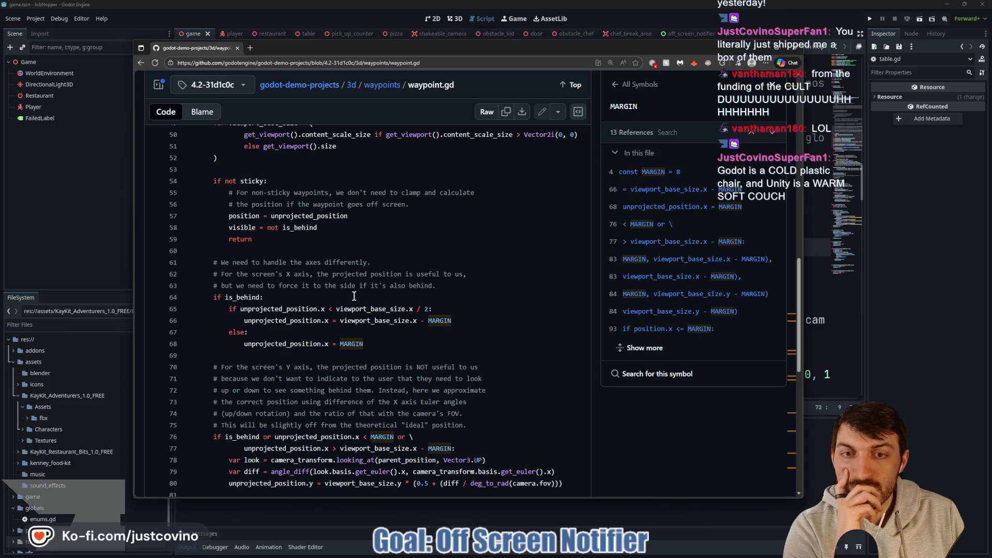
scroll(347, 294, up, 15)
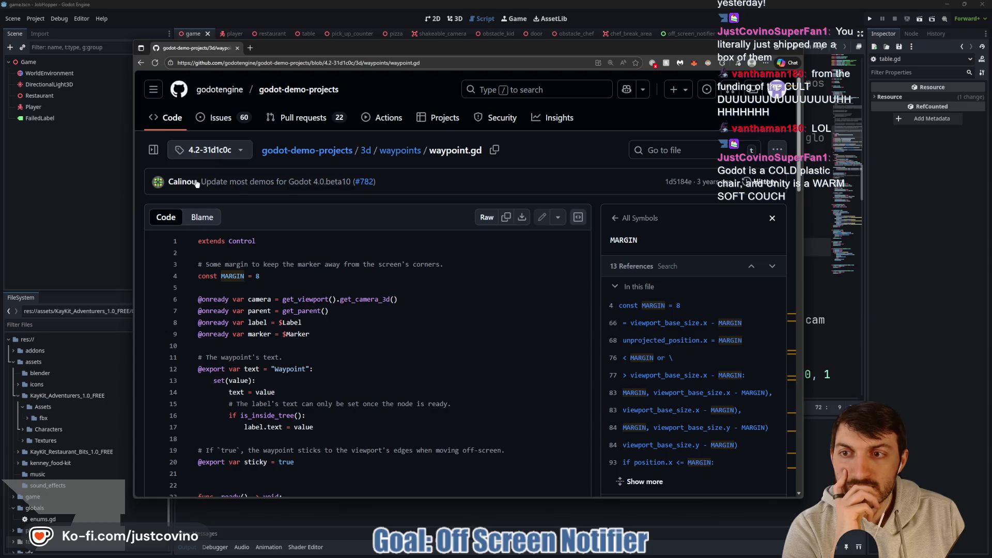
Browse from the waypoints folder into camera.gd, read it, and go back.
click(397, 153)
scroll(302, 236, up, 3)
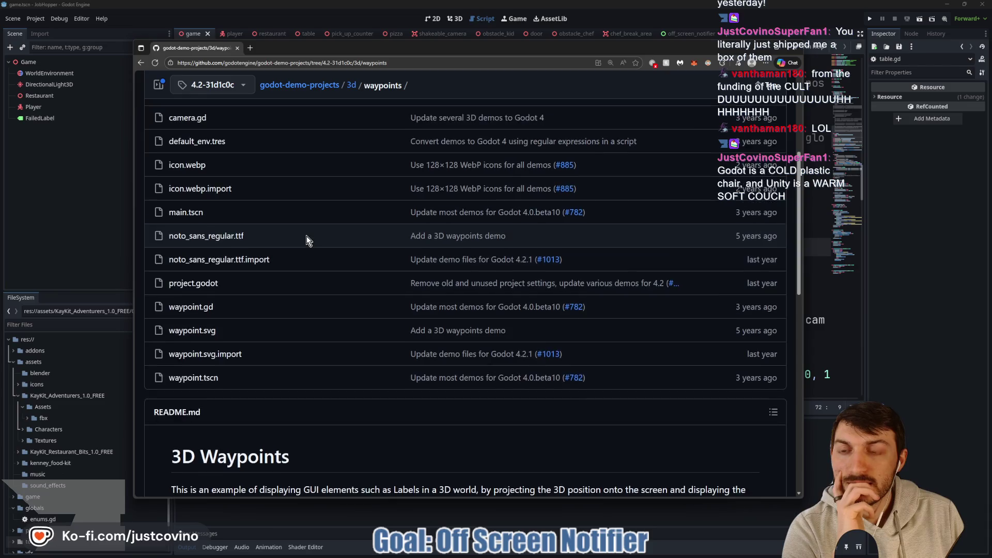
click(187, 222)
scroll(365, 242, down, 3)
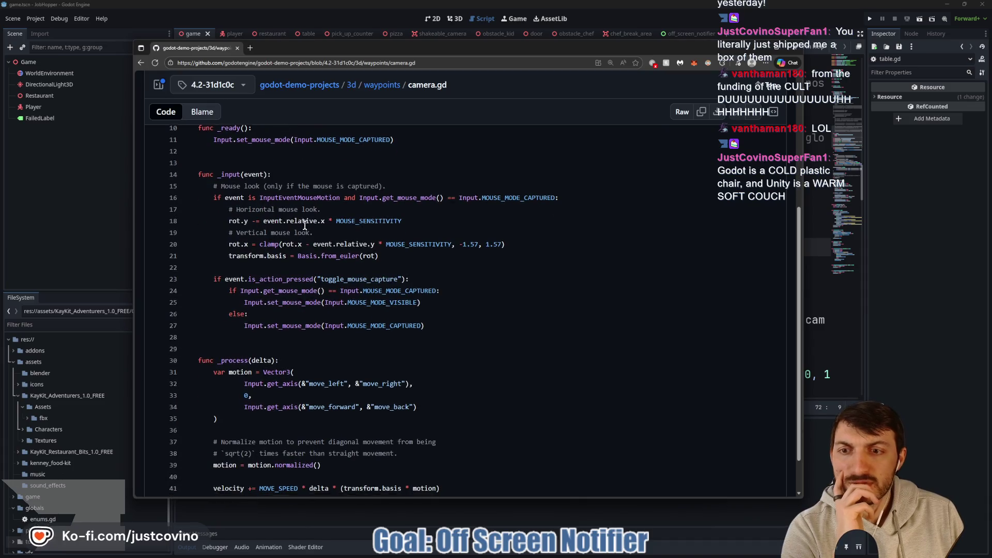
scroll(305, 225, down, 2)
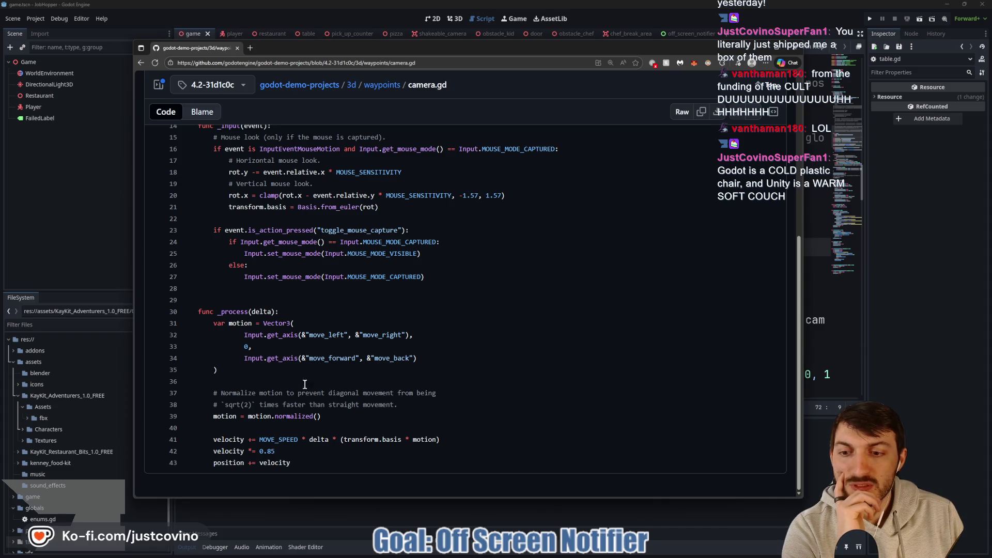
scroll(387, 309, up, 4)
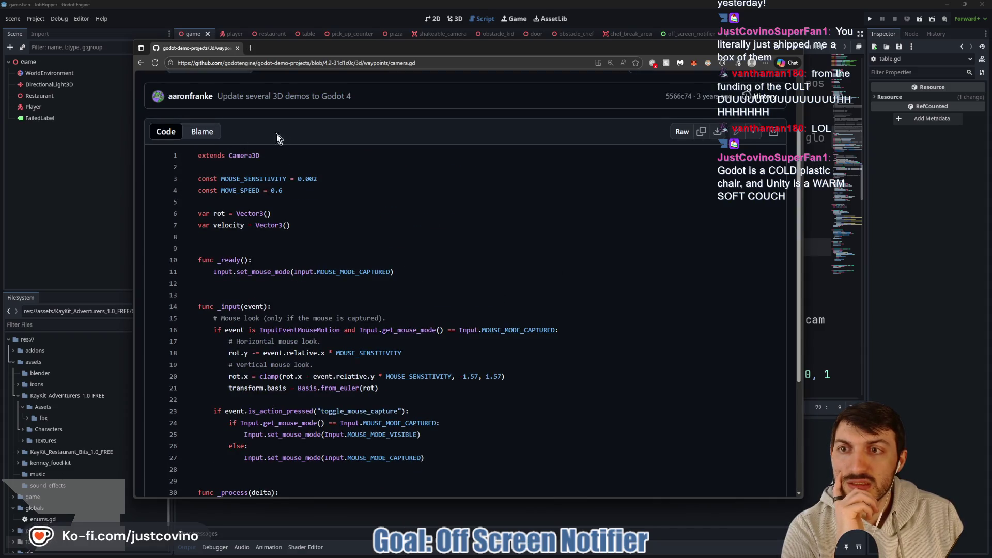
scroll(322, 217, up, 3)
key(alt+Left)
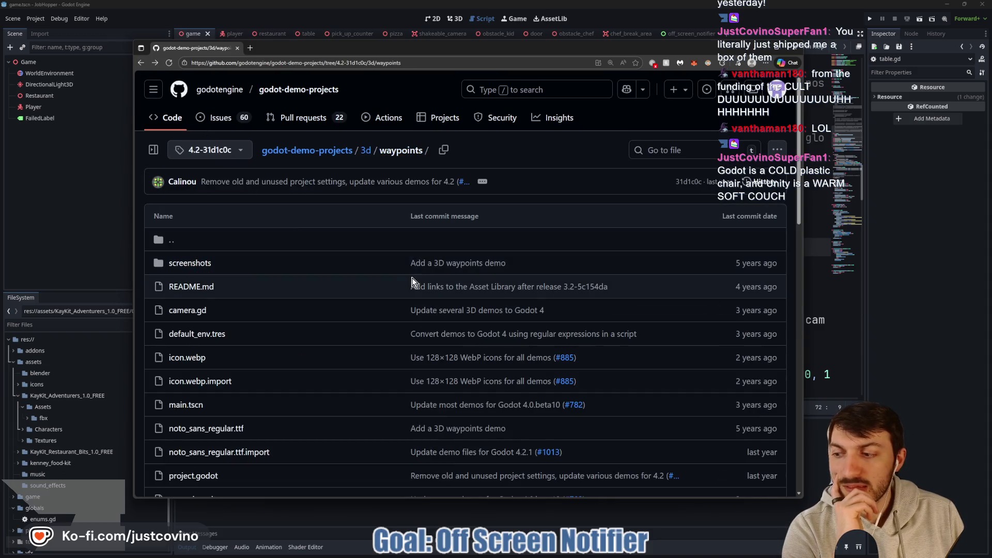
Open main.tscn and scroll down to its final line 133.
scroll(314, 325, down, 2)
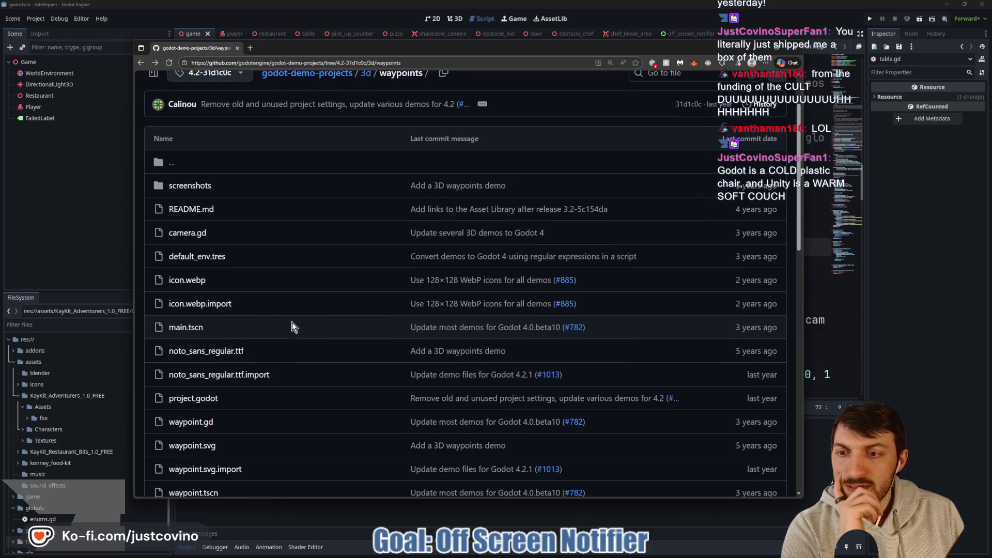
click(190, 326)
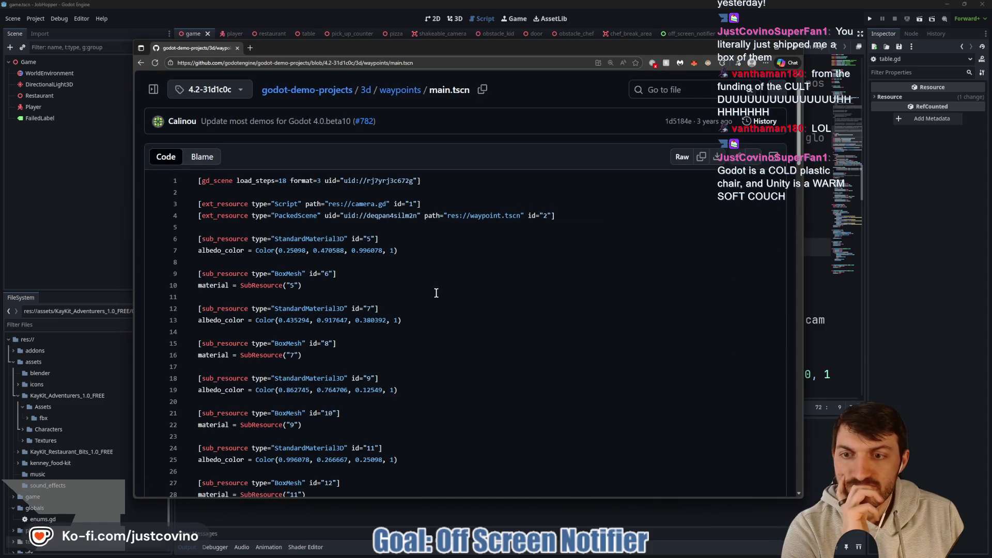
scroll(437, 293, down, 10)
scroll(424, 293, down, 9)
scroll(411, 293, down, 2)
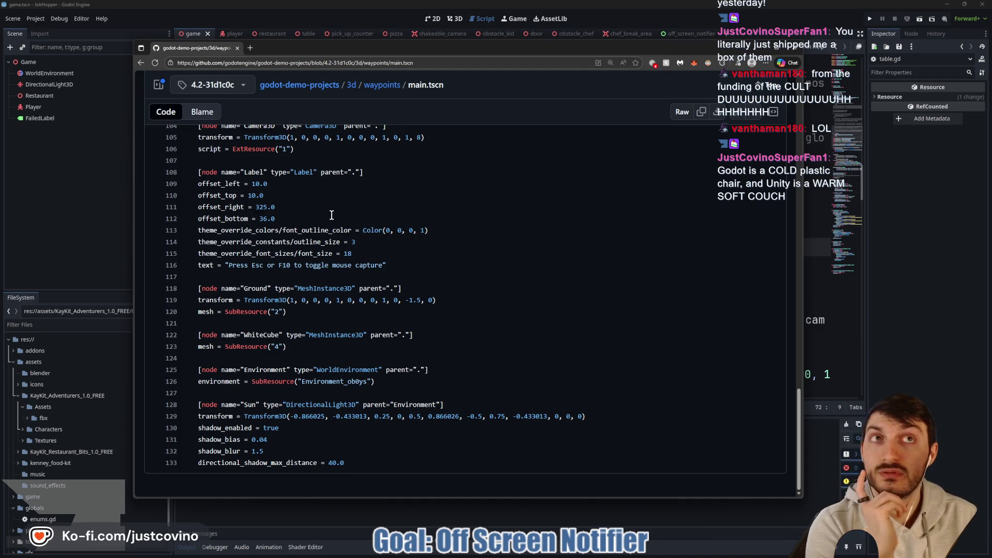
Go back to the 3d/waypoints folder and scroll through its file list and 3D Waypoints README.
click(141, 64)
scroll(433, 236, up, 3)
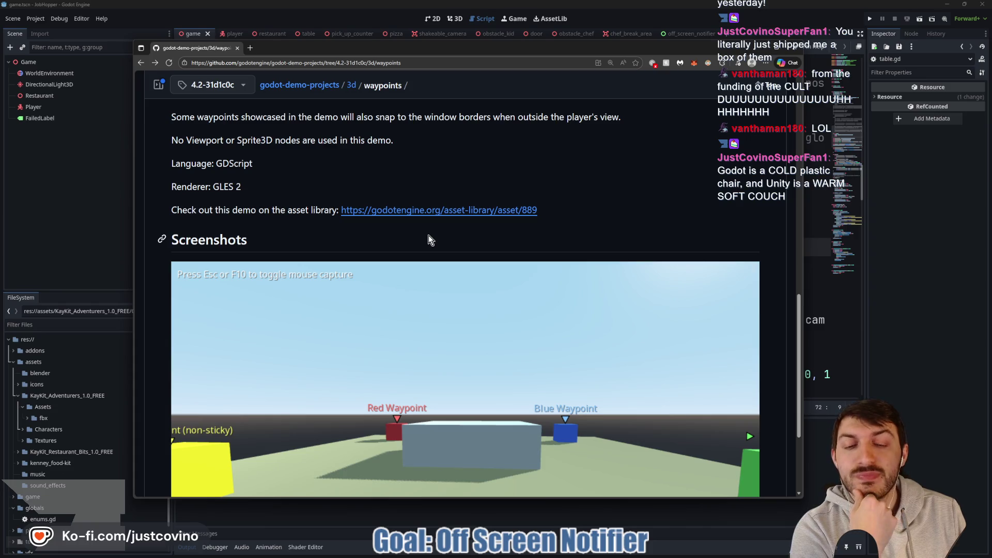
scroll(427, 240, up, 3)
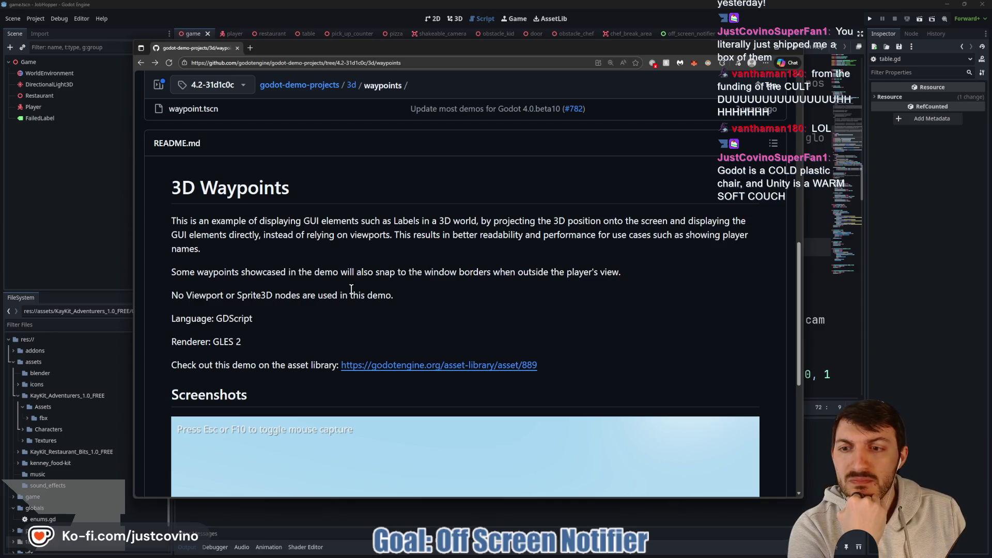
scroll(347, 290, up, 3)
scroll(353, 290, up, 2)
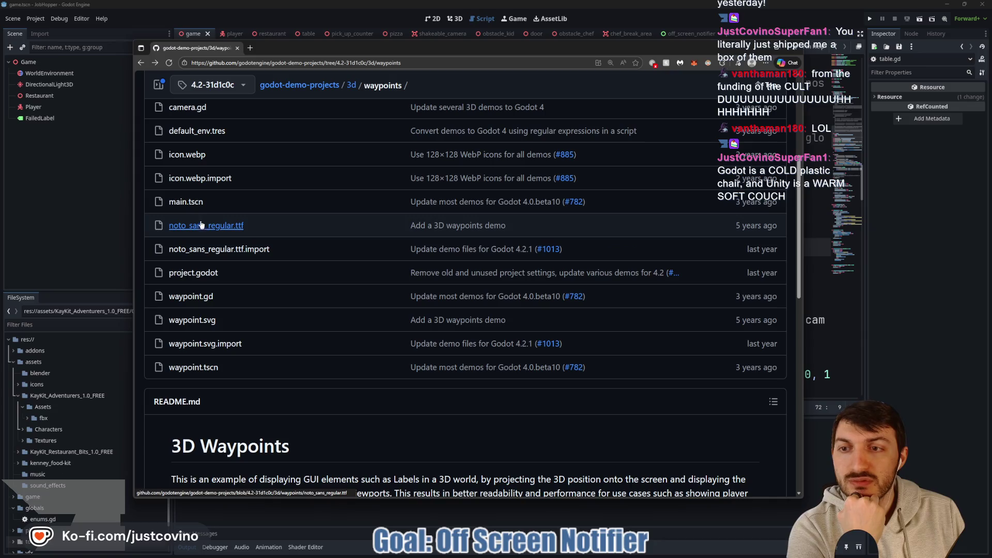
scroll(187, 208, up, 2)
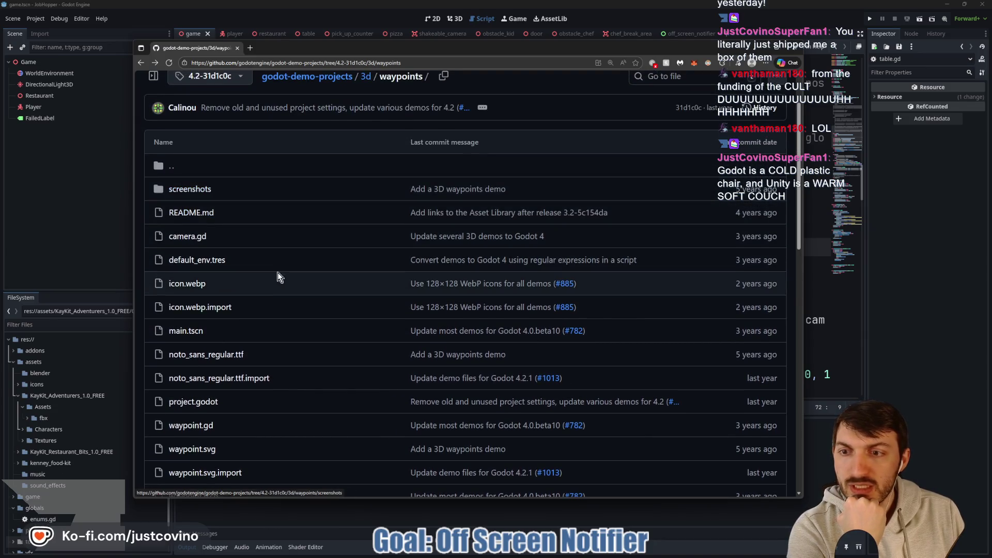
scroll(250, 296, down, 1)
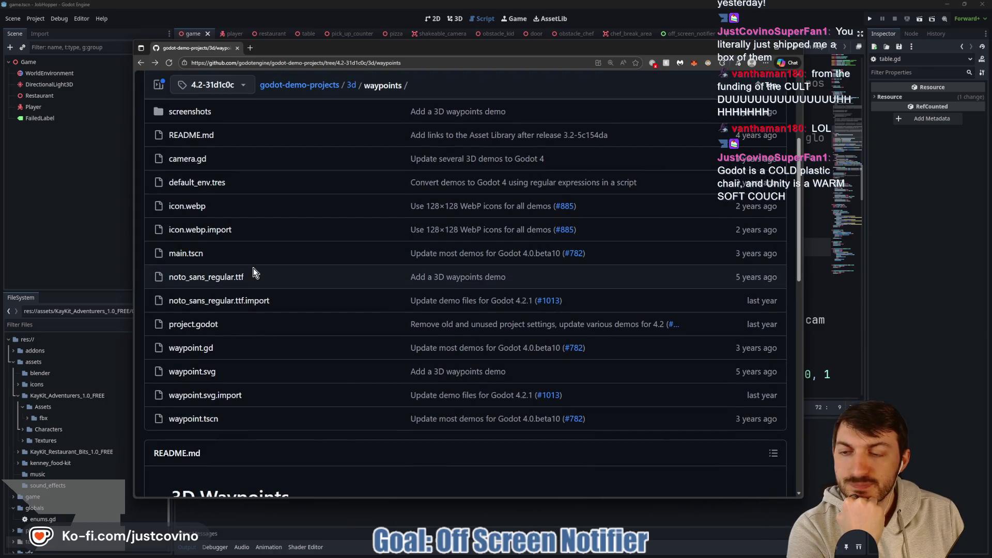
Read waypoint.gd's is_behind and unprojected-position logic, then drag the browser lower to reveal table.gd.
click(199, 347)
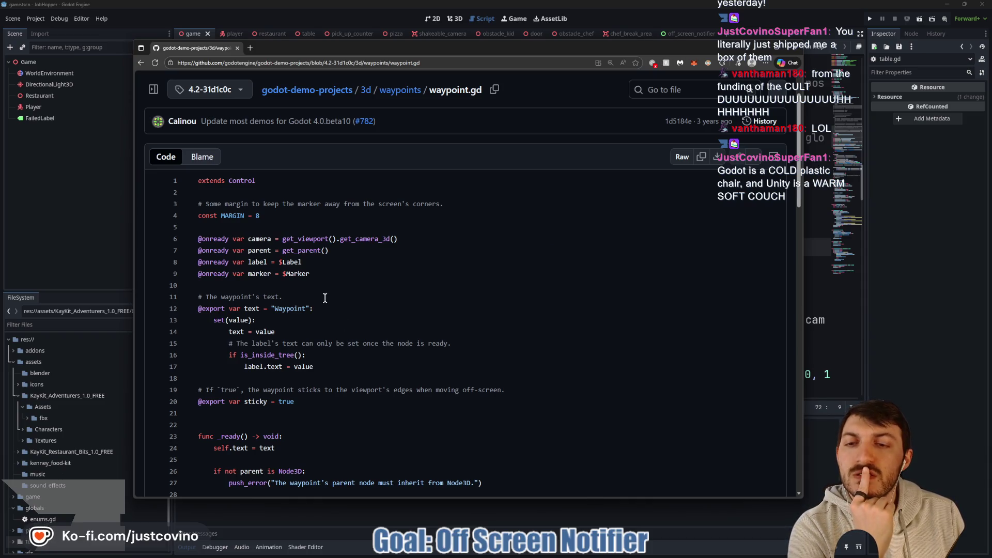
scroll(325, 298, down, 2)
scroll(321, 295, up, 1)
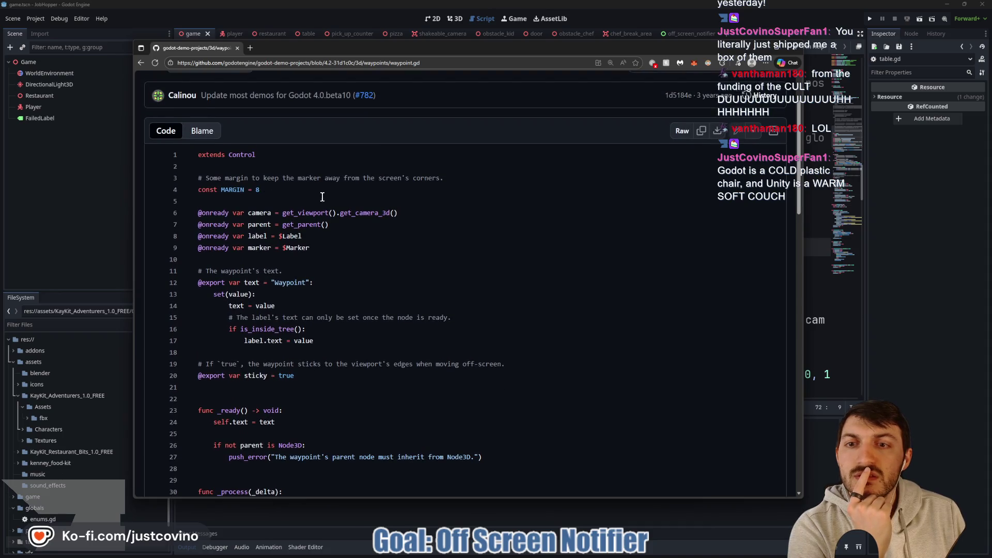
scroll(317, 197, down, 5)
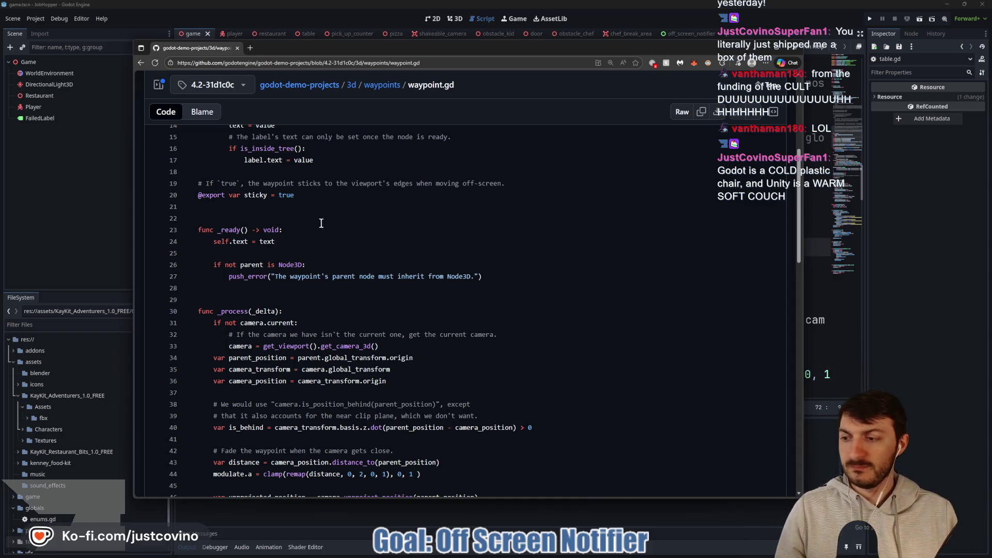
scroll(287, 233, down, 3)
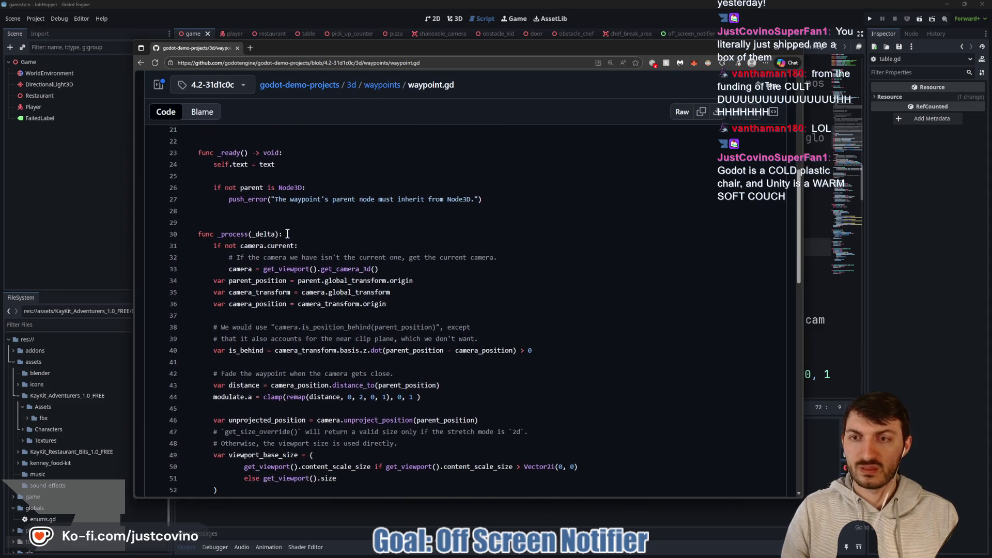
scroll(286, 238, down, 8)
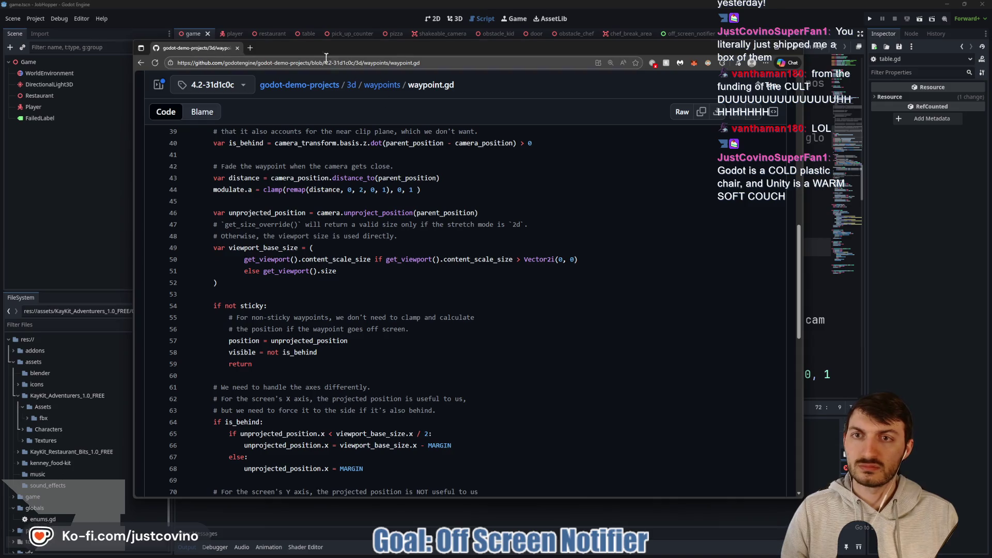
mouse_move(317, 52)
mouse_down()
mouse_move(645, 113)
mouse_move(287, 346)
mouse_up()
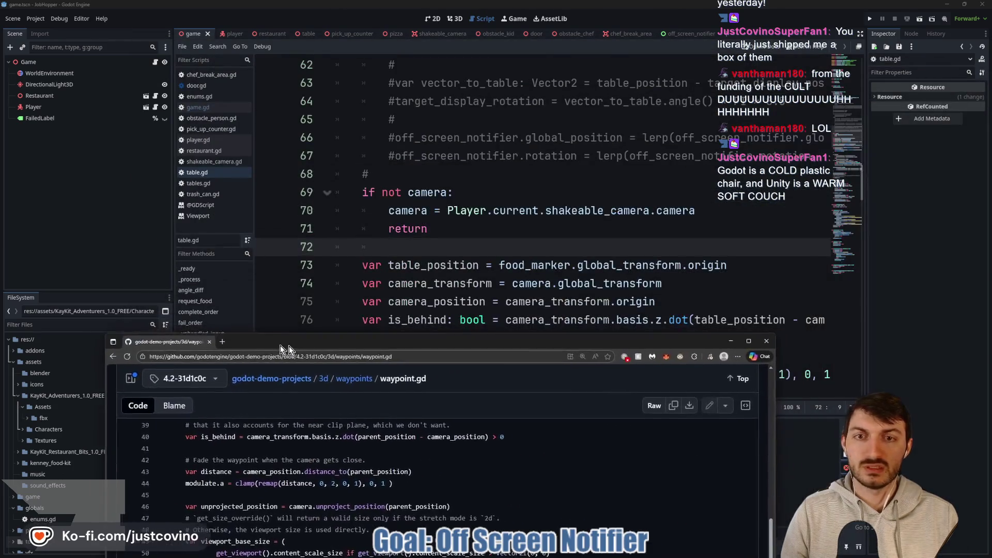
Bring the Godot editor forward and save table.gd.
scroll(478, 191, down, 4)
click(481, 174)
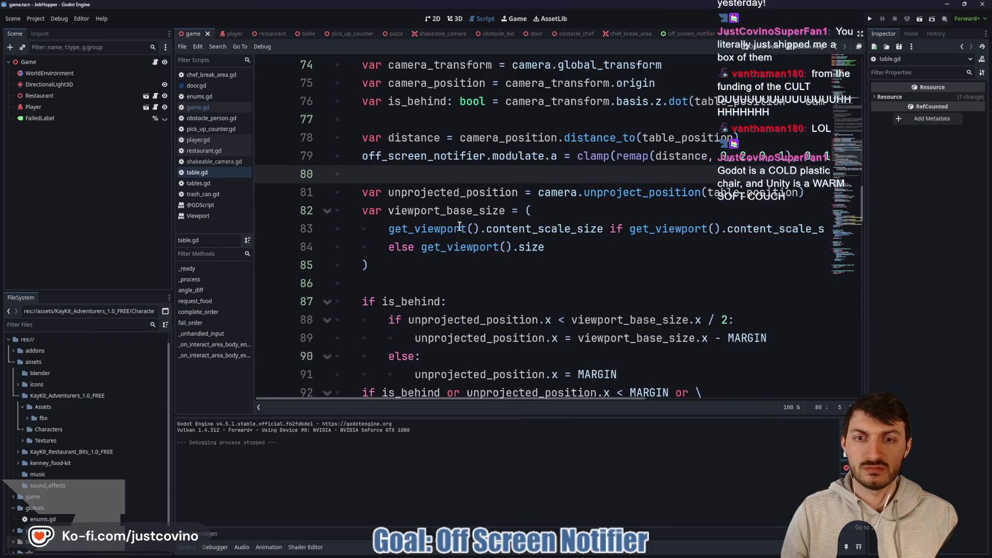
scroll(470, 206, down, 2)
scroll(463, 228, up, 7)
scroll(463, 228, up, 13)
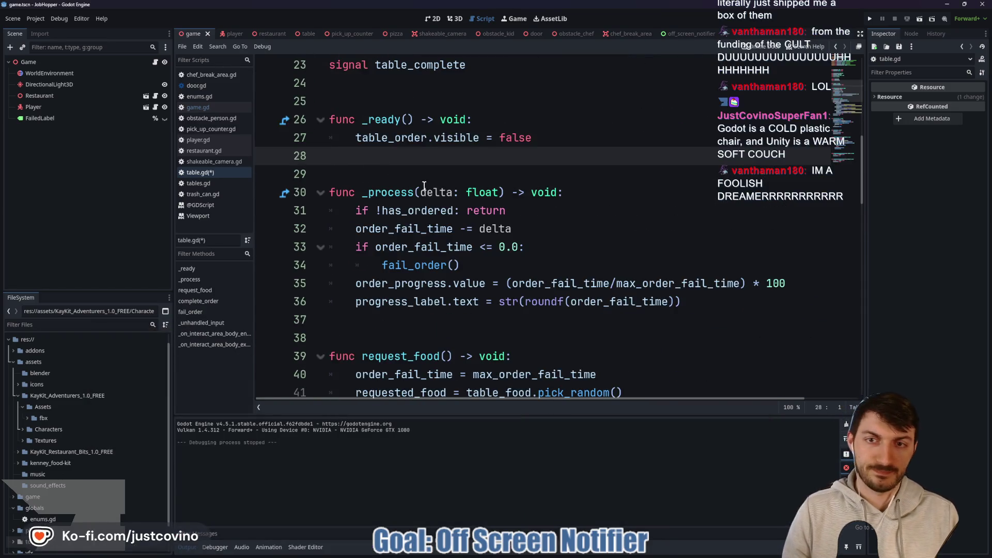
click(434, 159)
scroll(430, 199, down, 3)
key(ctrl+s)
Attach a new off_screen_notifier.gd to OffScreenNotifier and replace its template with the waypoint code.
click(685, 33)
click(153, 47)
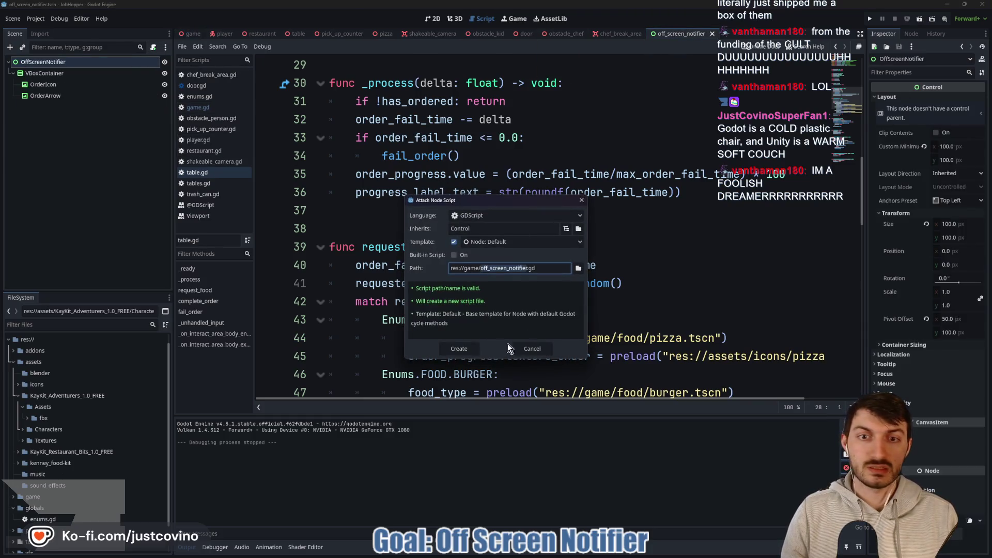
click(457, 347)
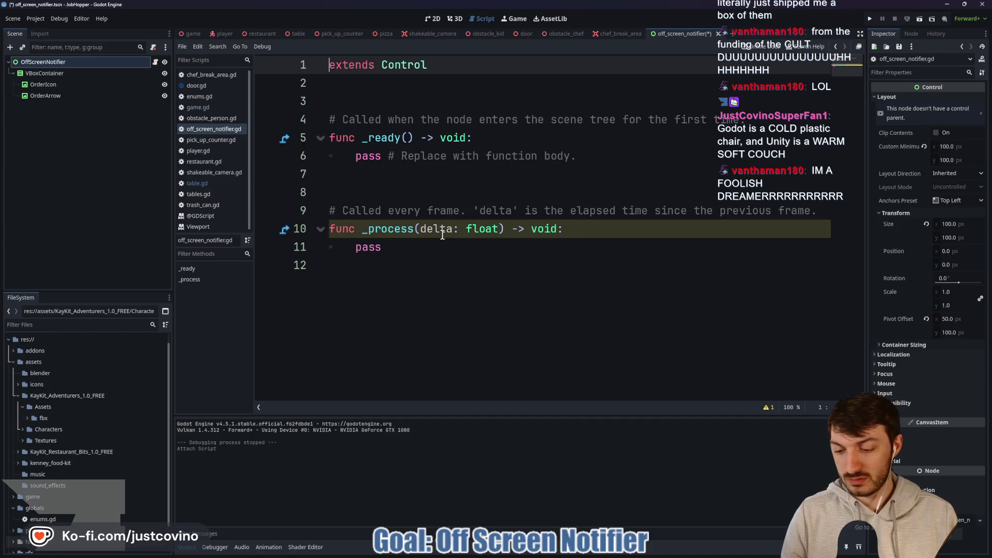
key(ctrl+a)
key(ctrl+v)
scroll(476, 297, up, 5)
scroll(476, 297, up, 20)
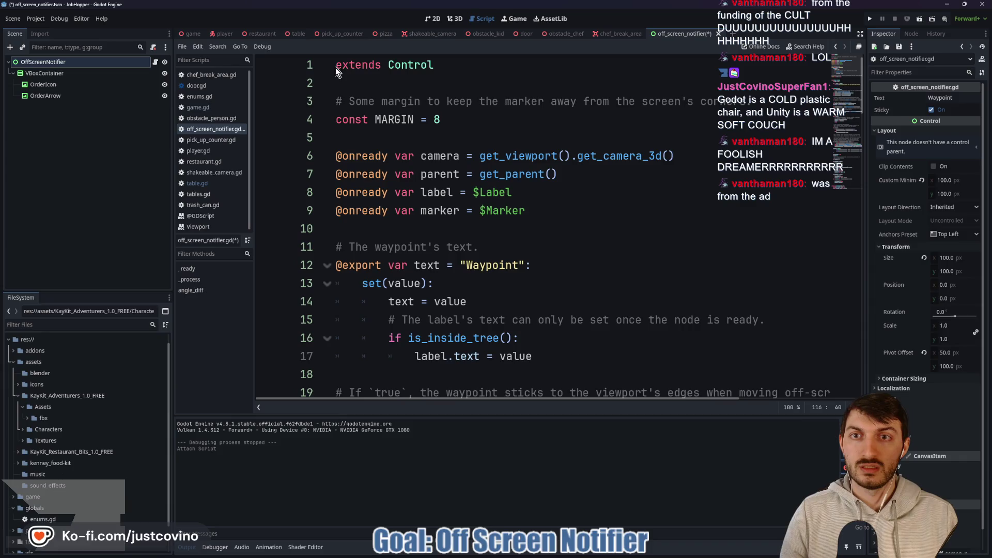
Add 'class_name OffScreenNotifier' at line 1 and review the MARGIN, label and text setter lines.
click(336, 67)
text(class_name)
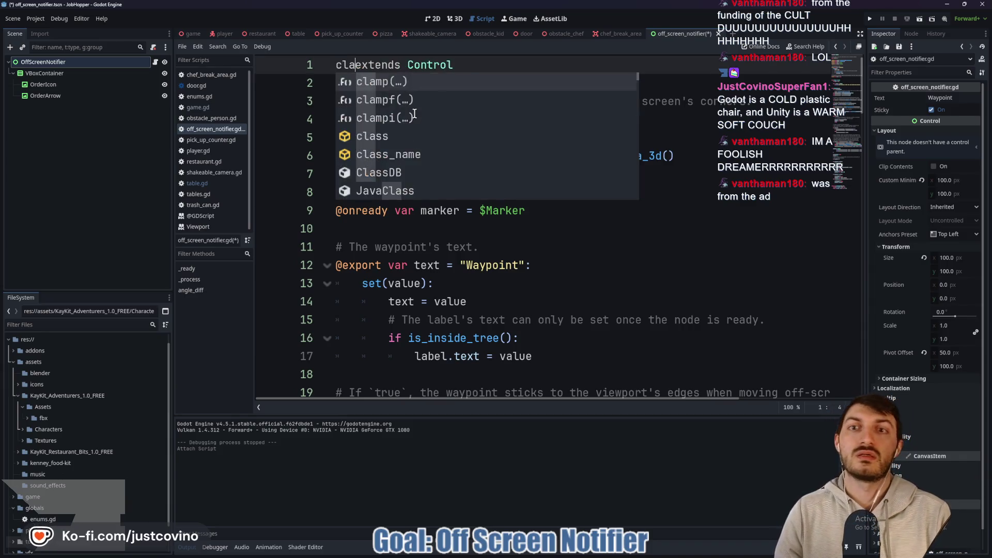
text( OffSc)
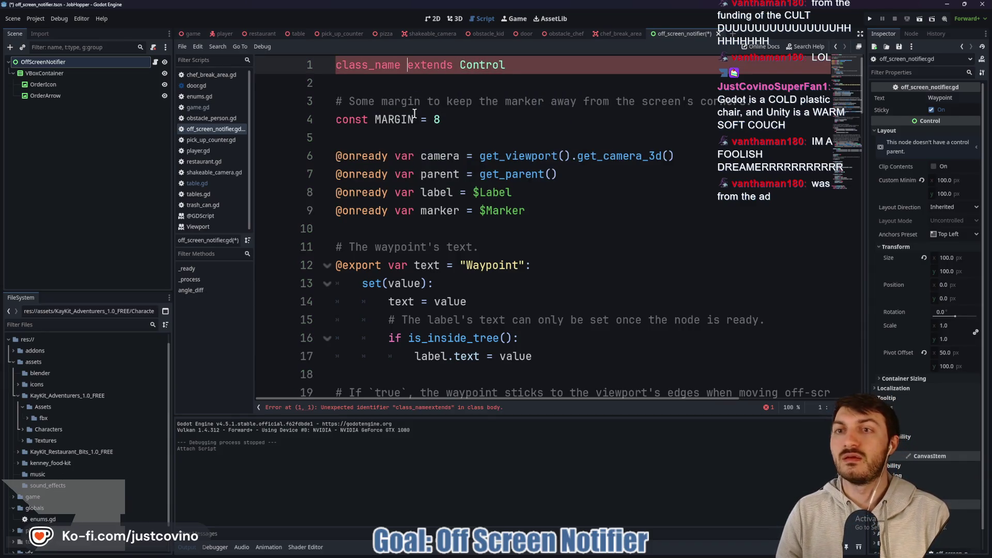
text(reenNotifier)
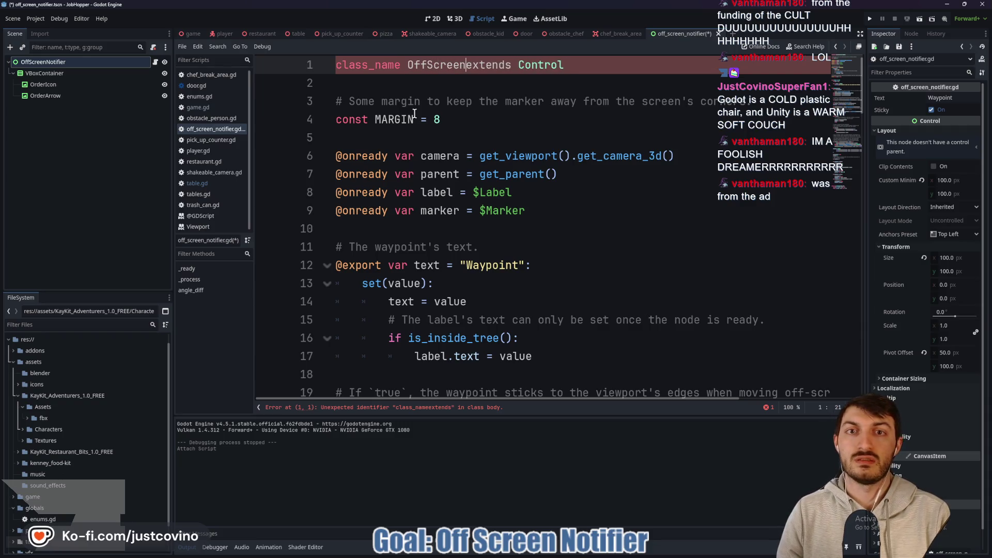
click(449, 120)
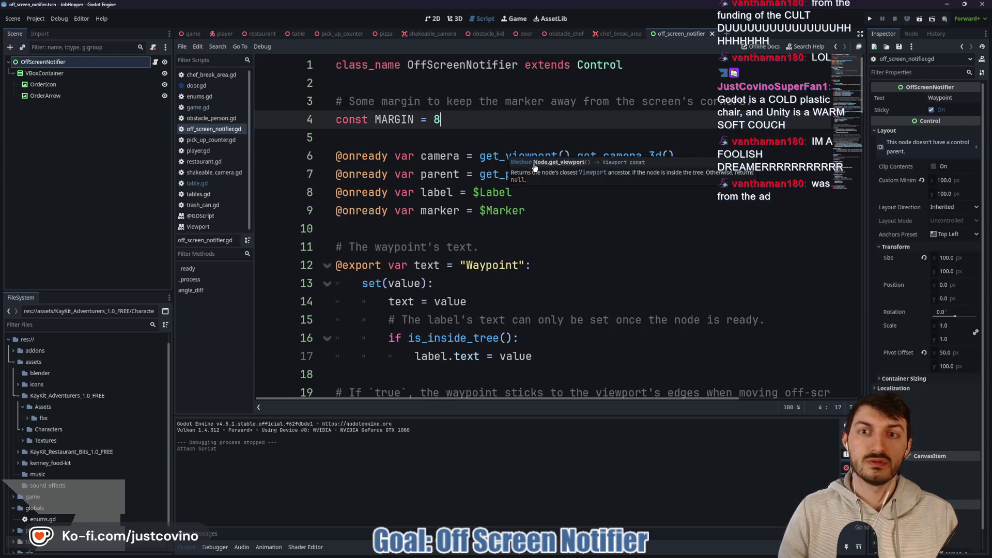
click(588, 187)
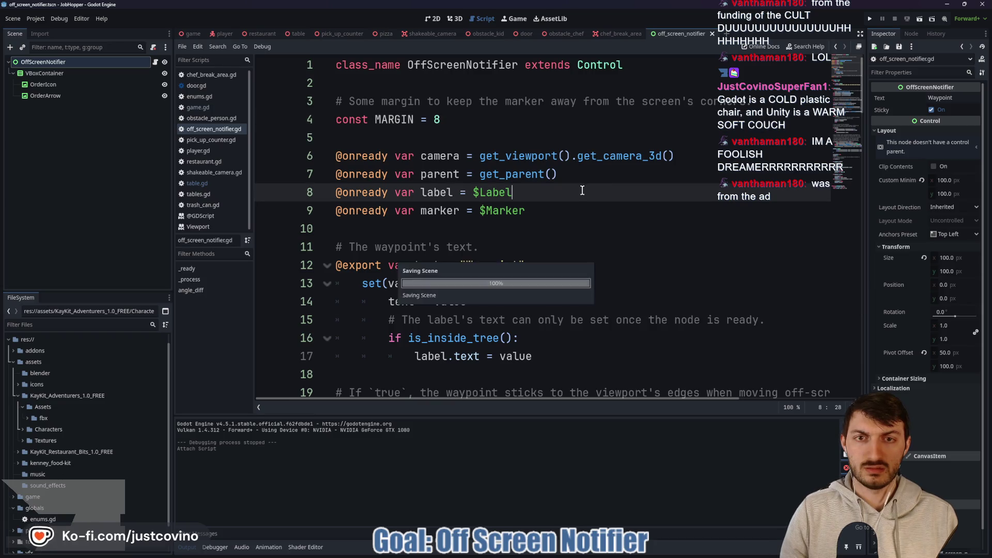
scroll(561, 186, down, 1)
scroll(555, 184, down, 2)
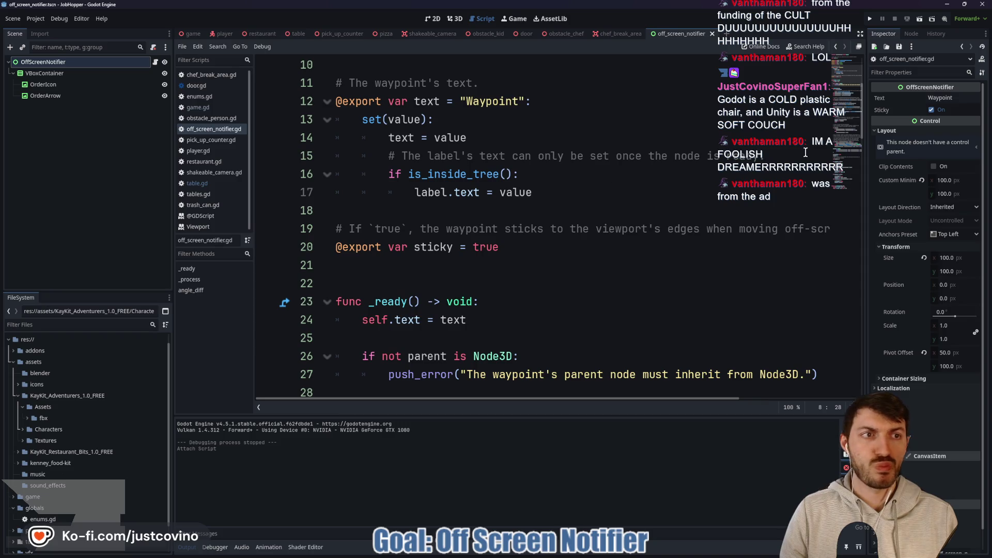
click(600, 143)
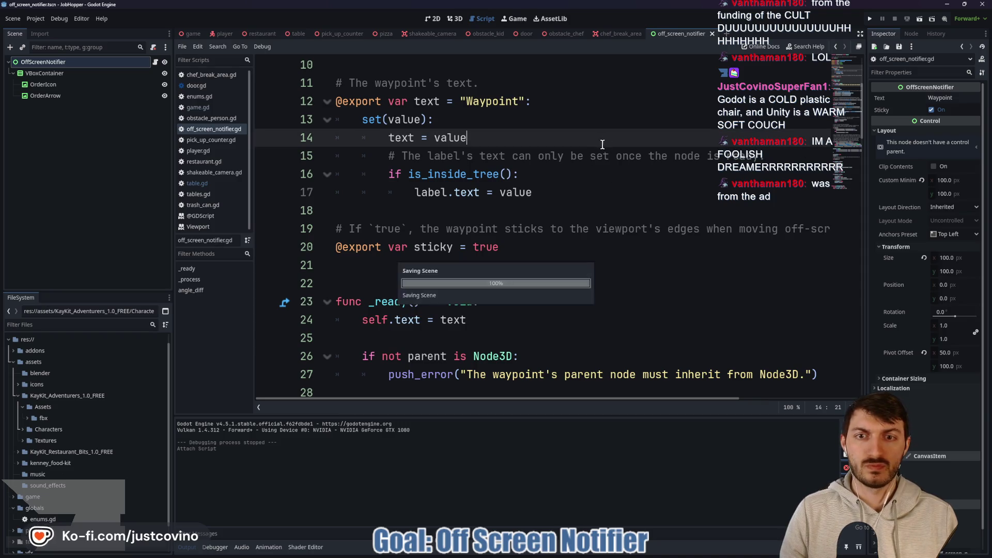
scroll(577, 159, down, 5)
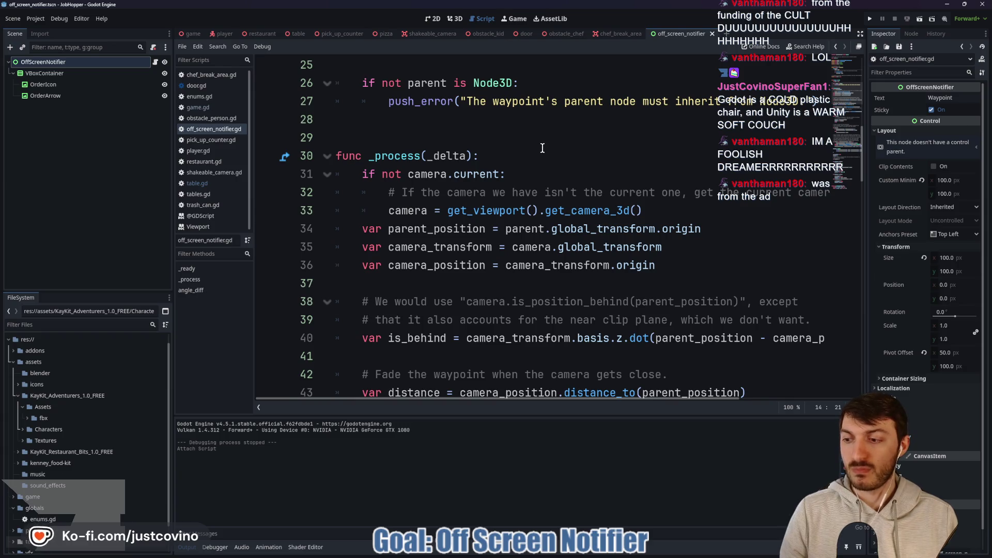
Run the game scene, stop it after the label null-instance error, and return to off_screen_notifier.
key(ctrl+Tab)
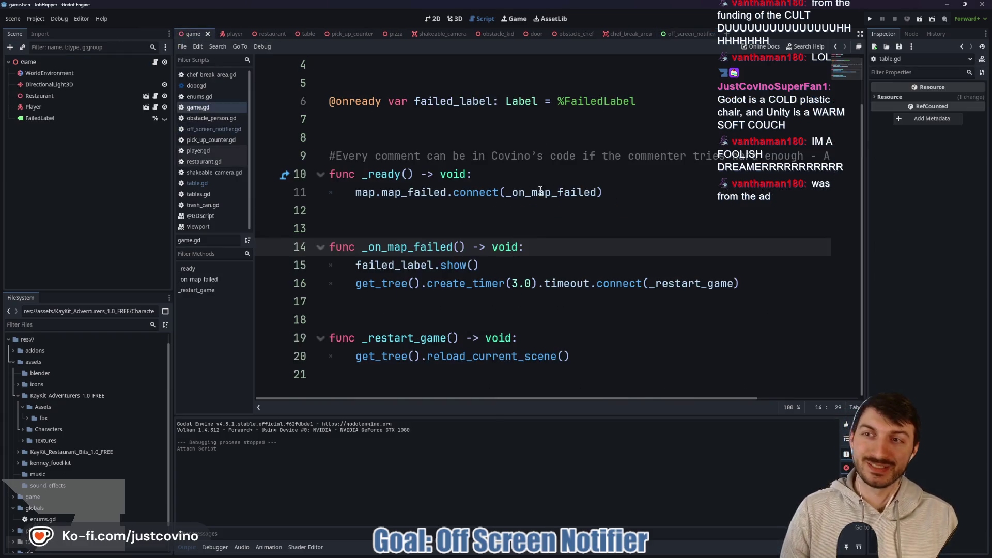
key(F5)
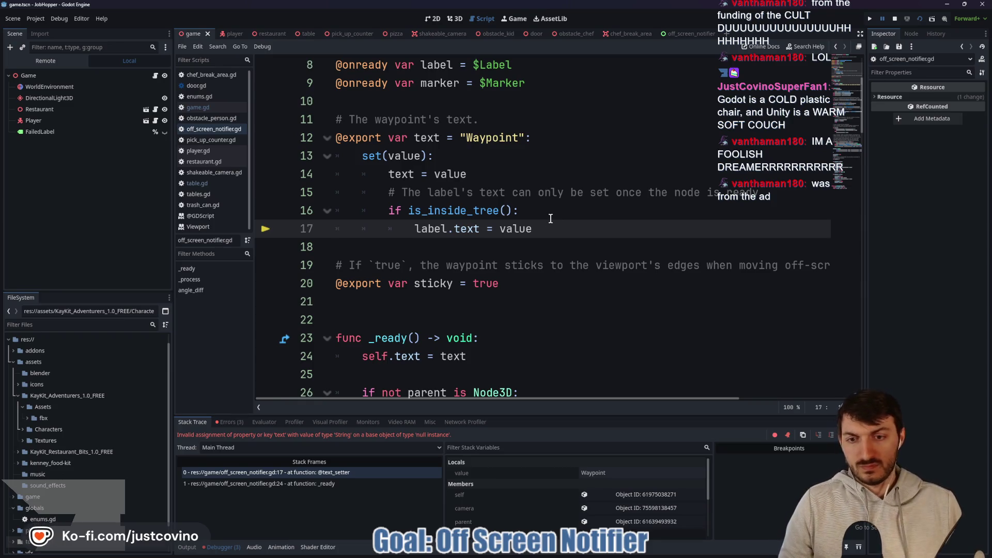
click(894, 18)
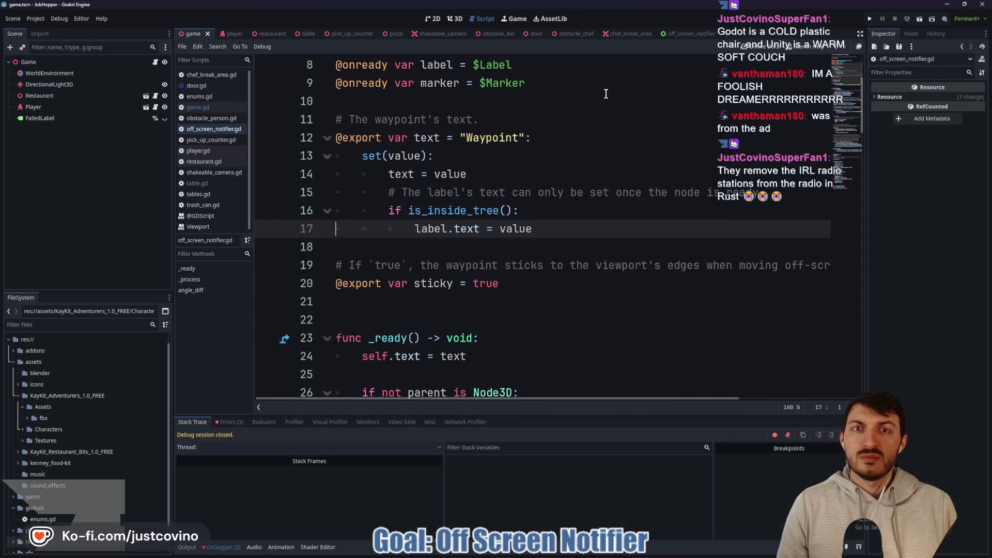
click(687, 34)
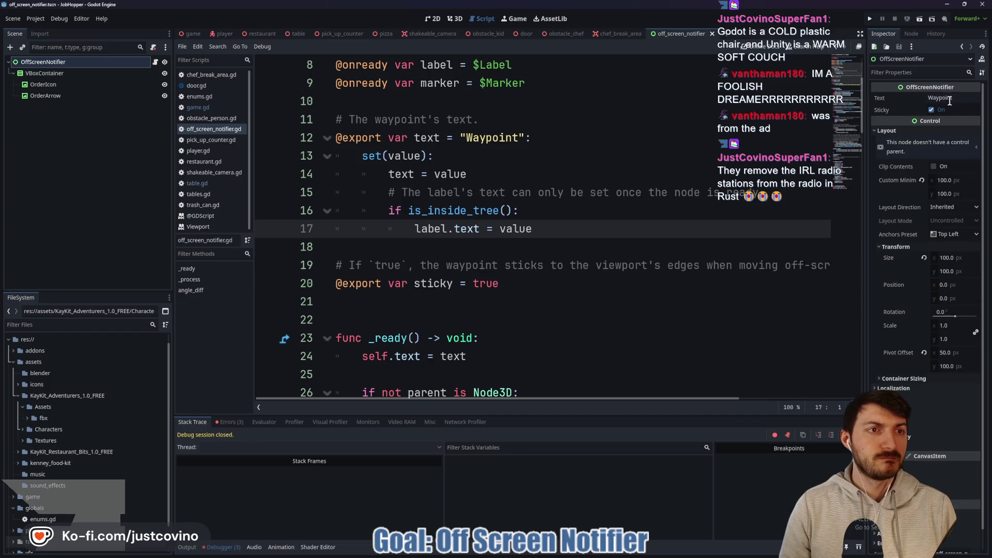
scroll(491, 242, up, 3)
drag(544, 192, 297, 194)
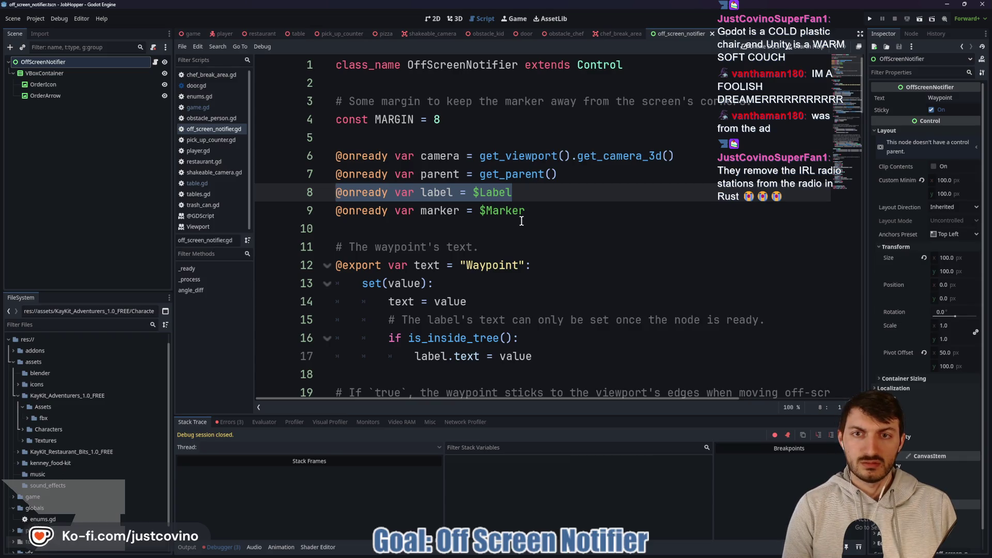
Comment out the label and marker lines 8–9 and the exported text block, lines 12–17.
mouse_move(541, 208)
mouse_down()
mouse_move(339, 210)
mouse_move(295, 194)
mouse_up()
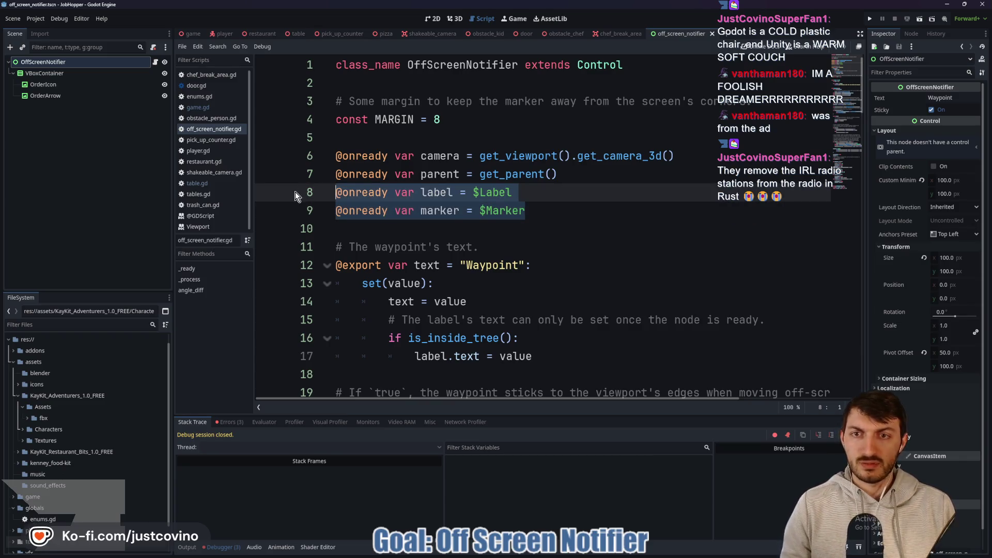
key(ctrl+k)
scroll(428, 228, down, 2)
click(428, 229)
drag(496, 247, 305, 158)
key(ctrl+k)
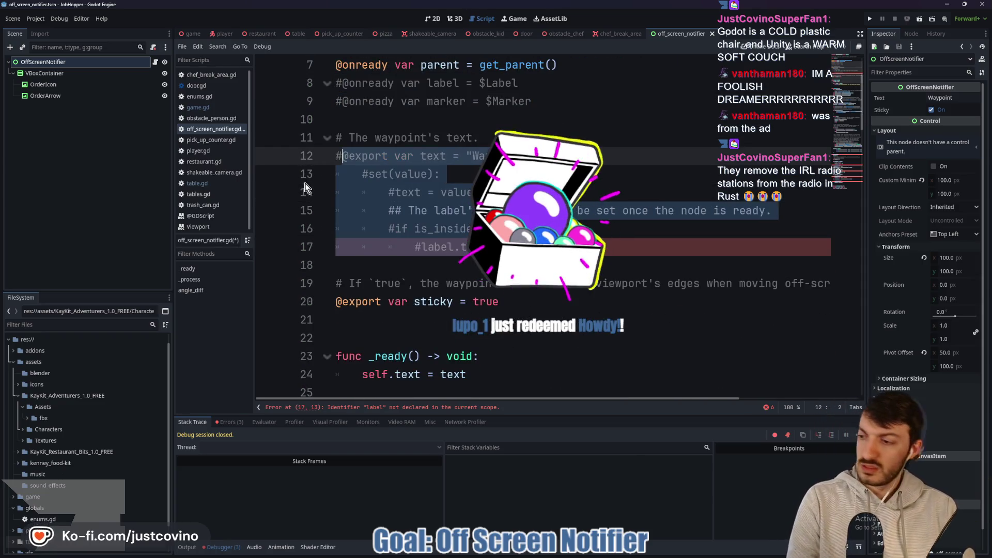
Comment out the self.text assignment on line 24.
scroll(577, 229, down, 2)
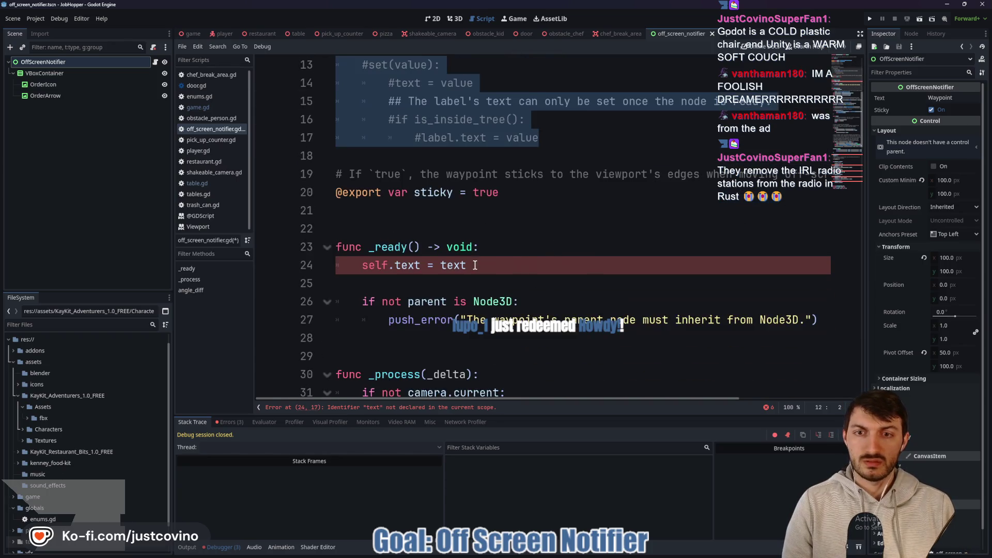
drag(475, 264, 305, 267)
key(ctrl+k)
scroll(308, 269, down, 7)
scroll(558, 249, down, 16)
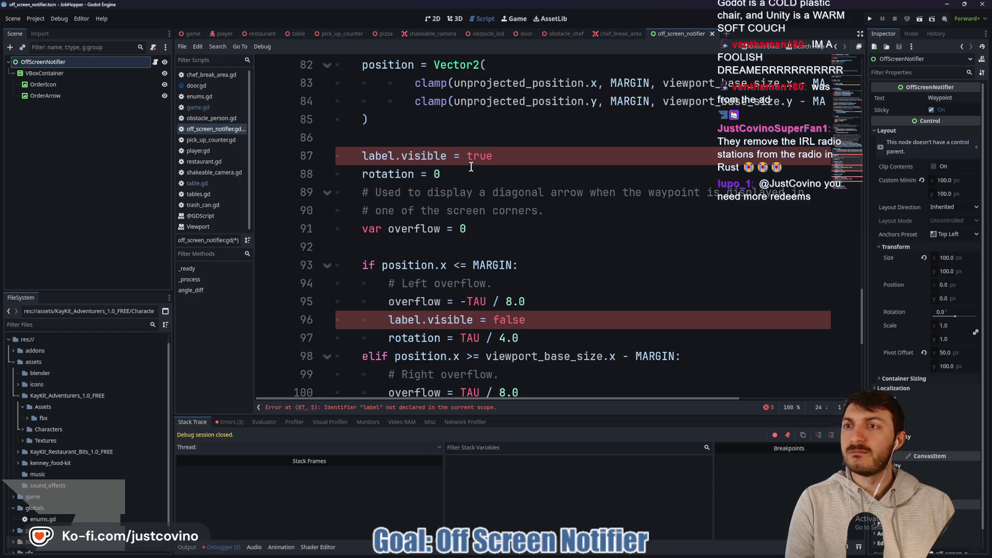
double_click(54, 74)
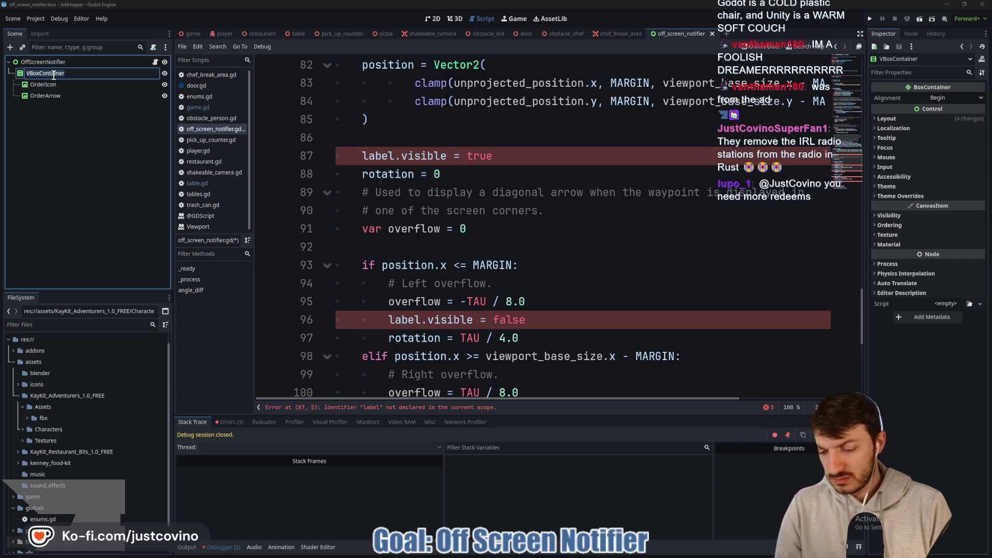
text(Notifi)
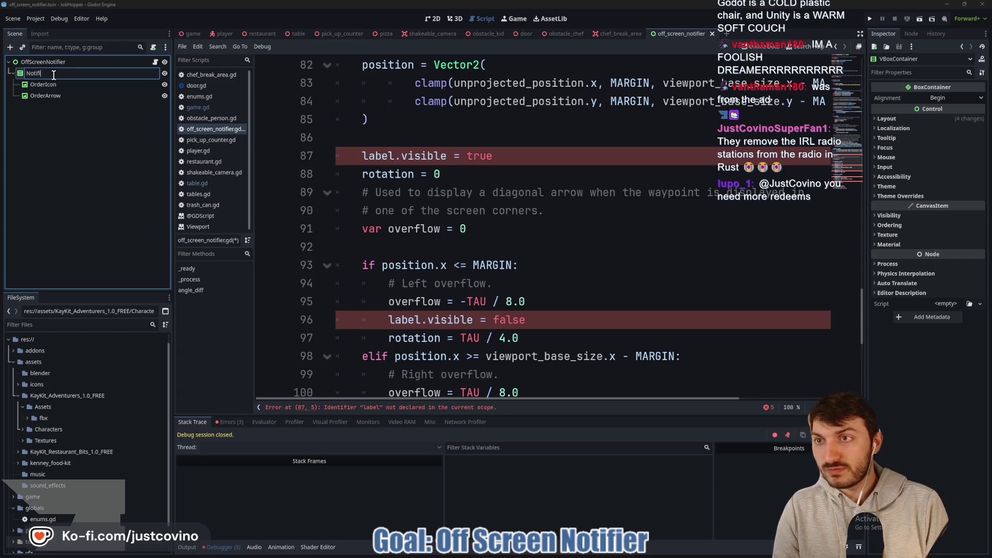
key(Return)
right_click(49, 73)
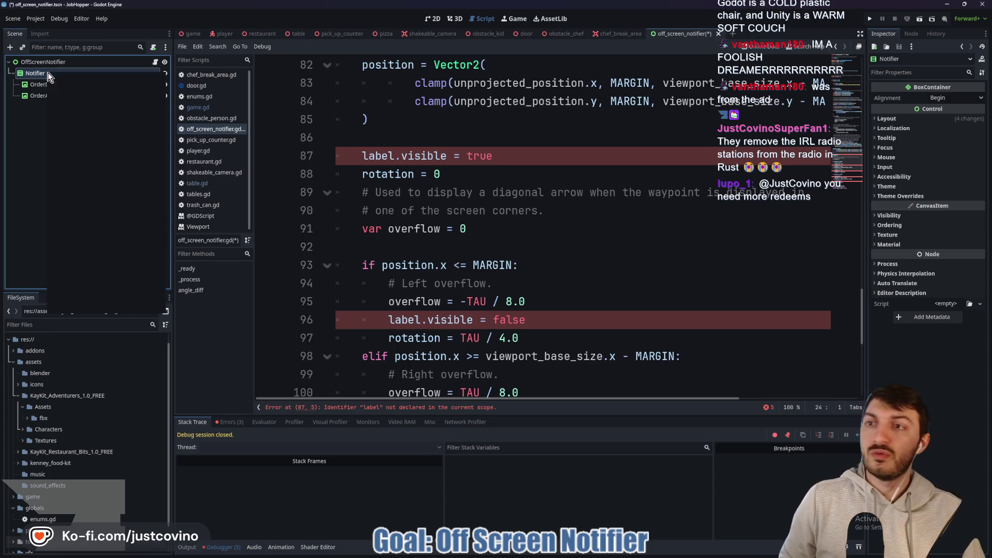
click(99, 280)
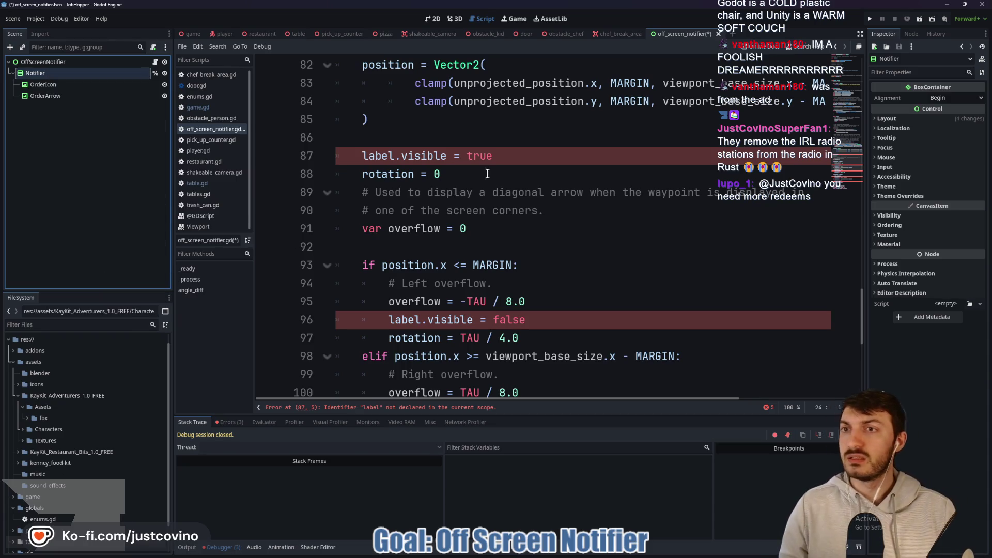
click(494, 161)
scroll(467, 183, up, 20)
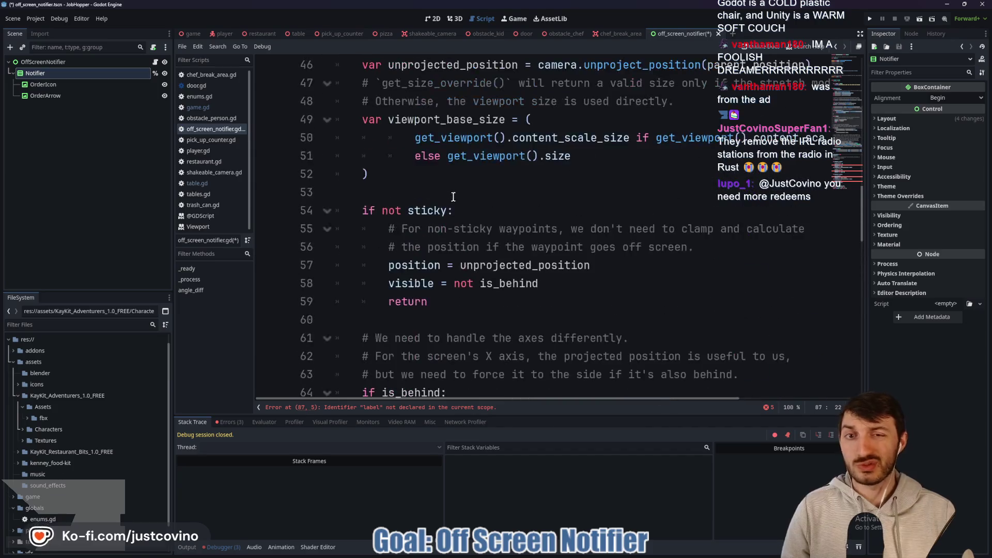
scroll(458, 209, up, 3)
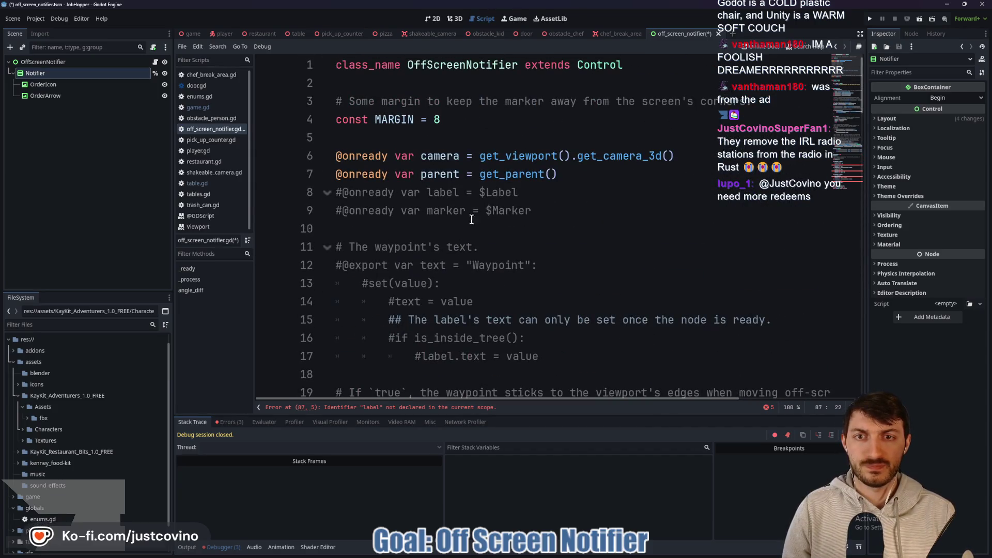
click(554, 191)
click(601, 178)
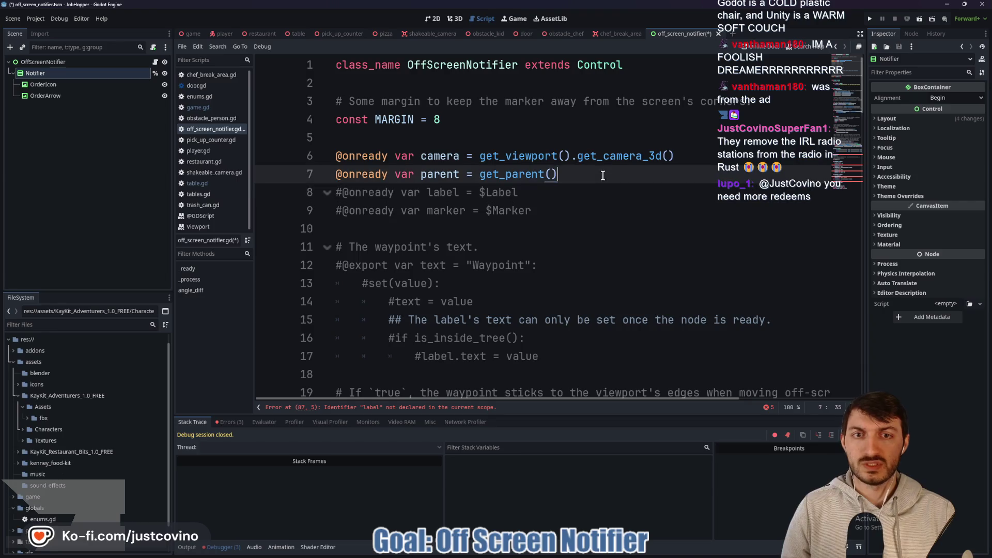
key(Return)
text(@o)
key(Return)
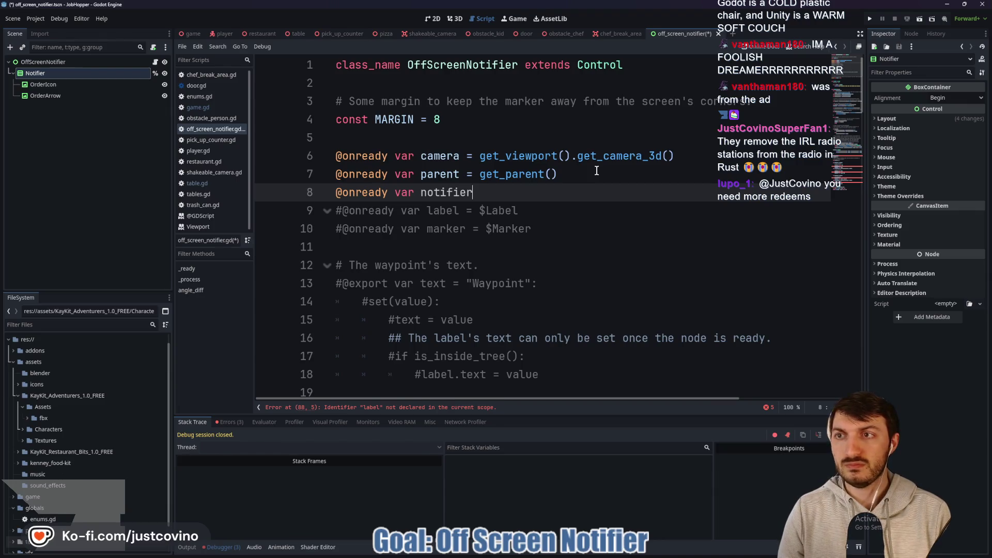
text(VB)
key(Return)
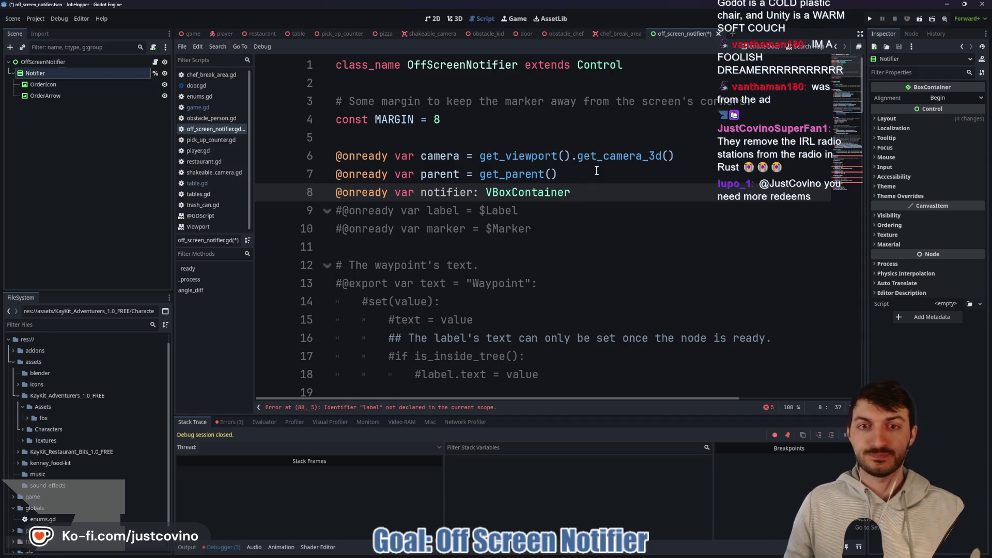
text(= %Notifier)
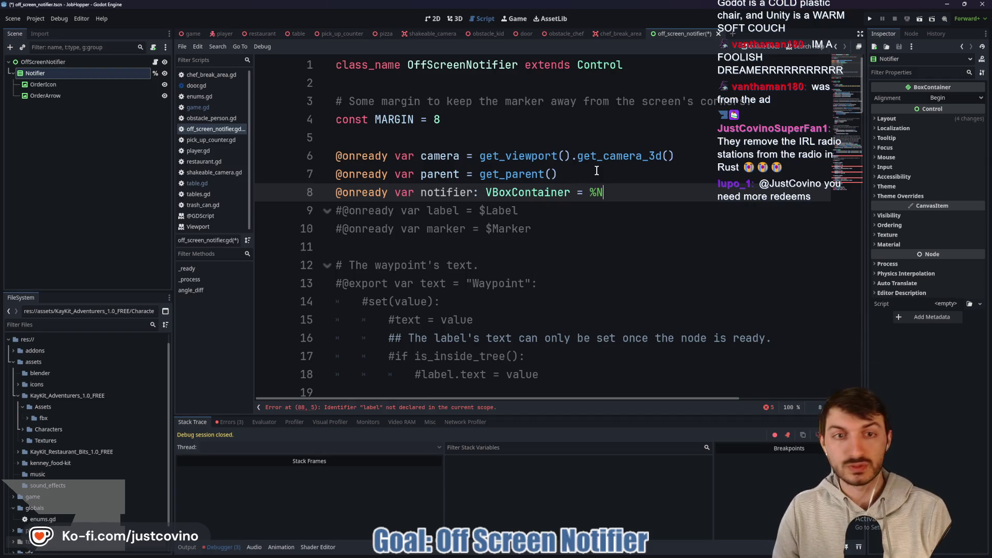
Replace the undeclared label with notifier on line 88.
scroll(594, 186, down, 19)
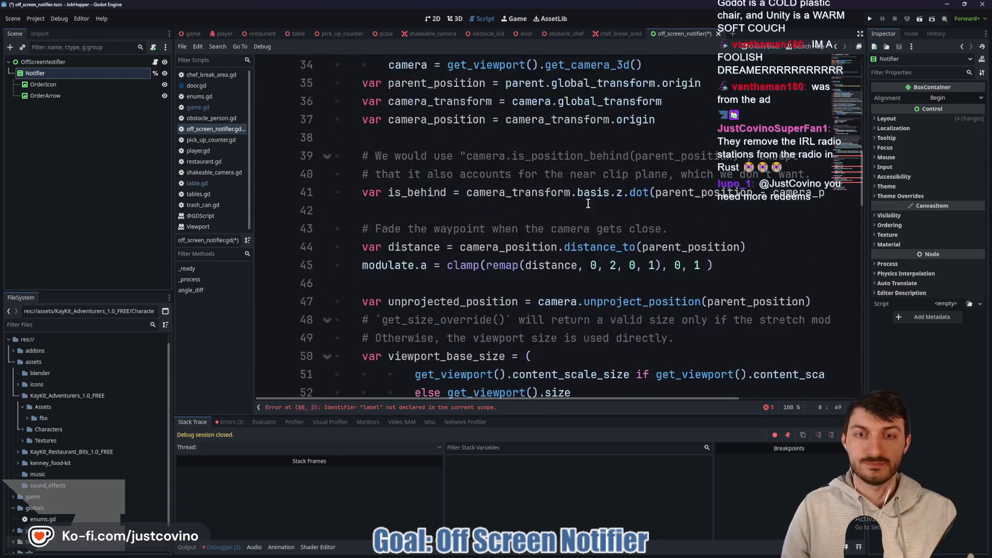
scroll(590, 204, down, 6)
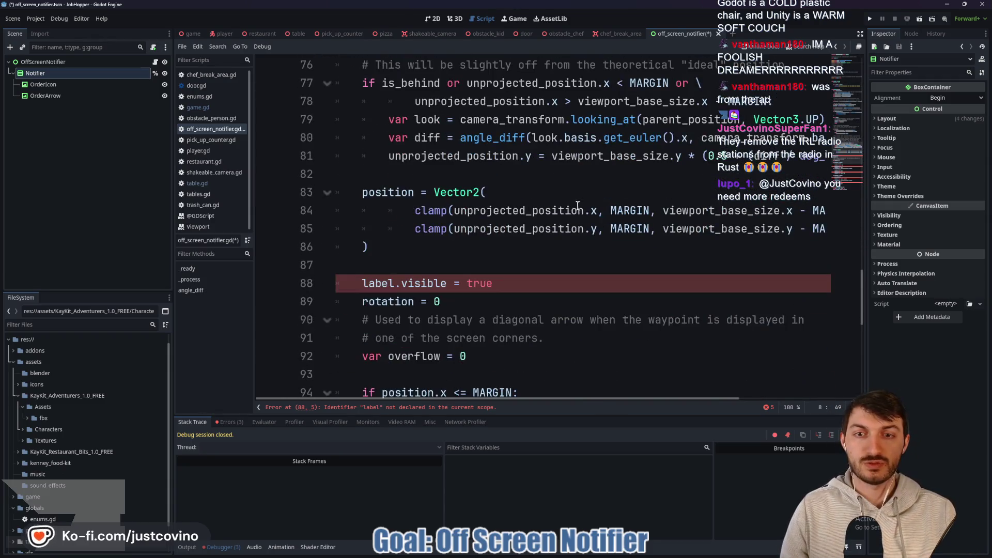
double_click(381, 283)
text(not)
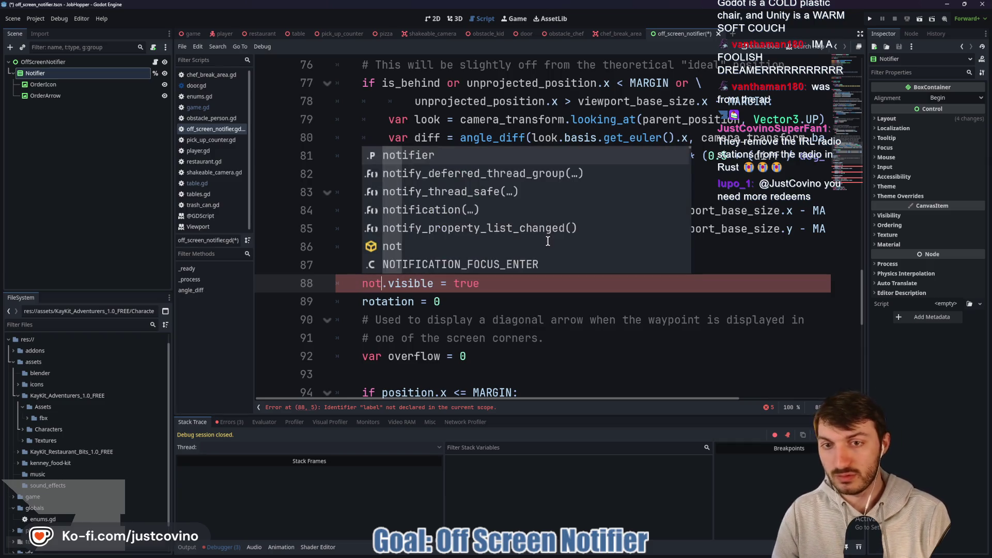
key(Return)
Replace label with notifier on lines 97, 102, 107 and 111.
scroll(514, 256, down, 5)
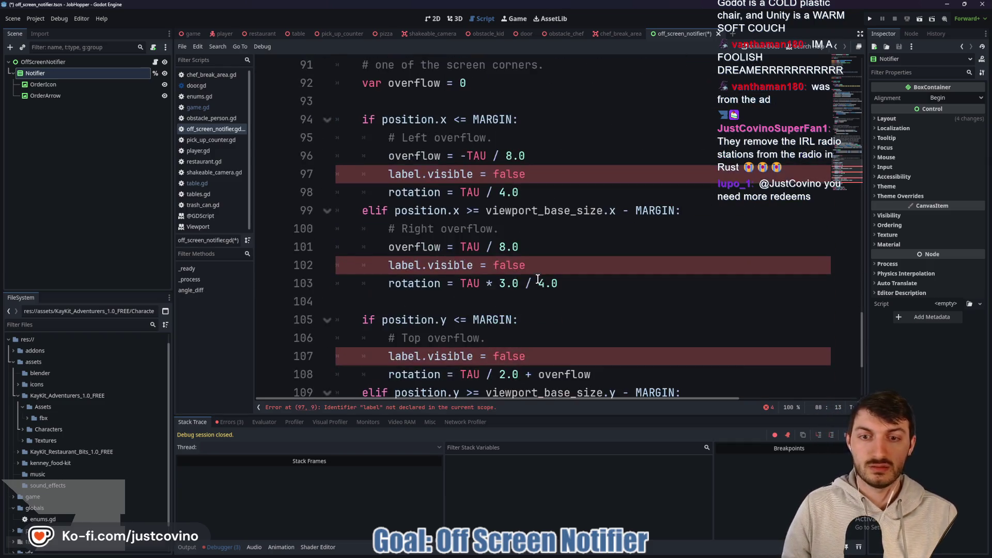
double_click(405, 174)
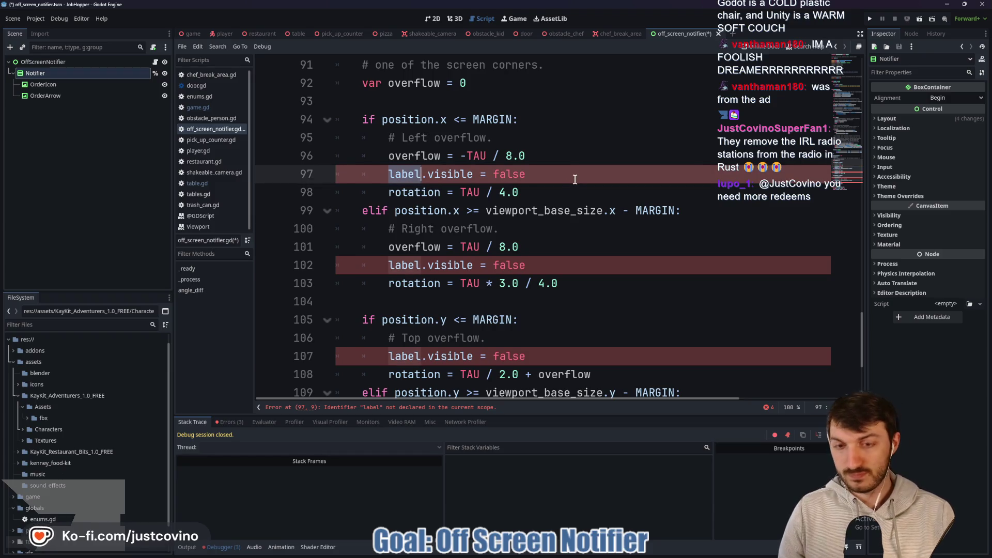
key(ctrl+d)
key(ctrl+d)
text(not)
key(Return)
scroll(578, 185, down, 3)
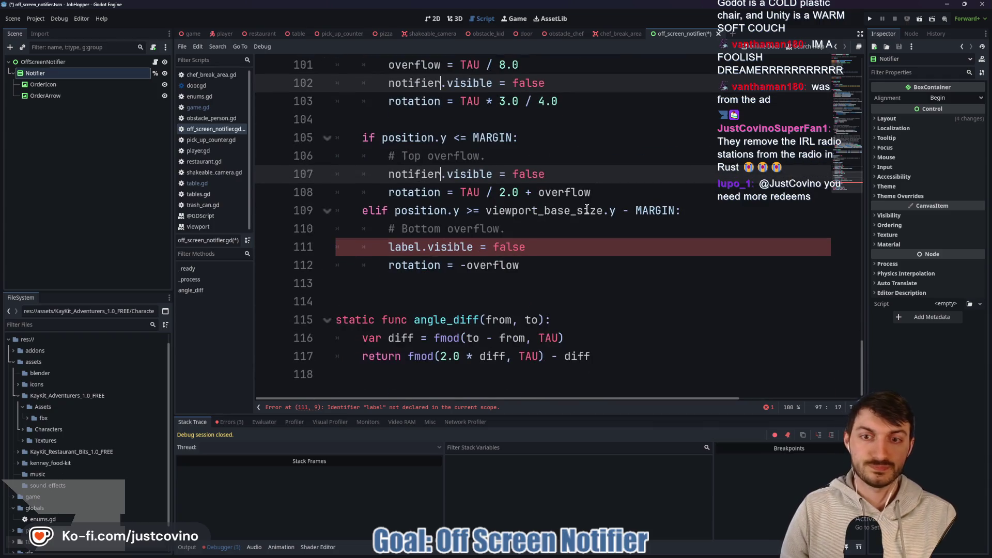
double_click(405, 248)
text(not)
key(Return)
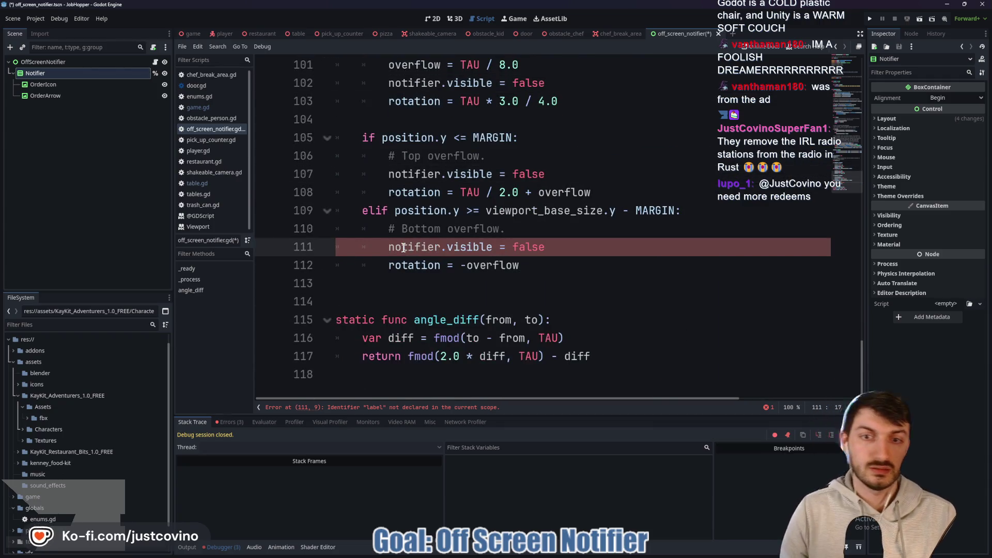
click(504, 283)
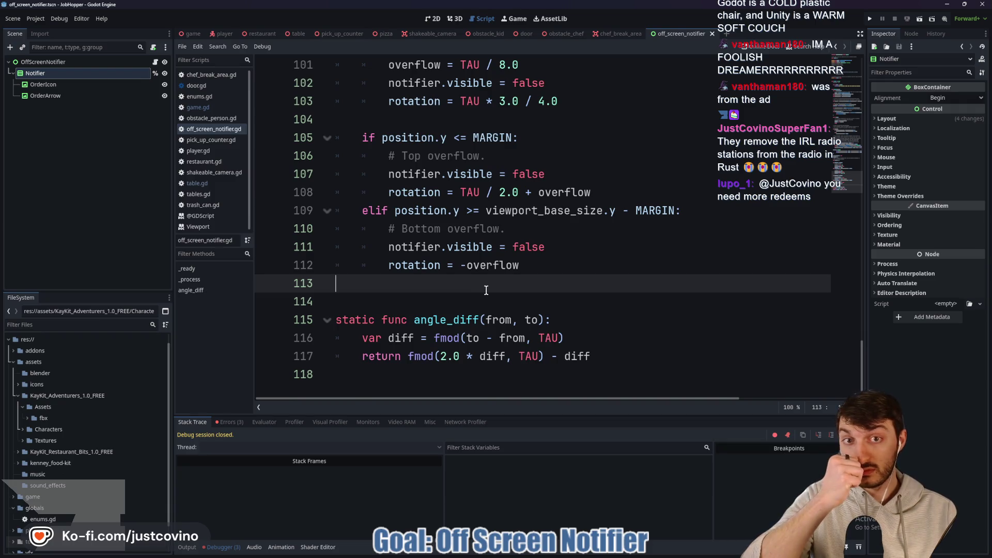
Return to the top of off_screen_notifier.gd, then switch to the game scene tab.
scroll(486, 290, up, 8)
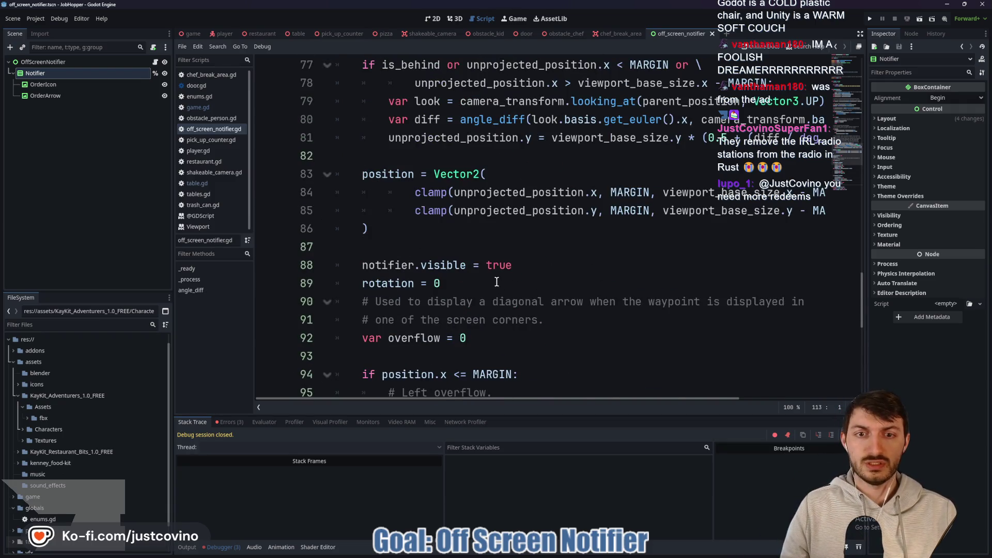
scroll(493, 279, up, 13)
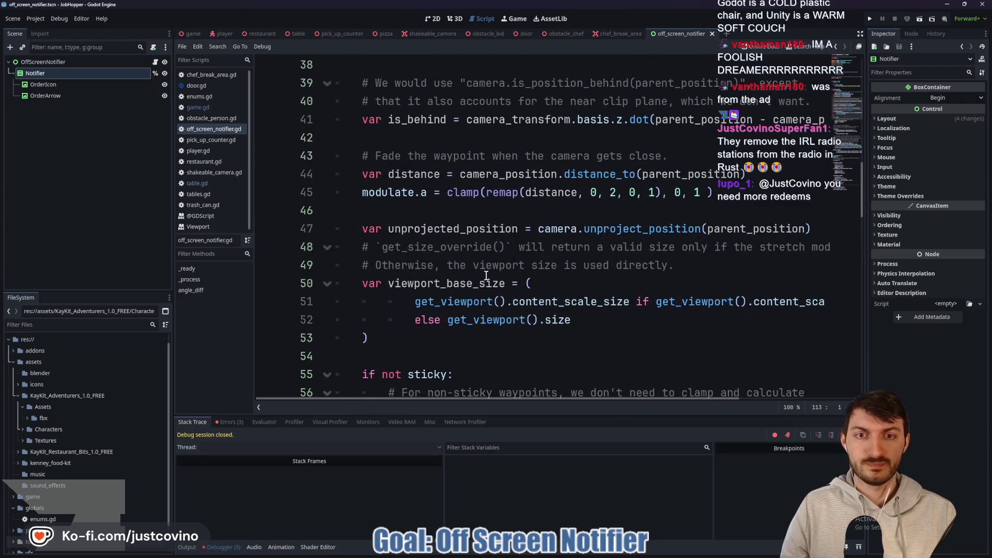
scroll(486, 276, up, 5)
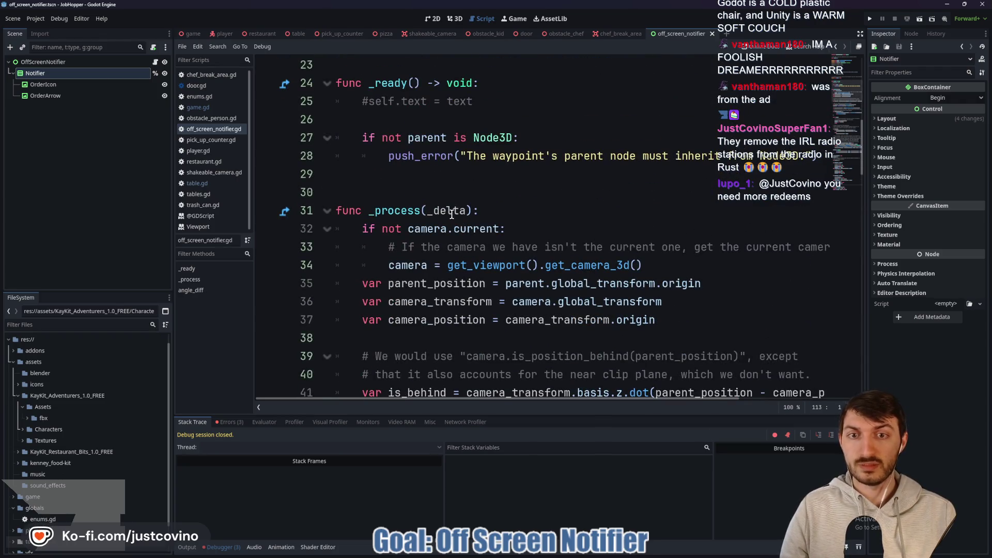
click(193, 34)
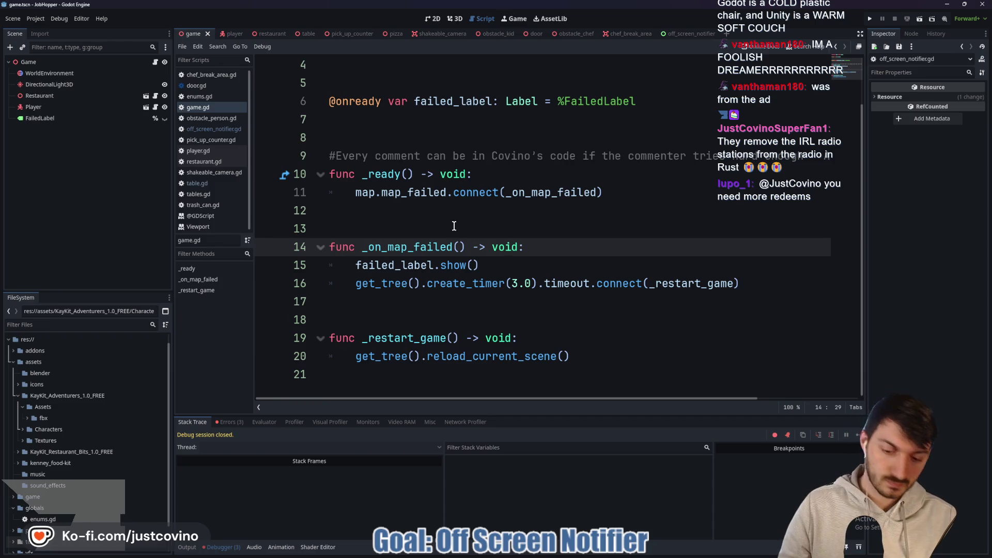
key(F5)
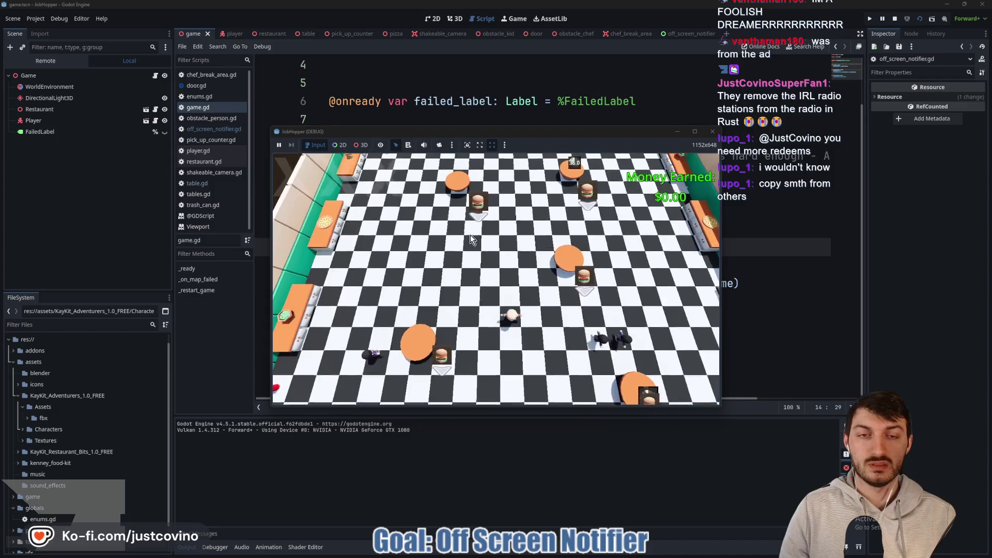
click(713, 132)
click(514, 193)
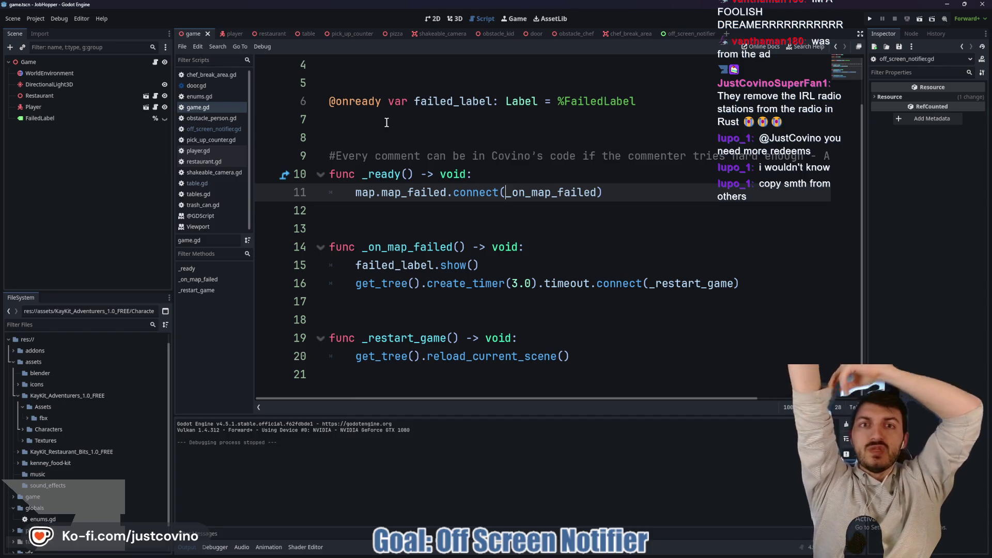
click(308, 36)
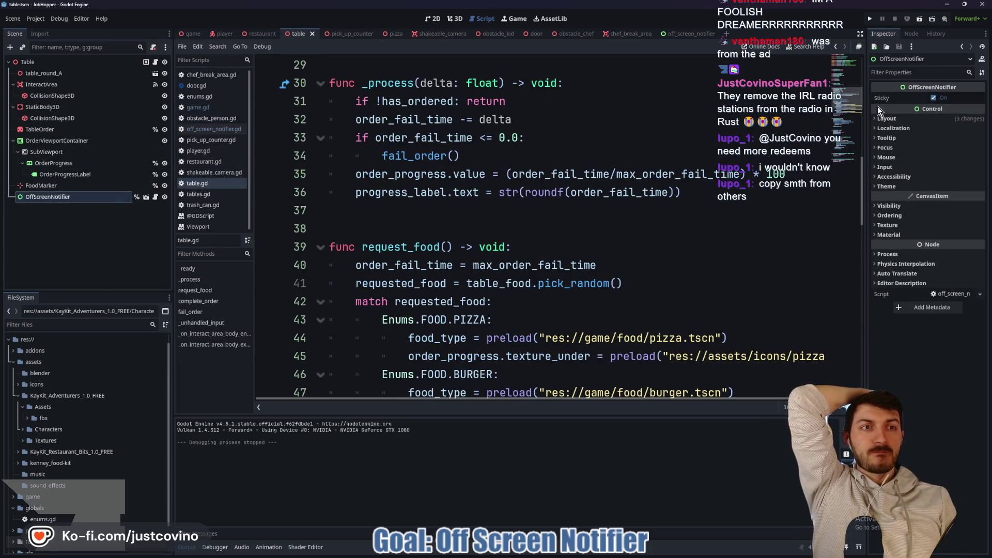
Reopen the off_screen_notifier scene and put the caret on the camera check at line 32.
click(698, 33)
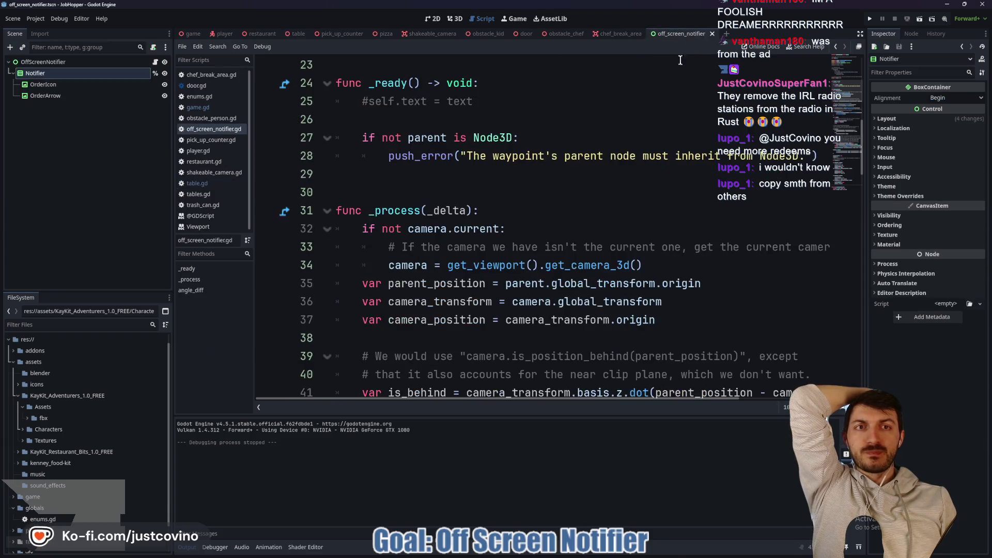
scroll(567, 173, down, 1)
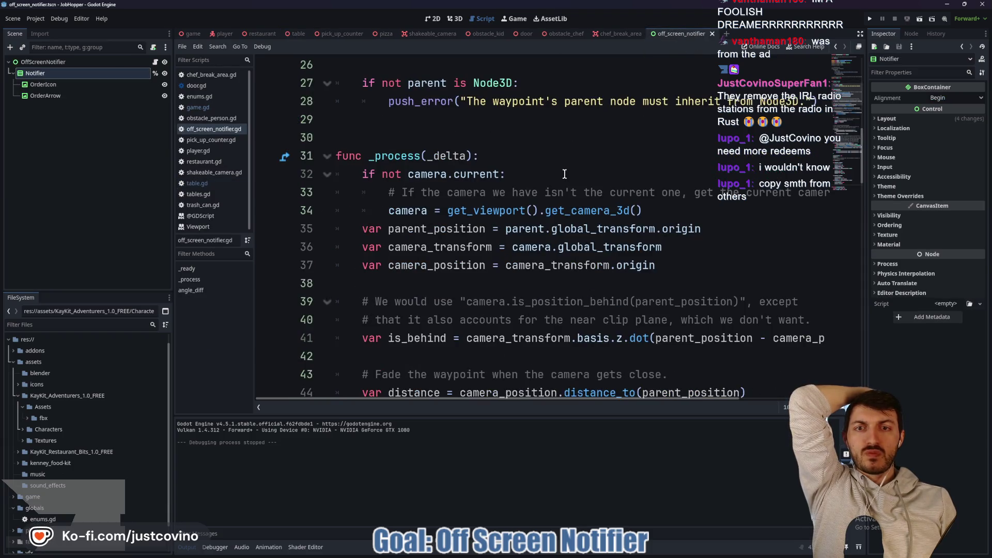
click(428, 174)
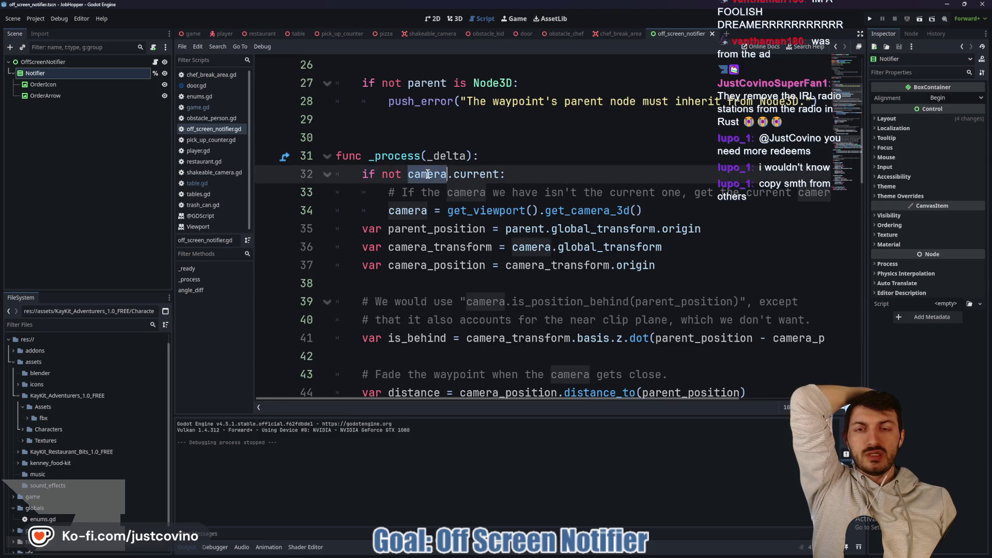
mouse_move(481, 173)
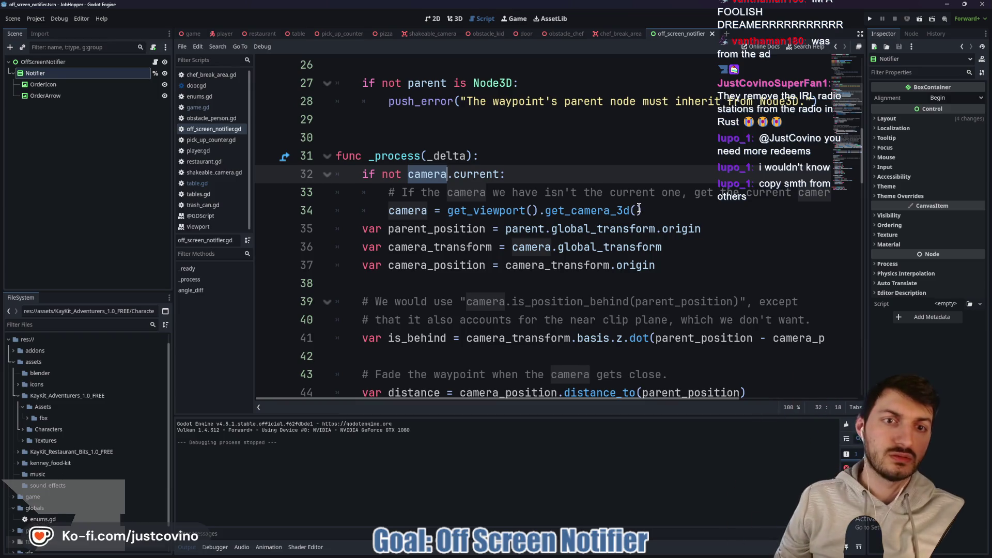
drag(637, 211, 447, 211)
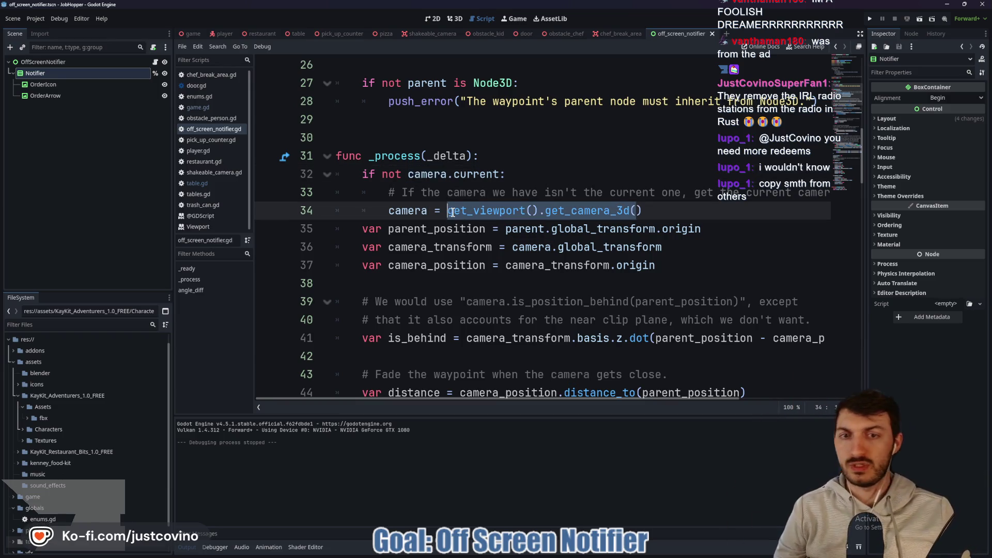
text(Player.)
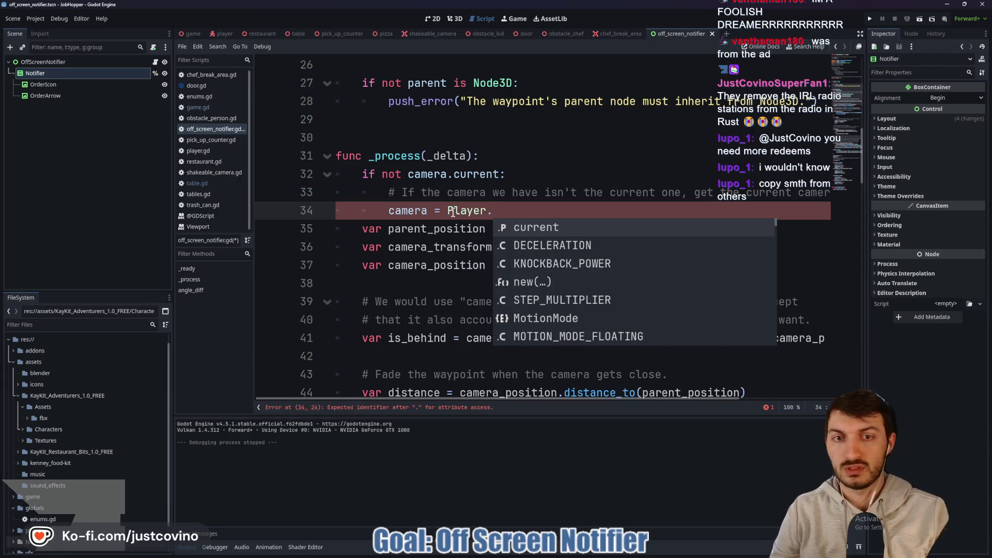
key(Return)
text(.)
text(shakeable_camera.camera)
drag(448, 174, 498, 174)
key(BackSpace)
key(ctrl+s)
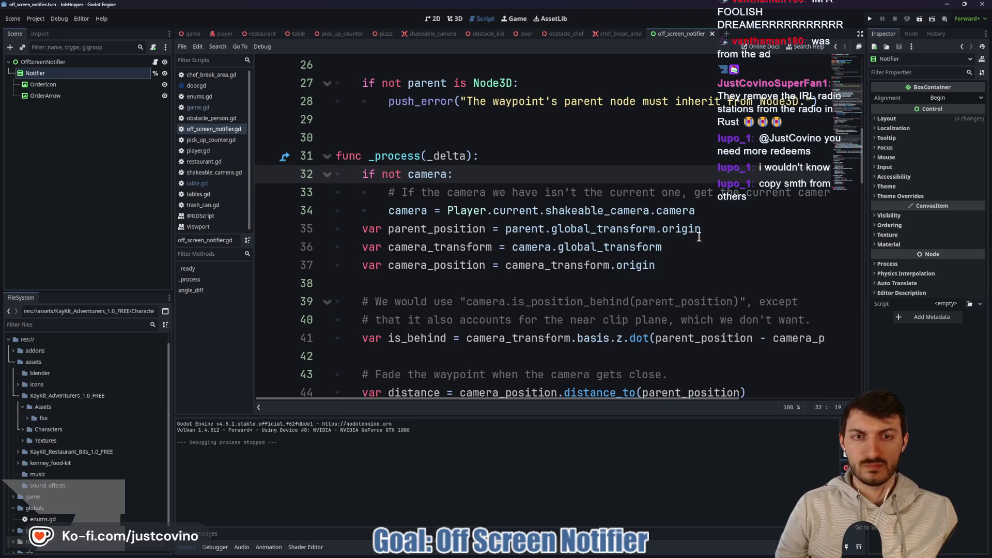
click(720, 230)
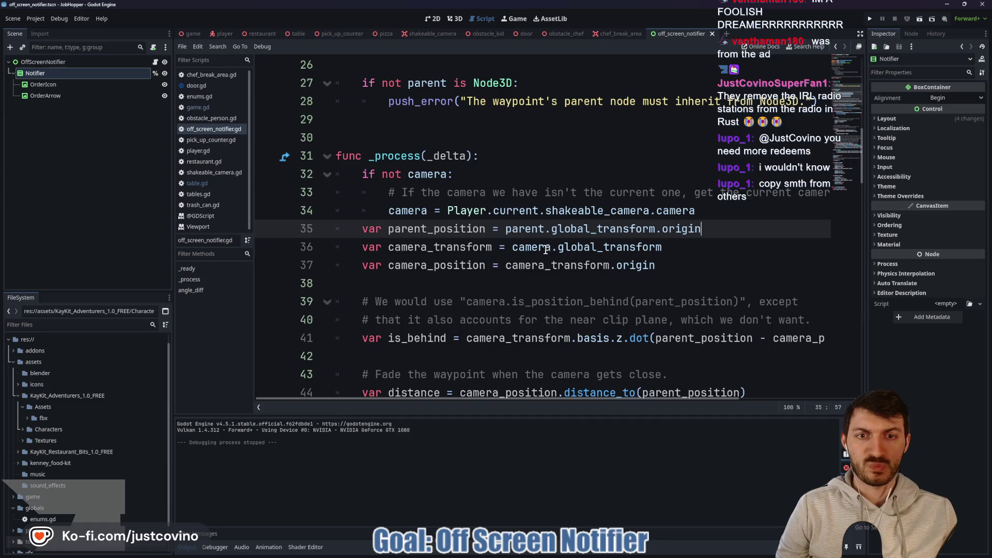
scroll(582, 214, down, 2)
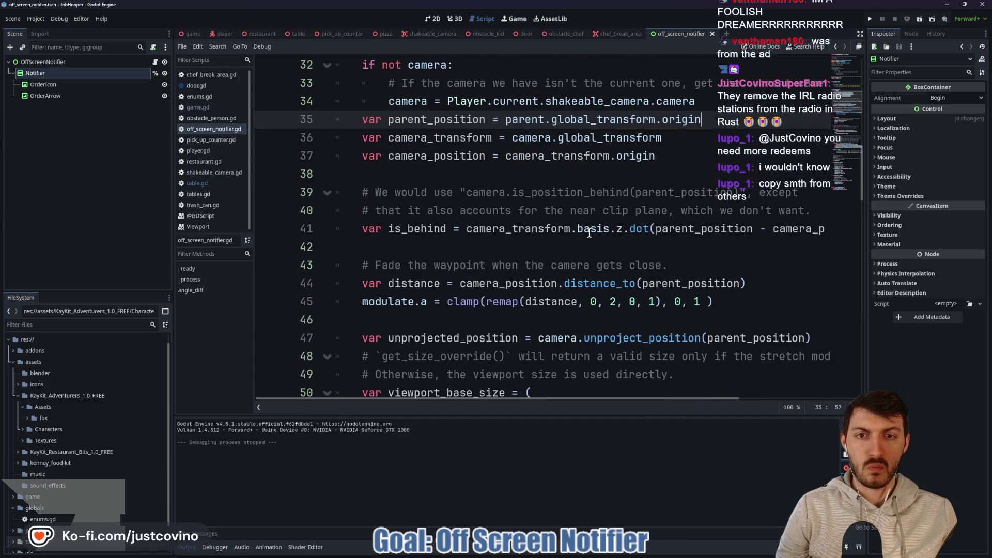
scroll(558, 235, down, 1)
scroll(558, 235, down, 1)
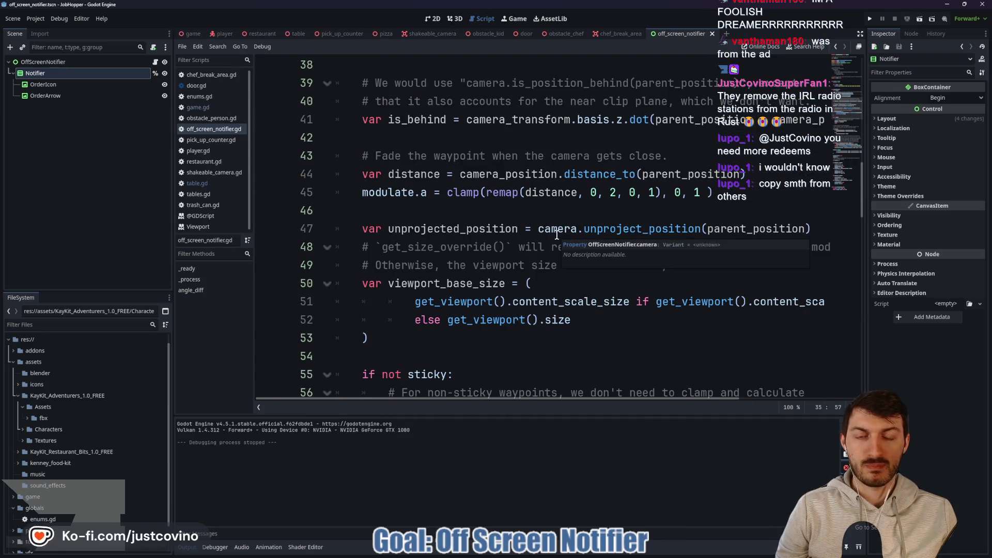
click(476, 209)
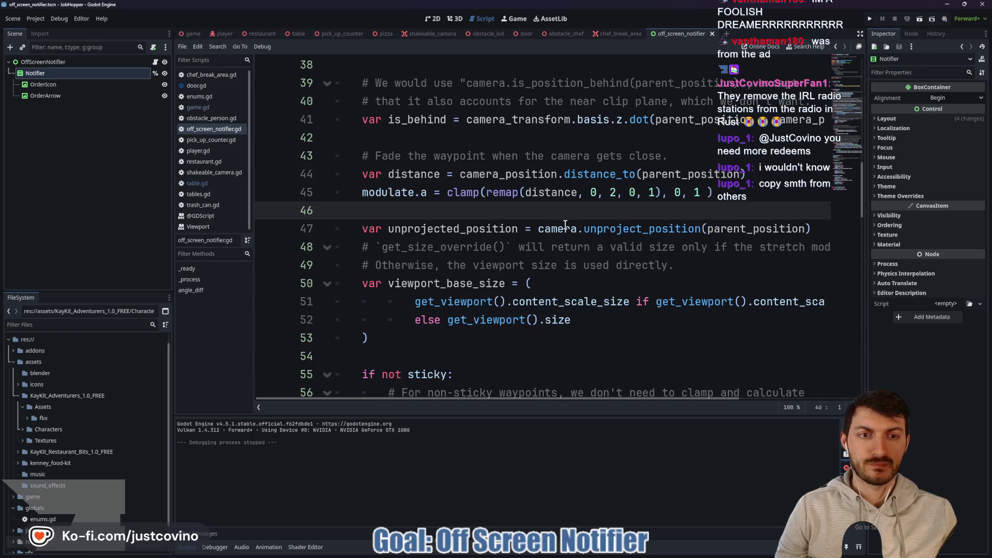
scroll(563, 228, down, 5)
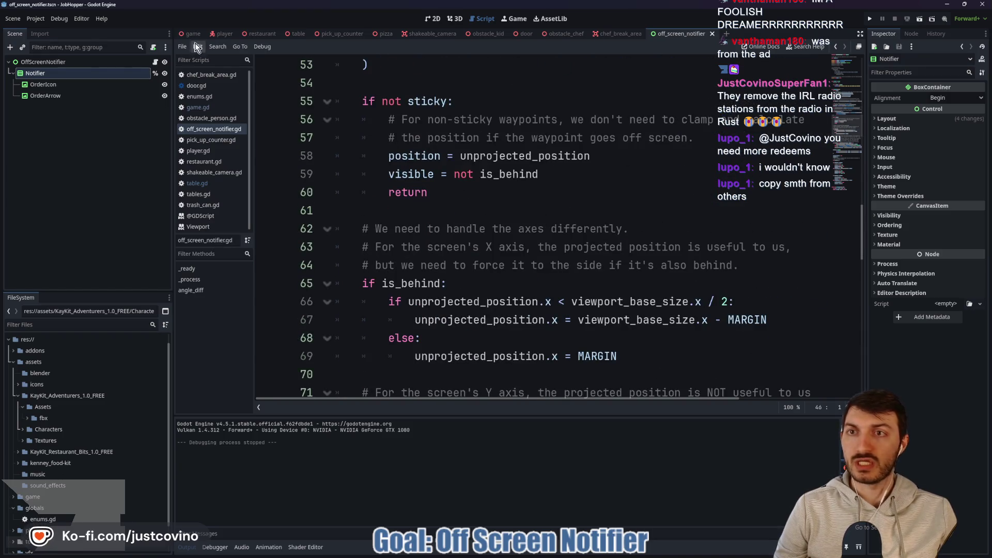
click(192, 34)
key(F5)
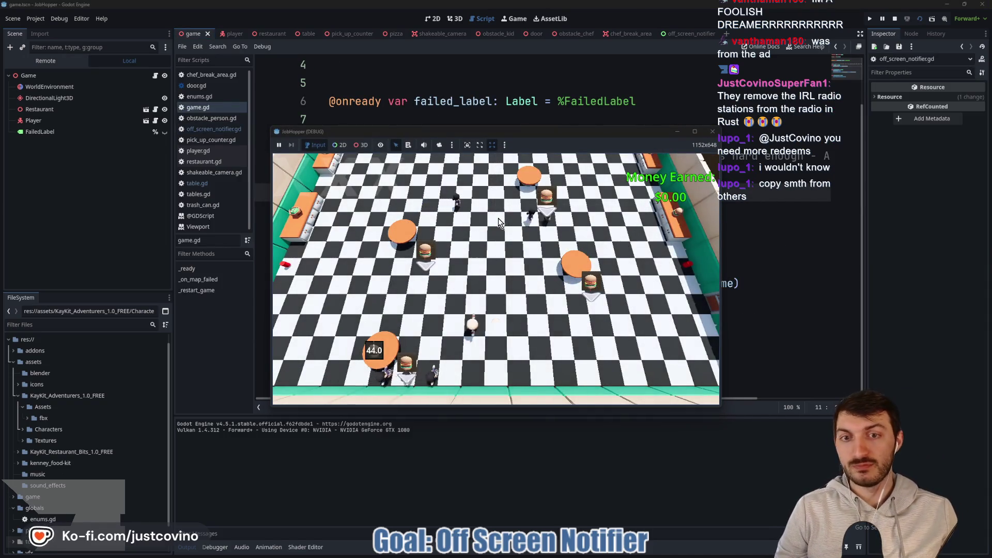
click(499, 222)
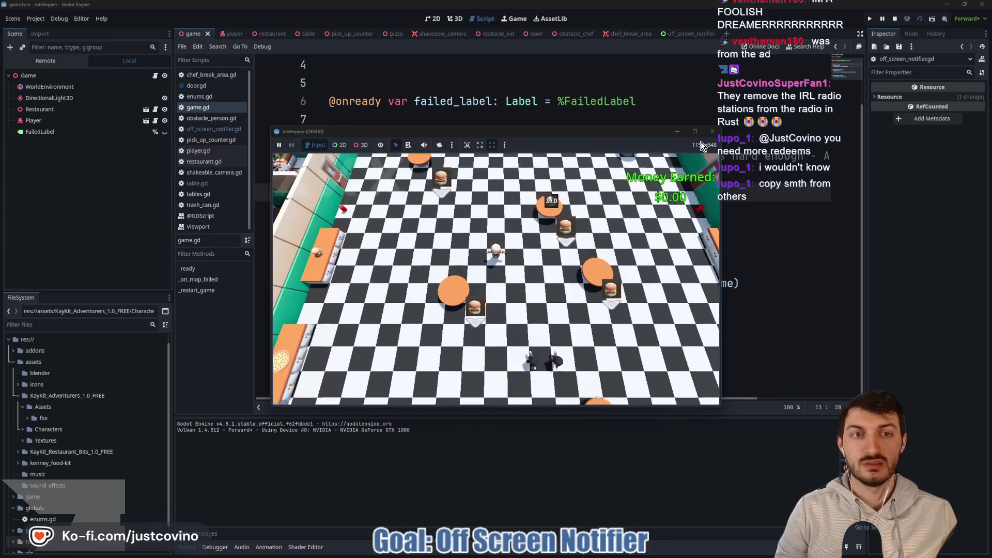
click(712, 131)
click(490, 217)
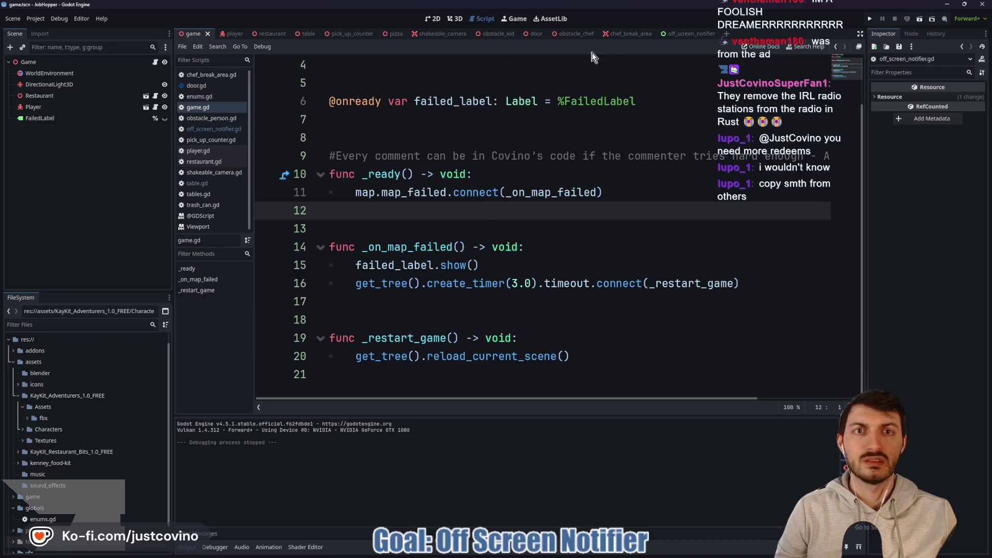
click(682, 34)
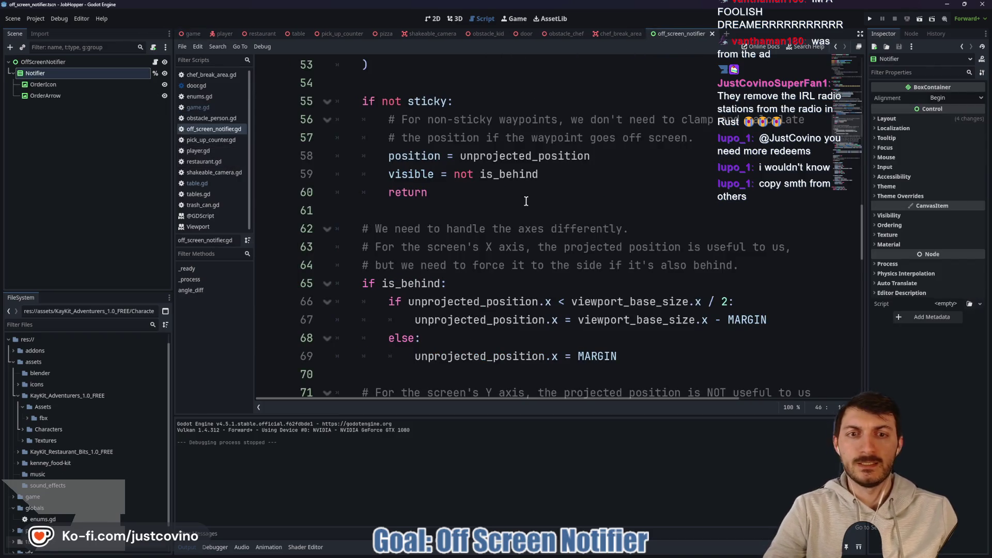
Scroll through off_screen_notifier.gd and select the OffScreenNotifier root node to show Sticky in the inspector.
scroll(522, 203, down, 2)
scroll(526, 227, down, 3)
scroll(525, 227, down, 2)
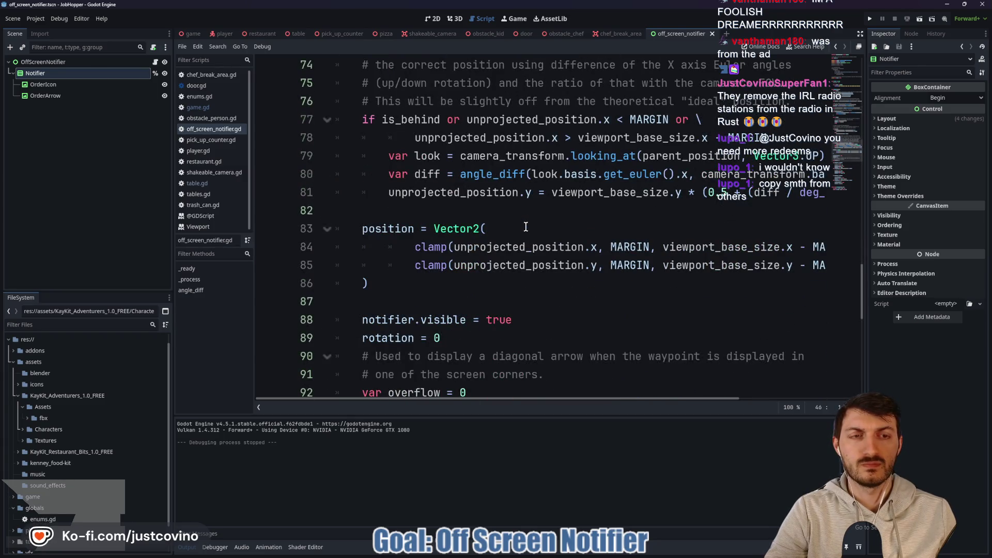
scroll(525, 227, down, 2)
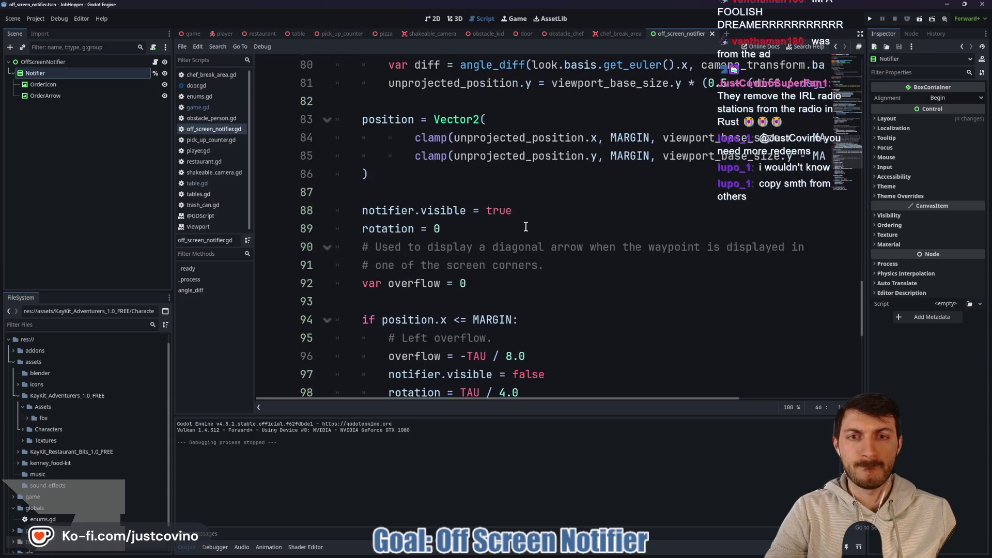
scroll(525, 227, down, 5)
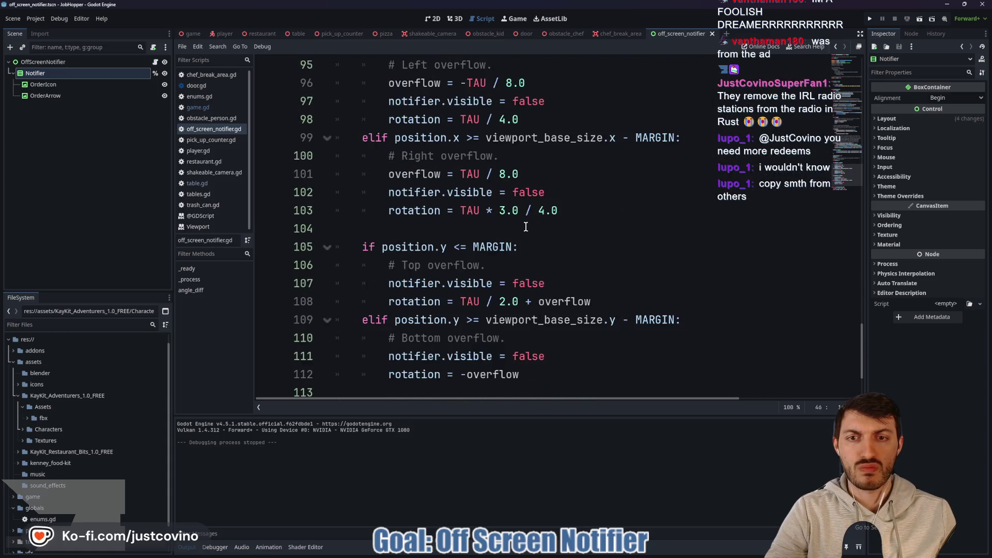
click(43, 62)
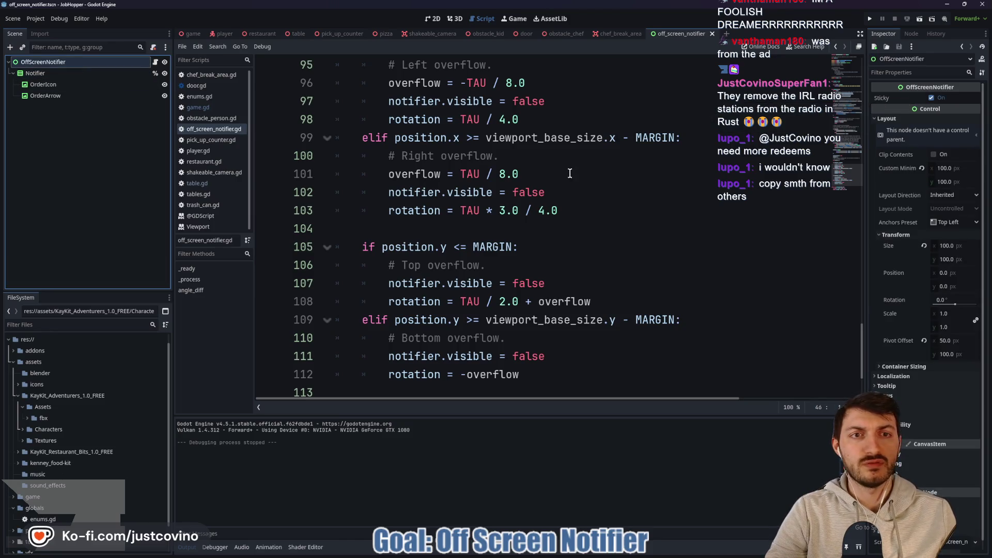
Scroll back to the script header with MARGIN = 8 and put the caret on line 5.
scroll(590, 202, down, 2)
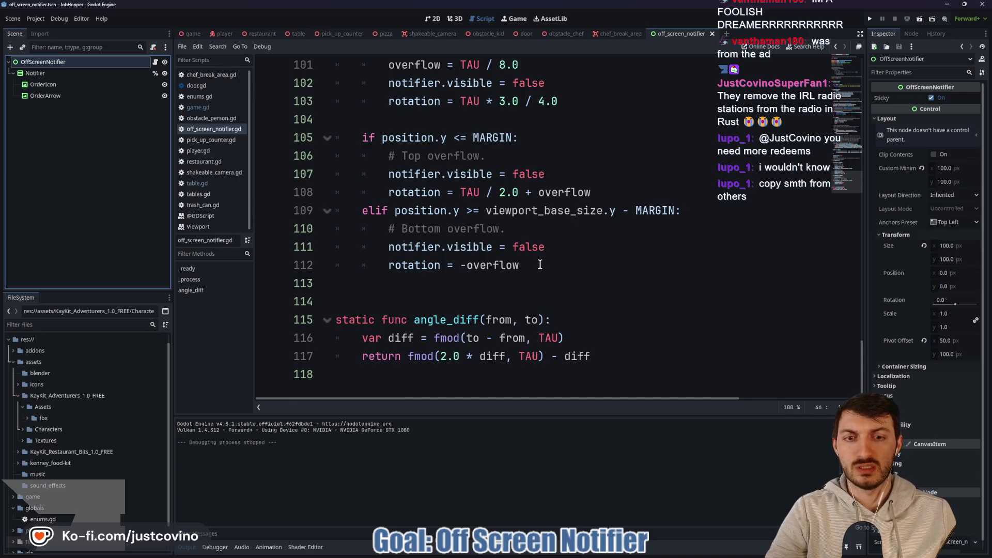
scroll(540, 264, up, 10)
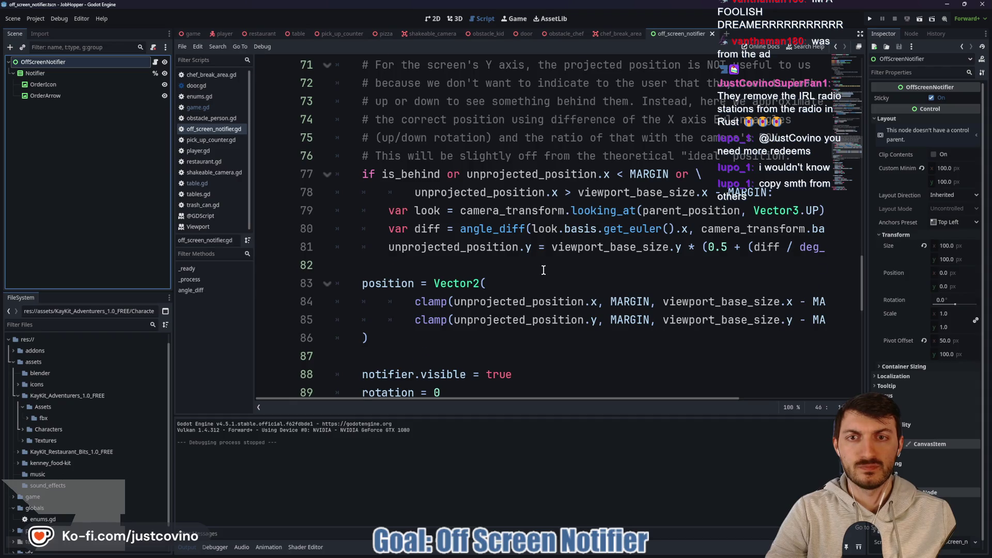
scroll(543, 270, up, 2)
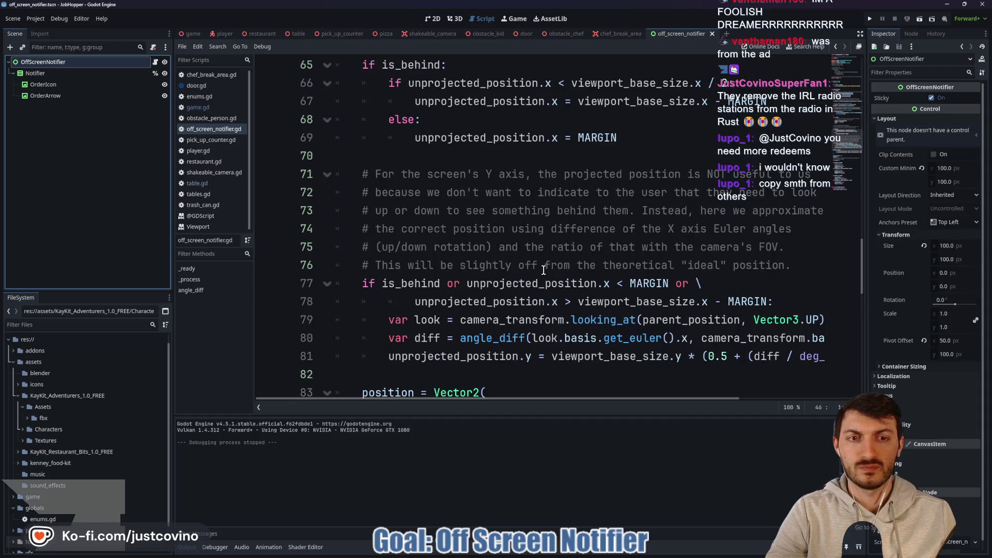
scroll(543, 270, up, 4)
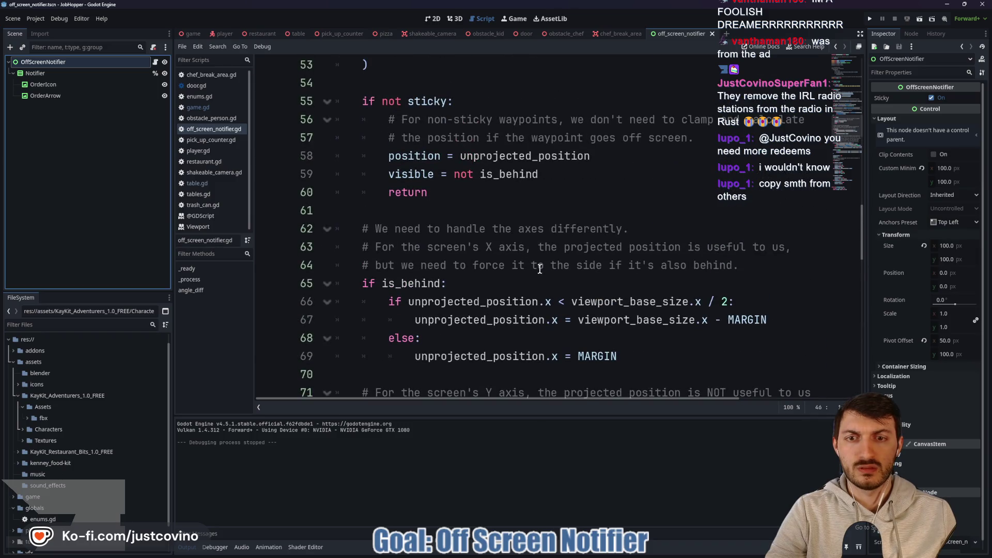
scroll(540, 269, up, 7)
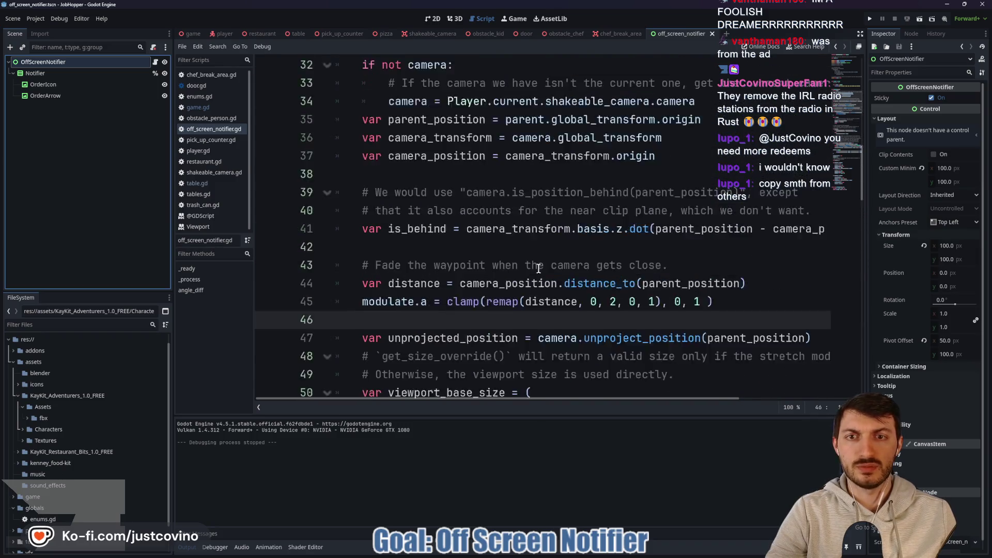
scroll(539, 268, up, 1)
scroll(538, 269, up, 3)
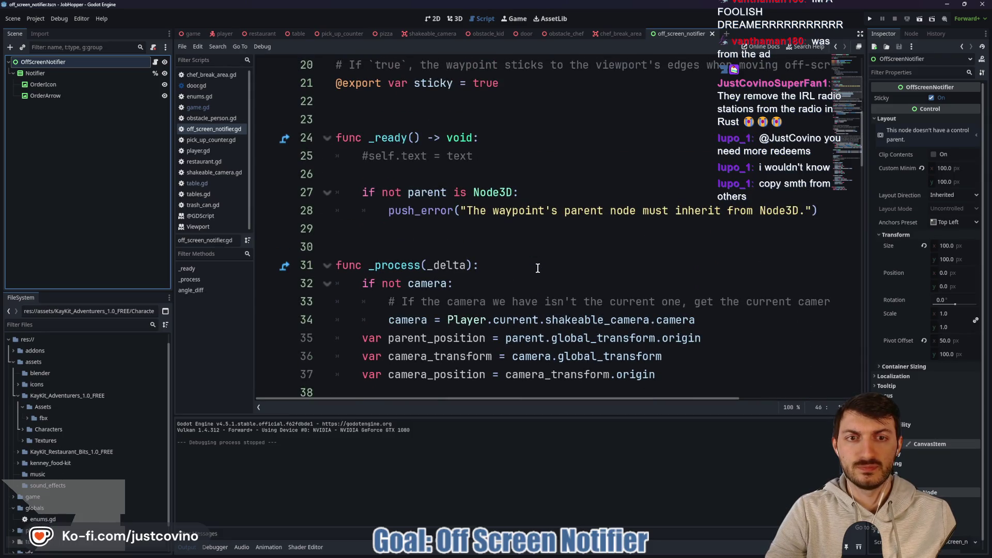
scroll(528, 261, up, 1)
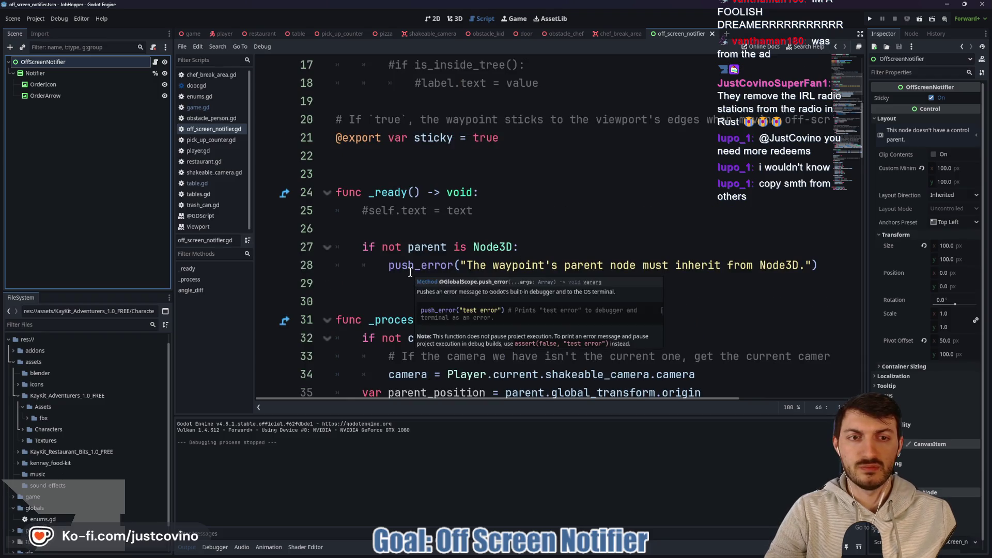
scroll(492, 285, up, 5)
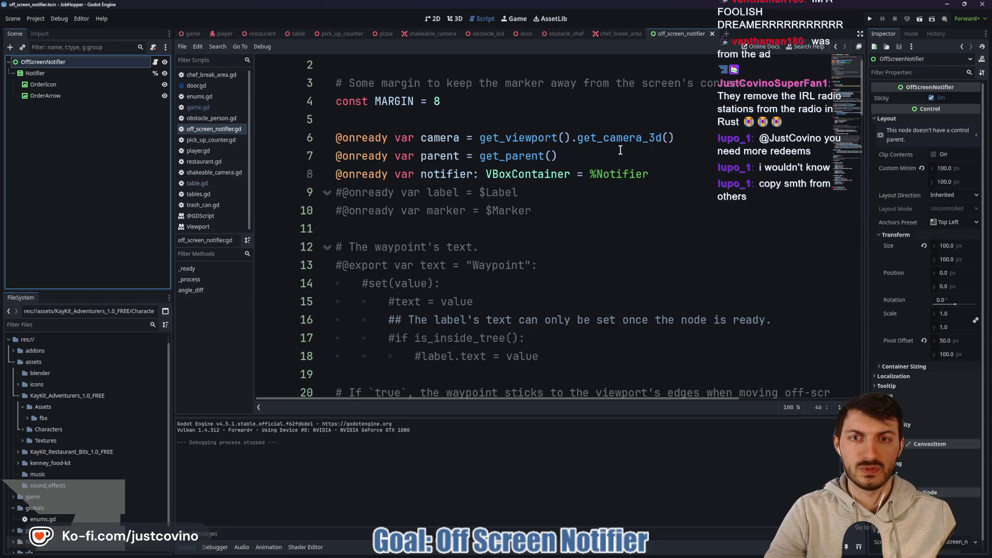
click(574, 157)
Select the onready variable lines and the get_camera_3d call on line 6.
key(shift+Home)
key(shift+Up)
key(shift+Up)
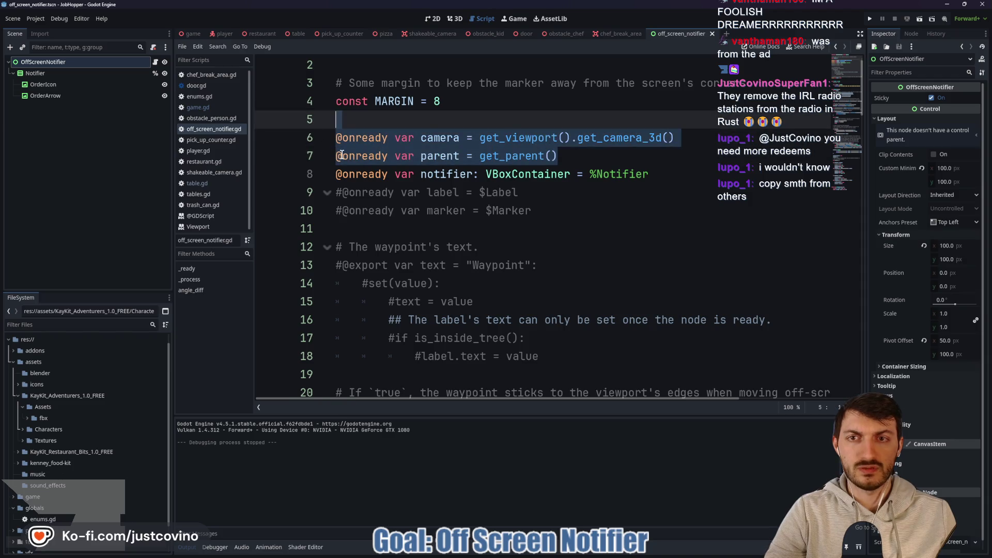
double_click(606, 138)
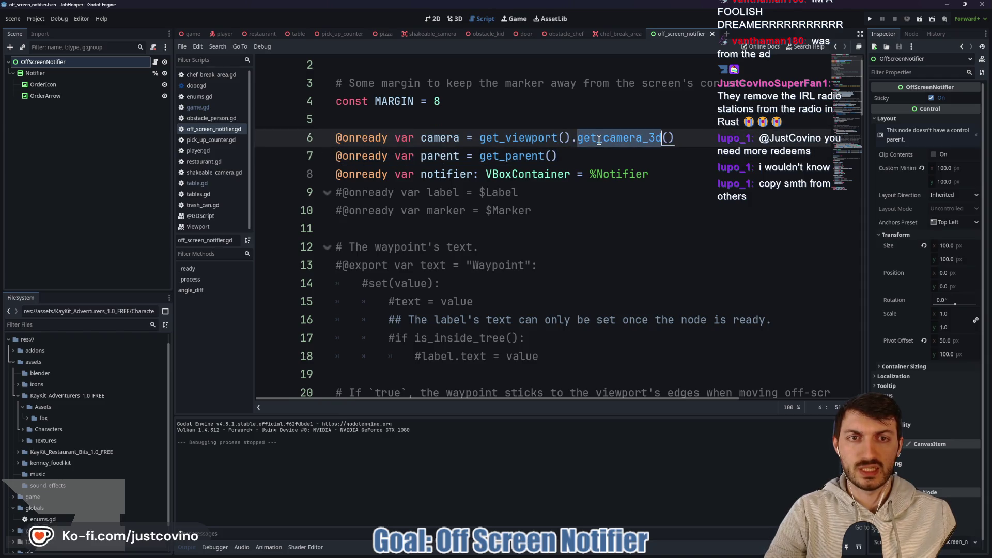
scroll(656, 164, down, 7)
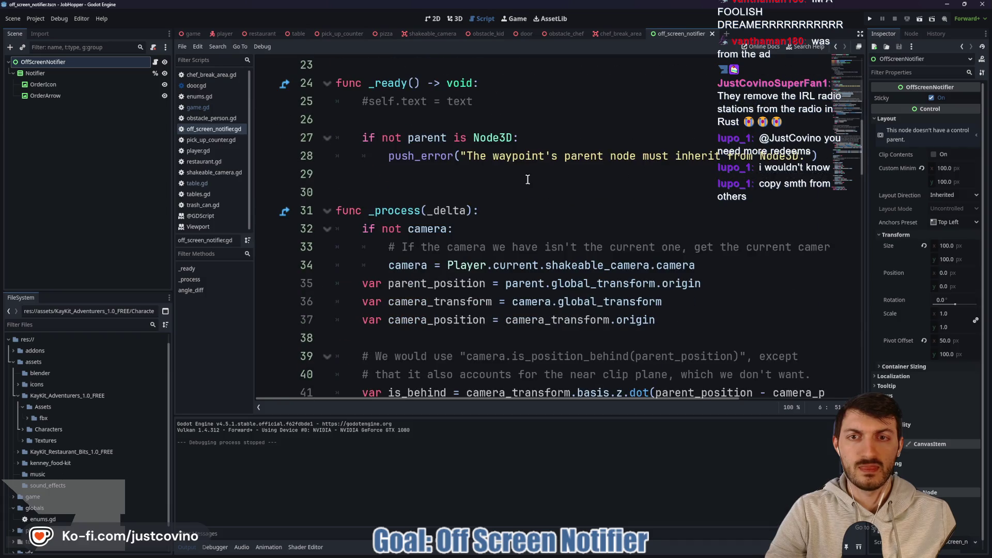
Add print(camera) as the first line of _process.
click(497, 211)
key(Return)
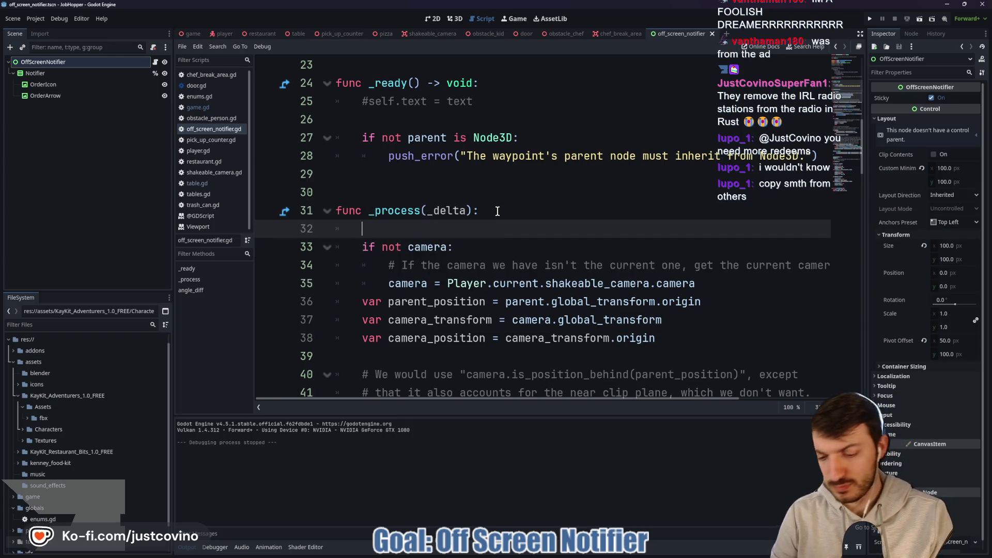
text(print(camera)
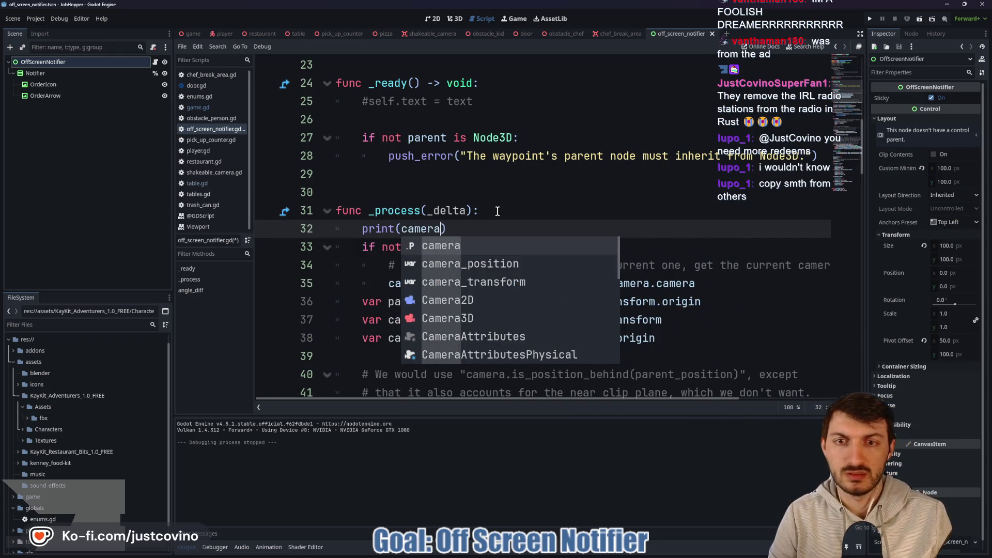
key(Escape)
Run the game with F5, stop it with F8, and clear the Output log.
key(ctrl+Tab)
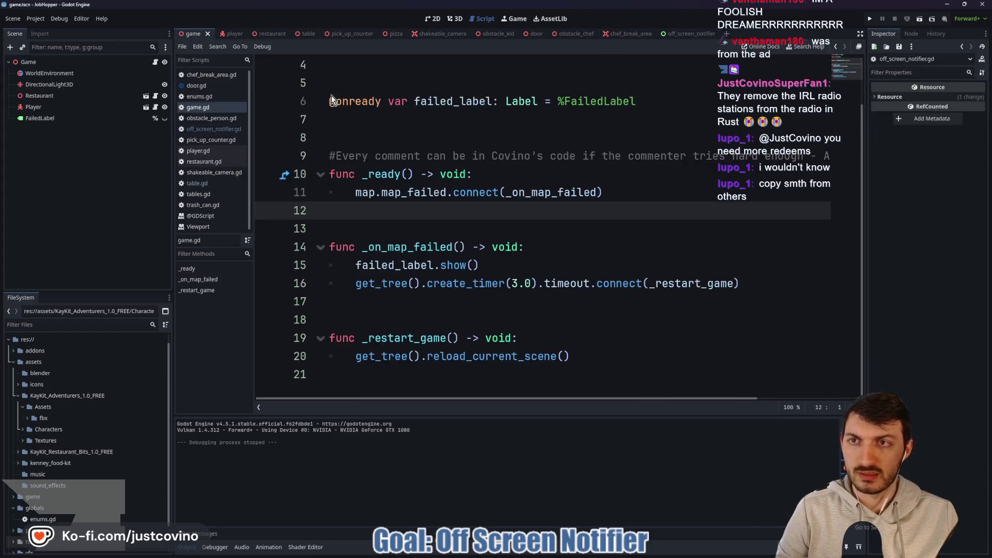
key(F5)
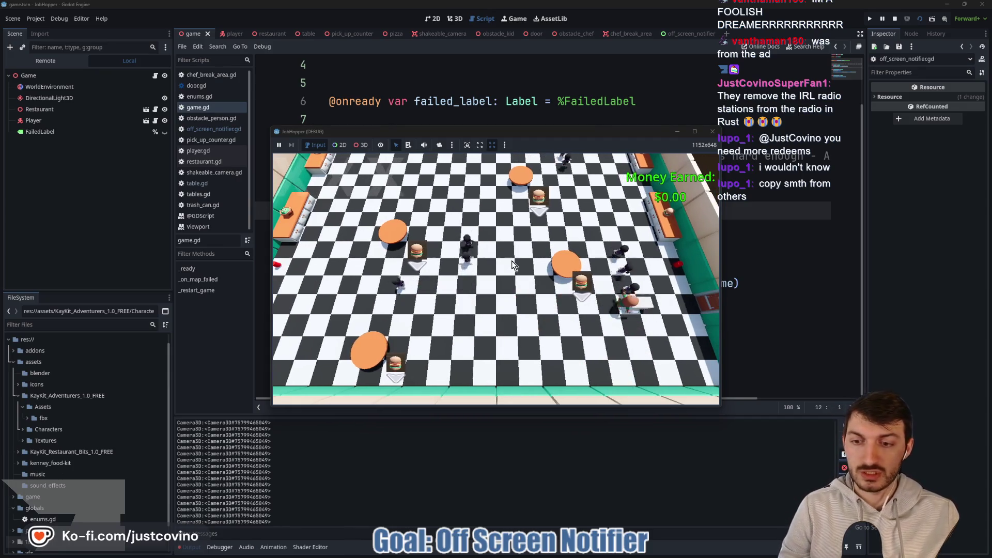
key(F8)
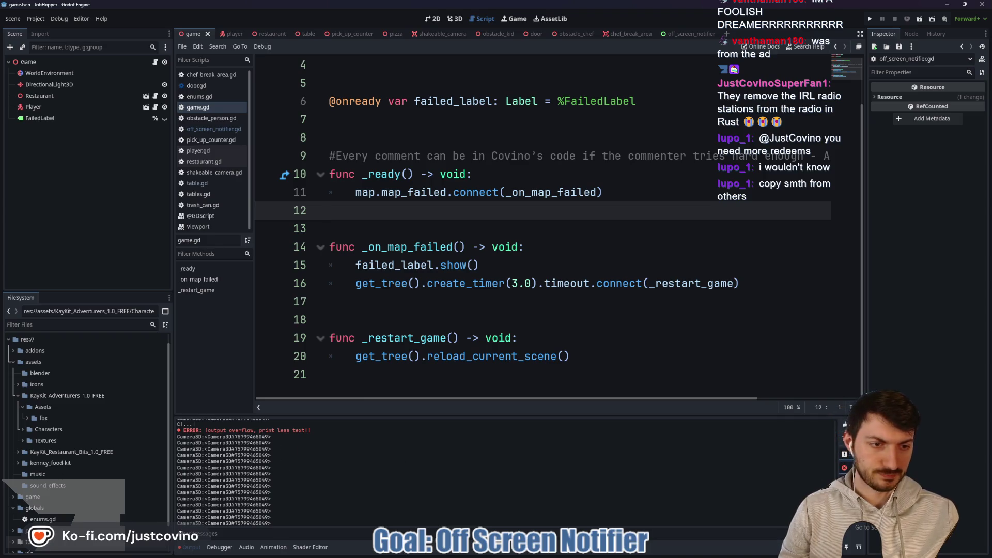
click(845, 425)
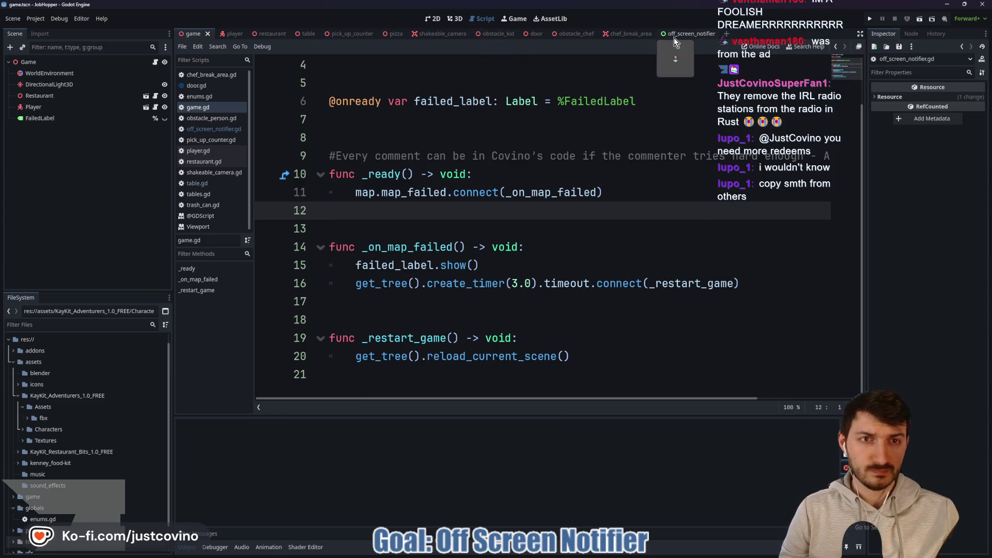
Back in off_screen_notifier.gd, delete the print(camera) line and check the shakeable_camera tooltip.
click(688, 34)
drag(484, 235, 333, 229)
key(BackSpace)
key(BackSpace)
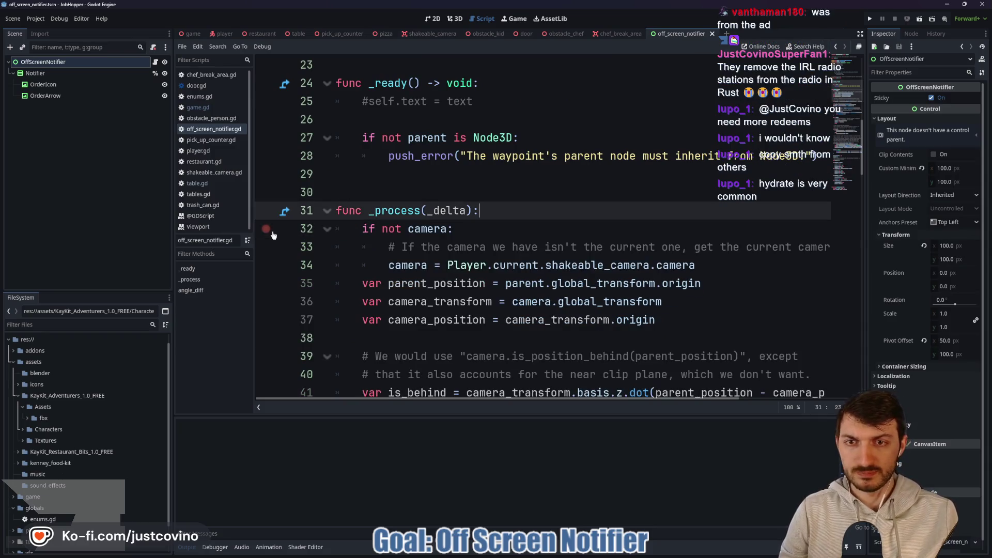
mouse_move(587, 271)
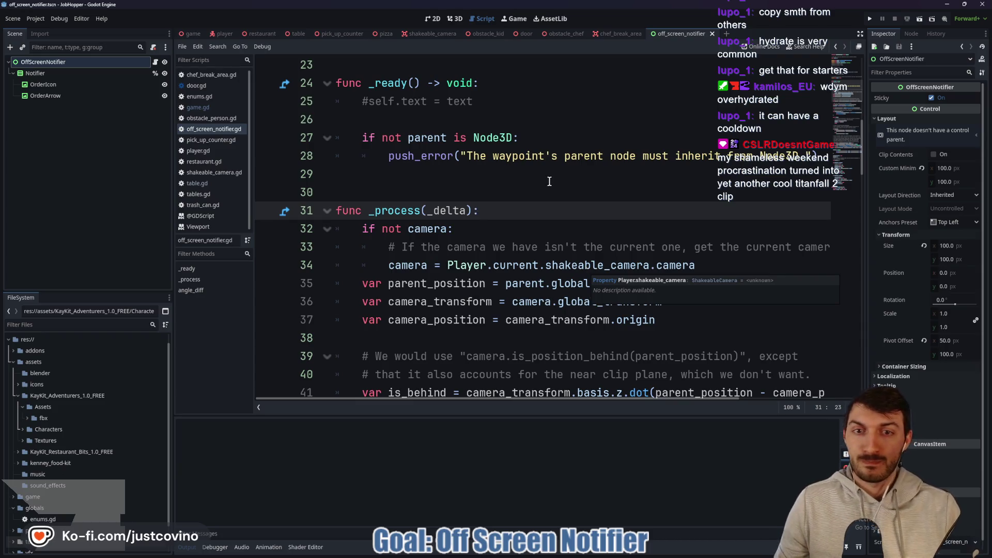
click(506, 226)
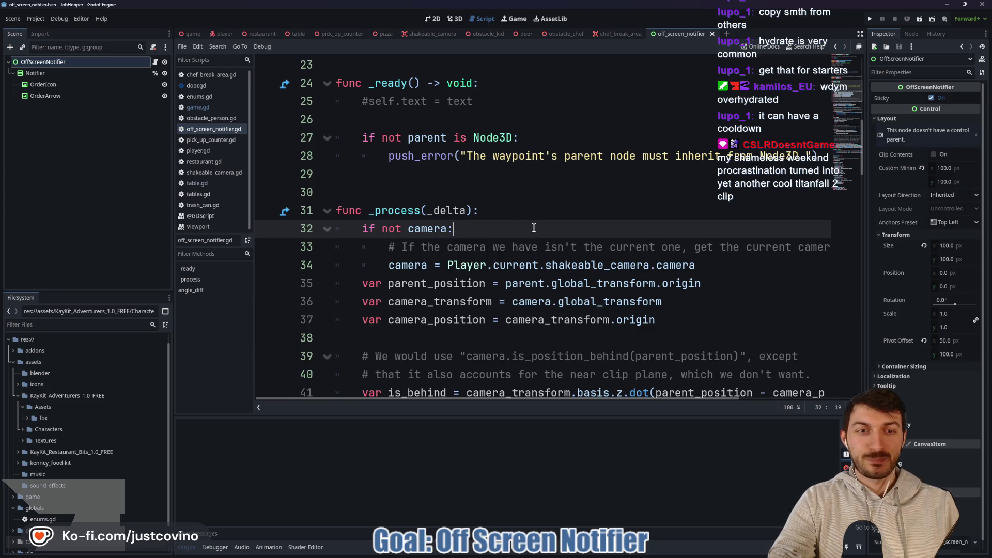
scroll(534, 228, down, 1)
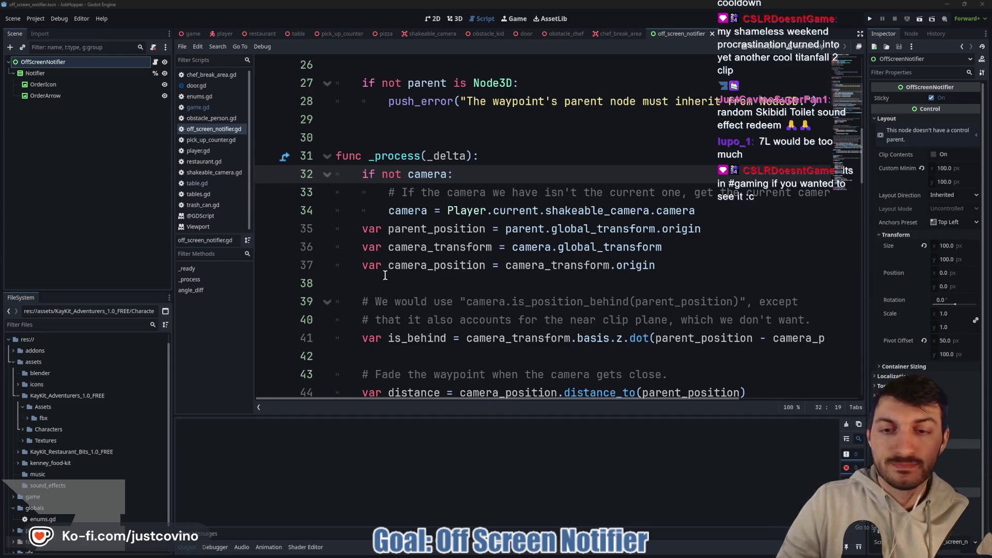
click(390, 274)
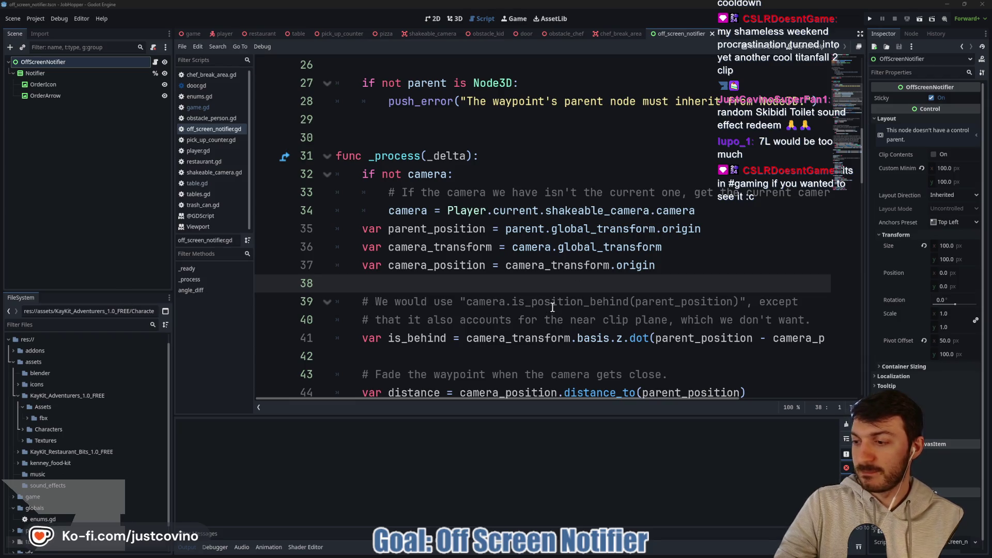
click(477, 280)
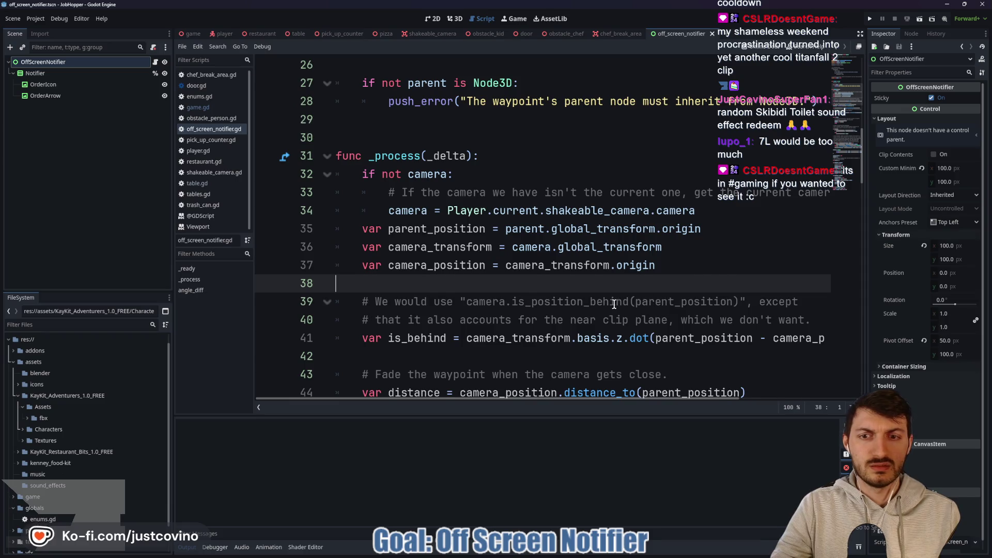
scroll(608, 307, down, 2)
scroll(567, 254, down, 5)
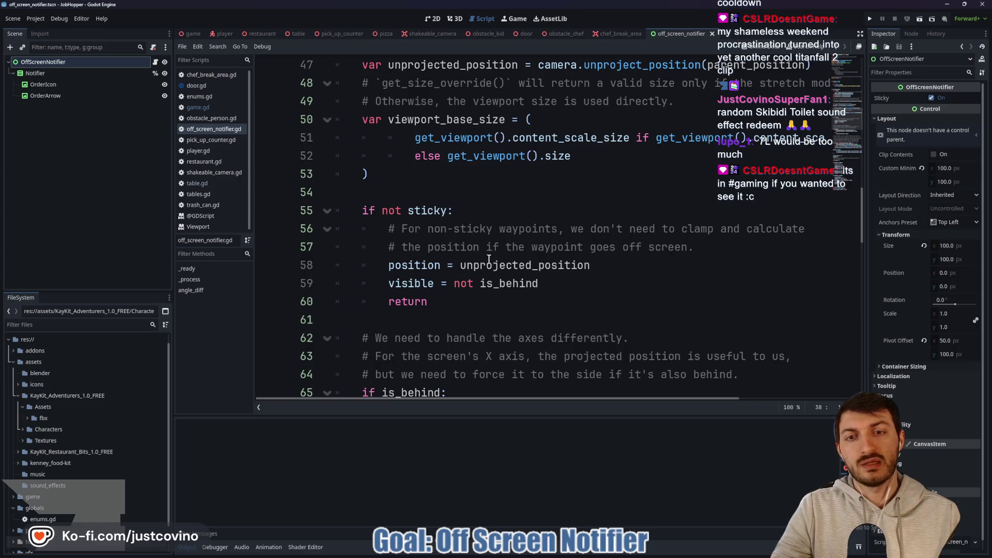
mouse_move(473, 261)
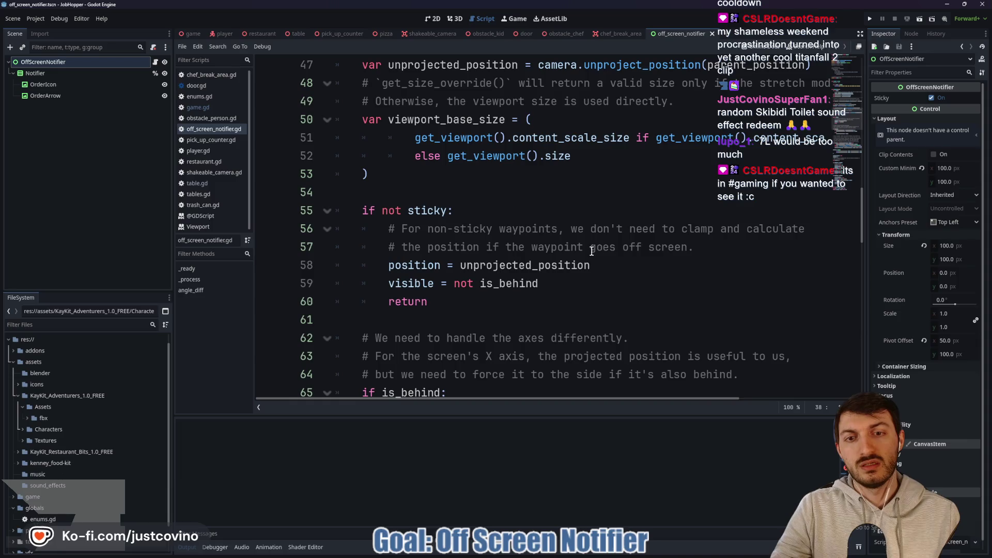
scroll(516, 286, down, 3)
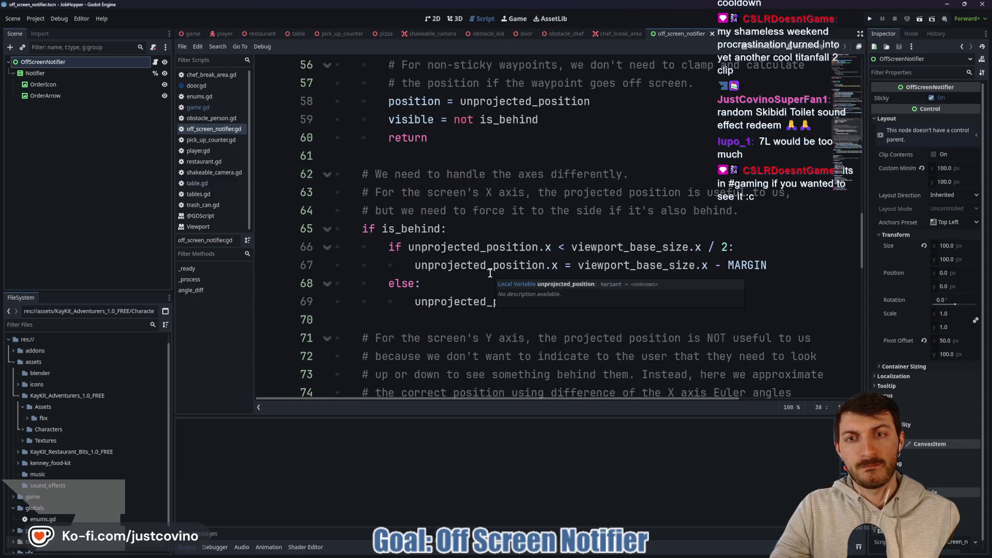
scroll(493, 274, up, 1)
scroll(494, 273, down, 2)
scroll(494, 273, down, 2)
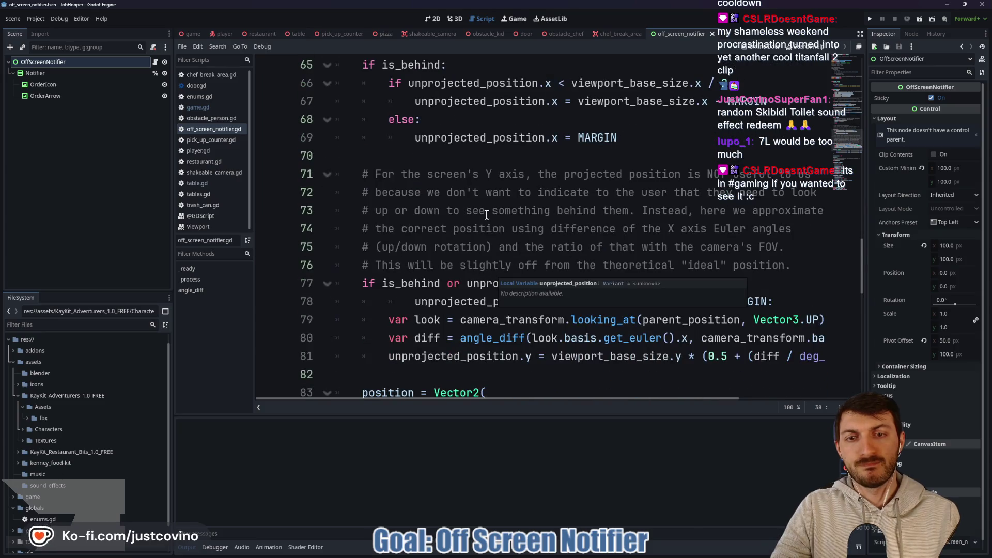
scroll(496, 264, down, 2)
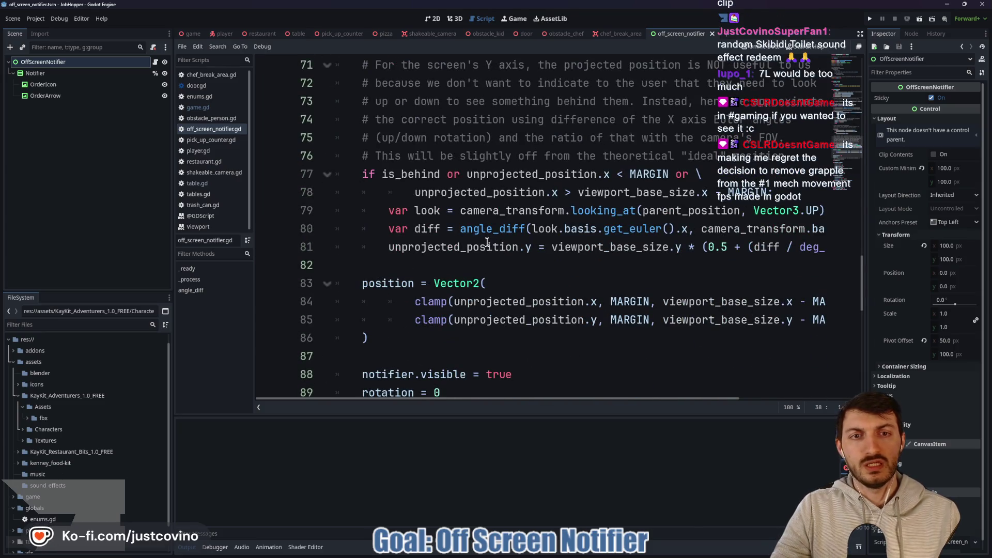
scroll(497, 243, down, 2)
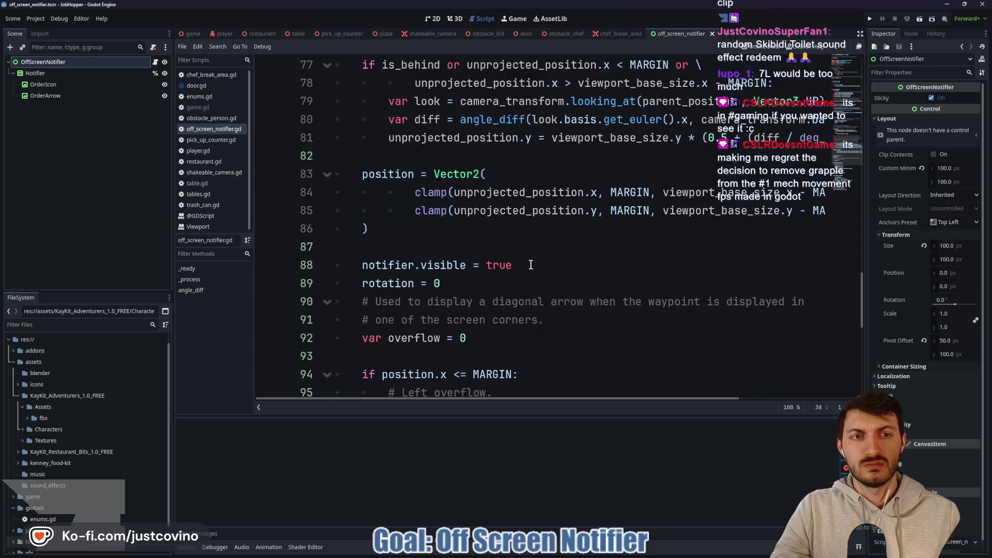
scroll(530, 265, down, 2)
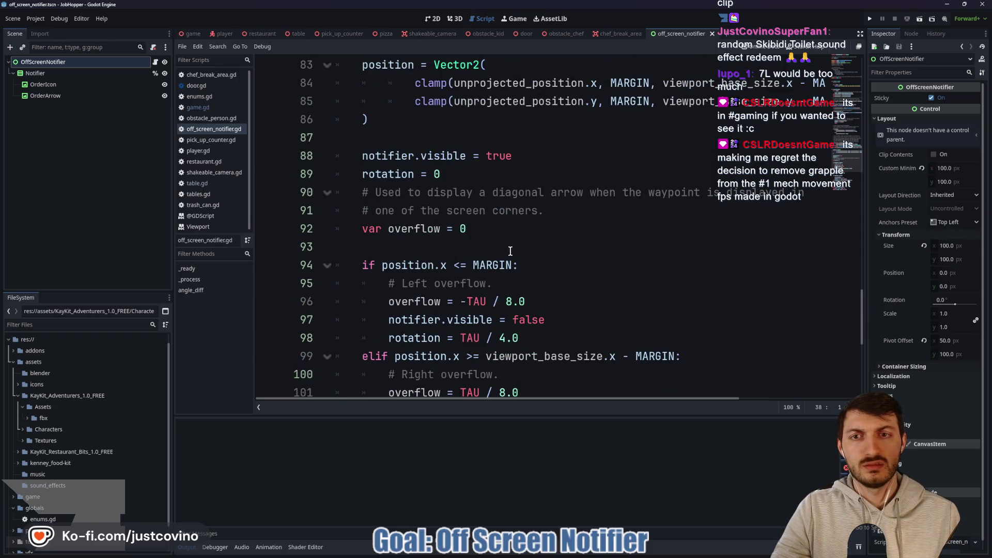
scroll(467, 257, up, 1)
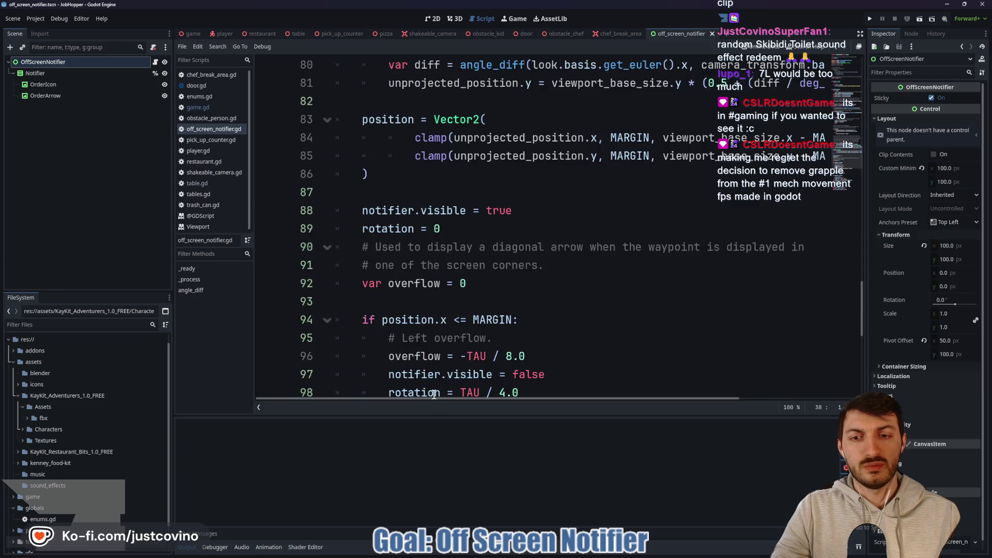
double_click(378, 210)
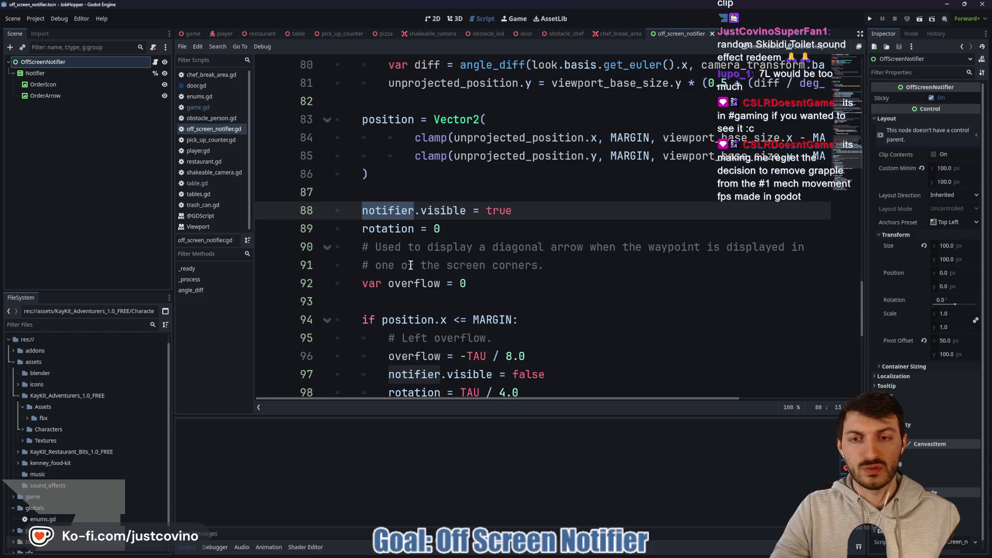
scroll(441, 269, down, 3)
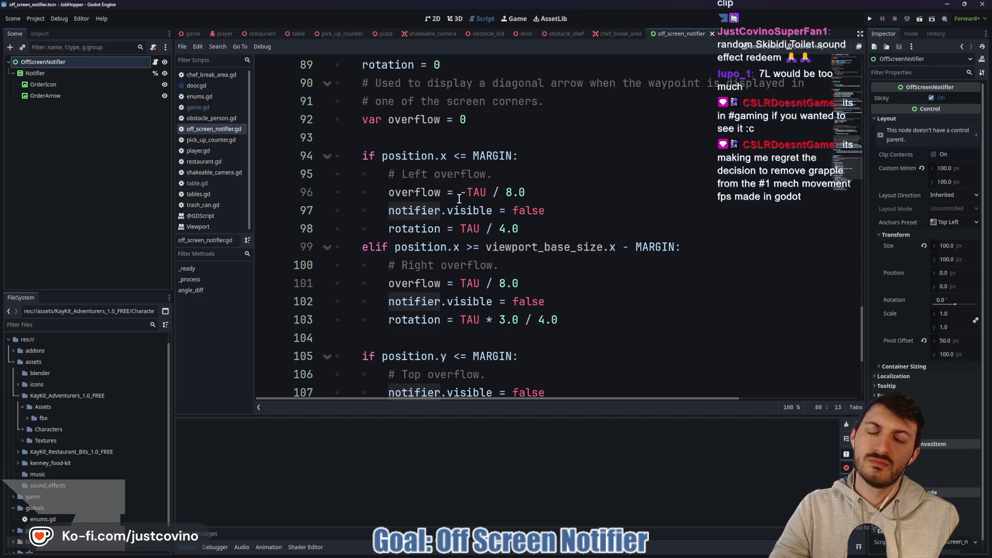
scroll(463, 203, down, 3)
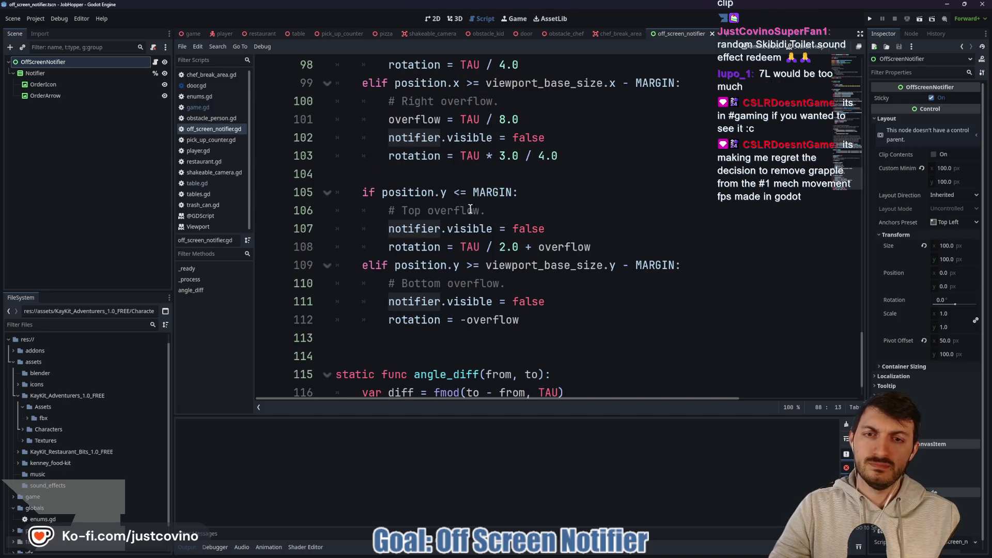
scroll(469, 193, down, 1)
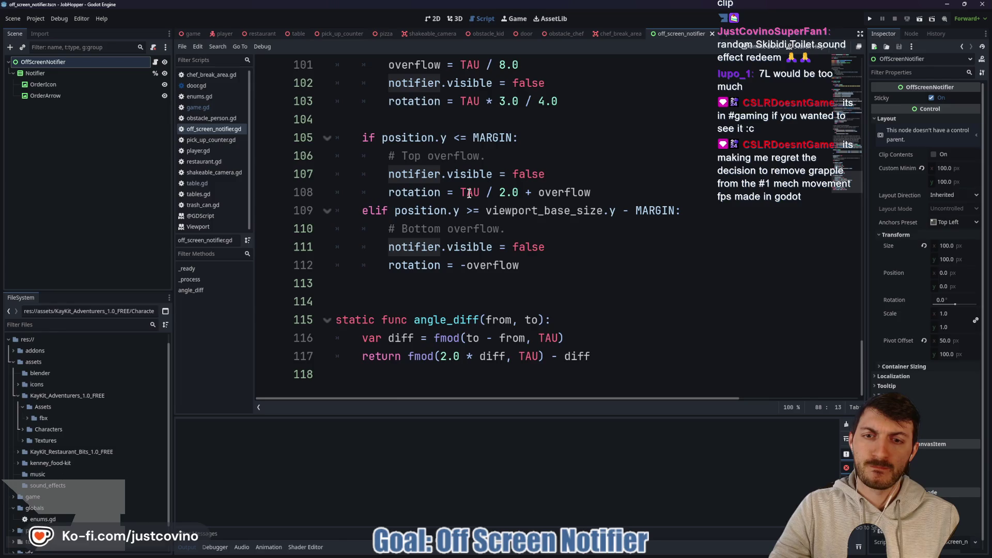
mouse_move(466, 192)
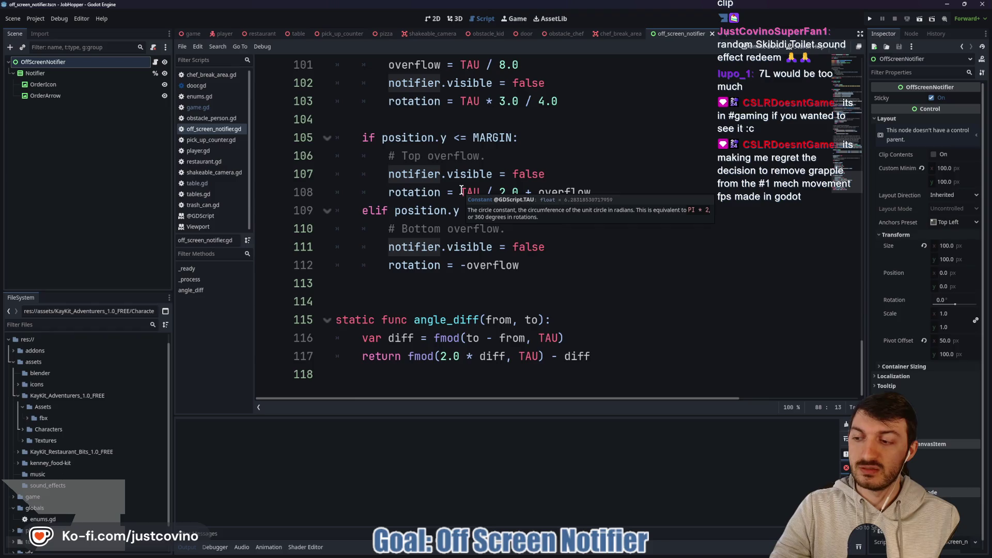
click(498, 296)
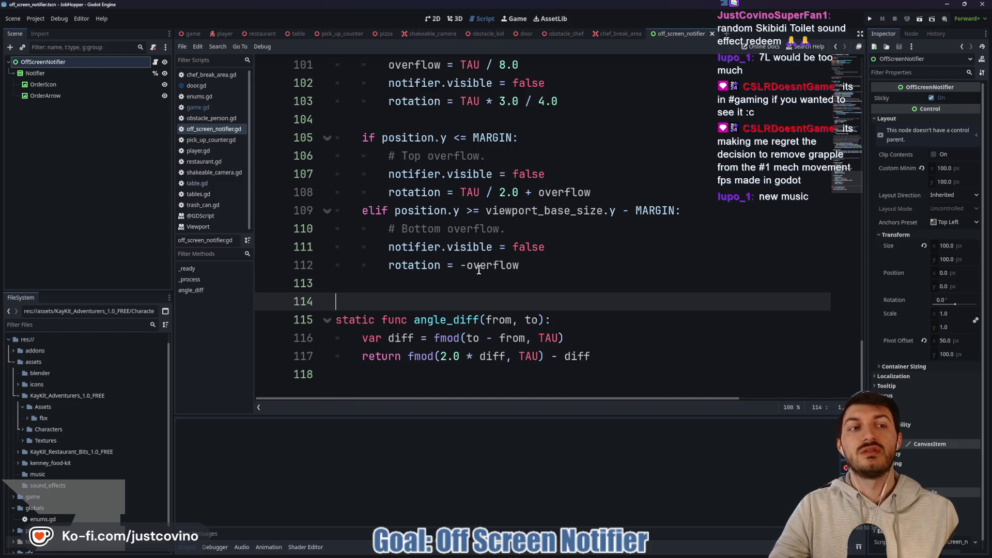
Delete blank line 114 above angle_diff, then move the caret up through lines 104 to 82.
key(BackSpace)
scroll(450, 259, up, 2)
click(439, 230)
scroll(442, 232, up, 3)
click(443, 195)
scroll(443, 236, up, 3)
click(398, 232)
click(419, 248)
scroll(421, 251, up, 2)
click(409, 268)
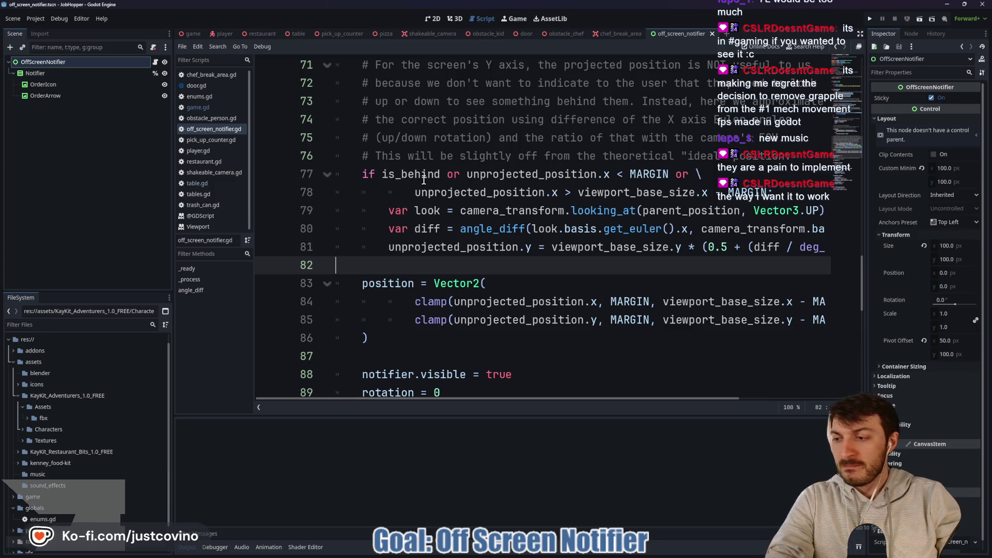
Scroll further up the script, placing the caret on empty lines 61, 54 and 29.
scroll(443, 222, up, 5)
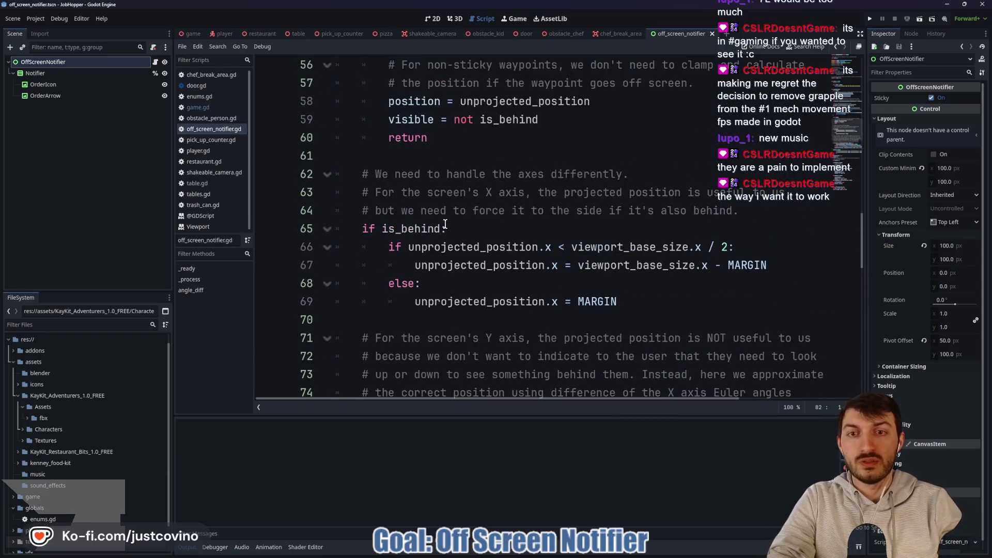
click(458, 160)
scroll(445, 175, up, 2)
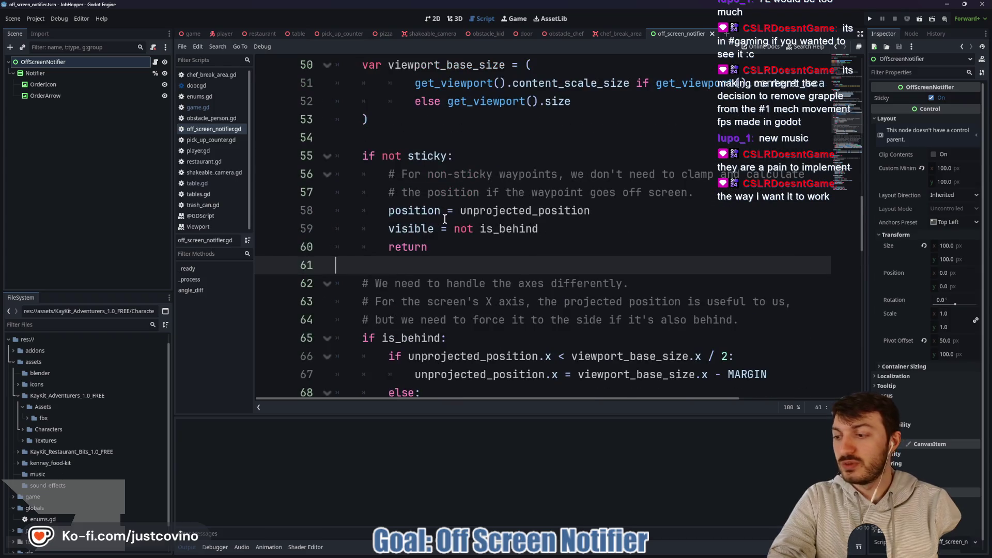
scroll(446, 218, up, 2)
click(425, 244)
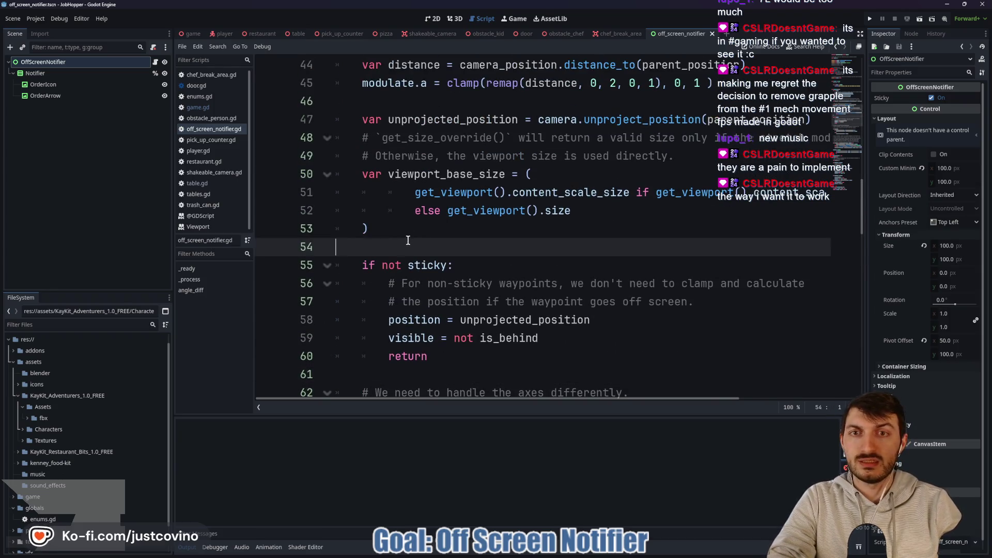
scroll(439, 232, up, 1)
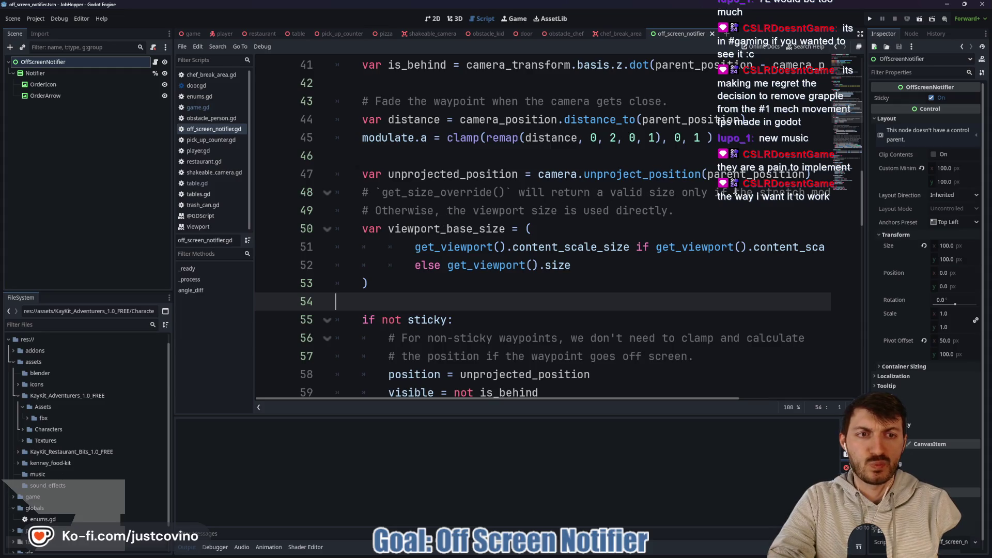
scroll(630, 198, up, 1)
scroll(630, 198, up, 1)
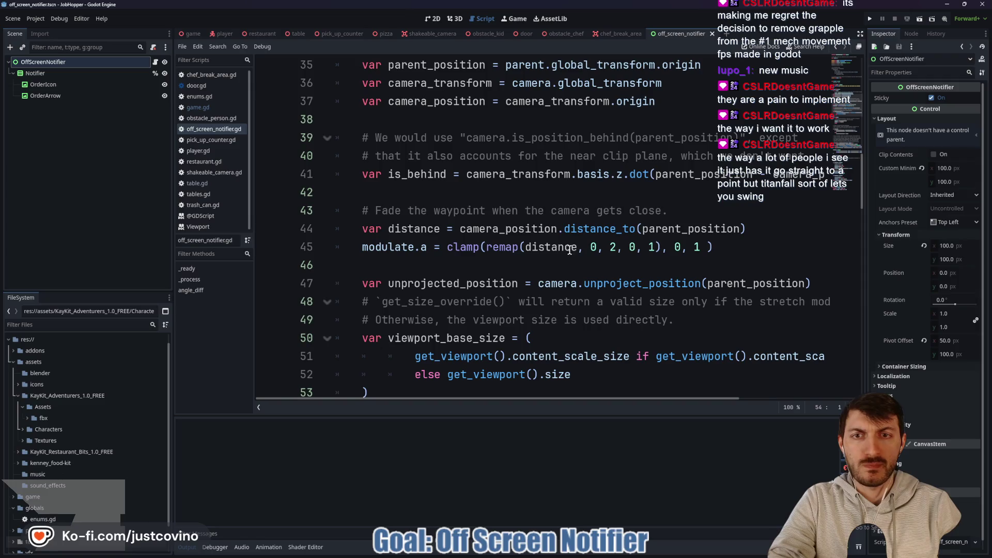
scroll(530, 236, up, 4)
click(439, 179)
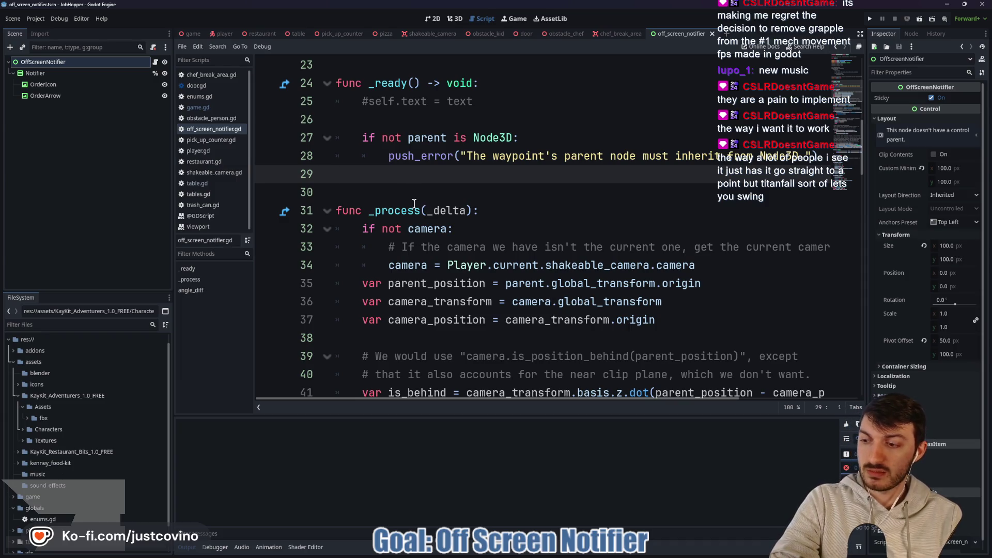
mouse_move(414, 203)
click(437, 191)
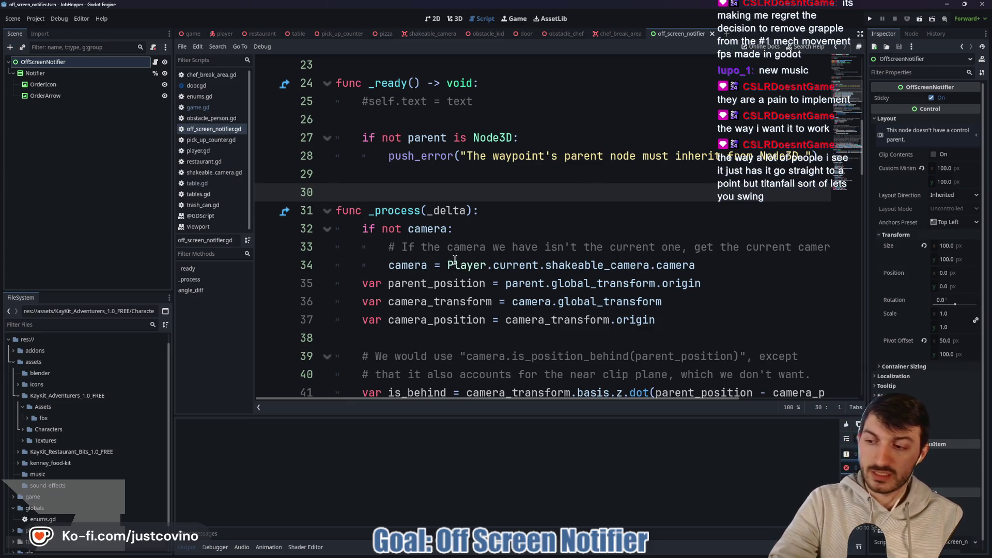
click(402, 180)
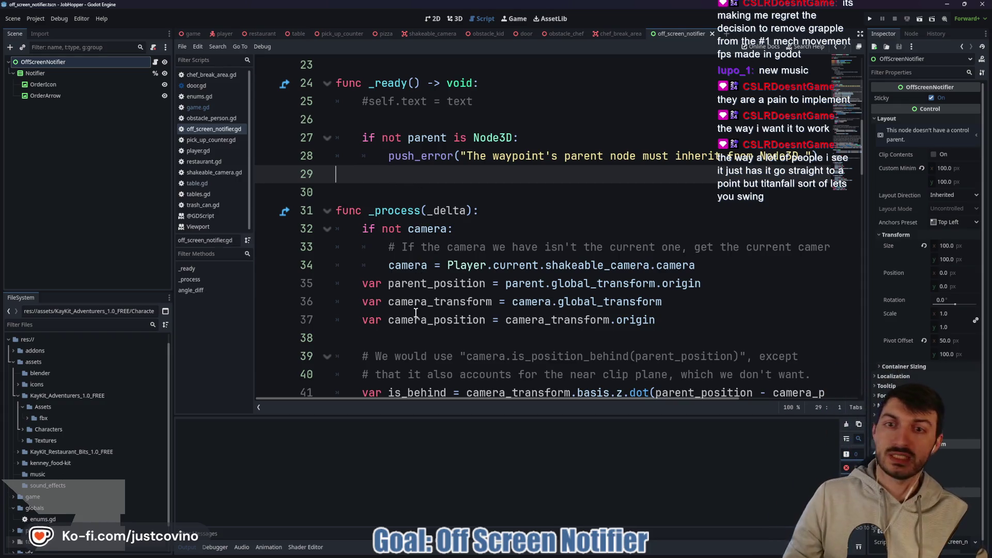
mouse_move(461, 323)
mouse_down()
mouse_move(464, 196)
mouse_move(484, 213)
mouse_up()
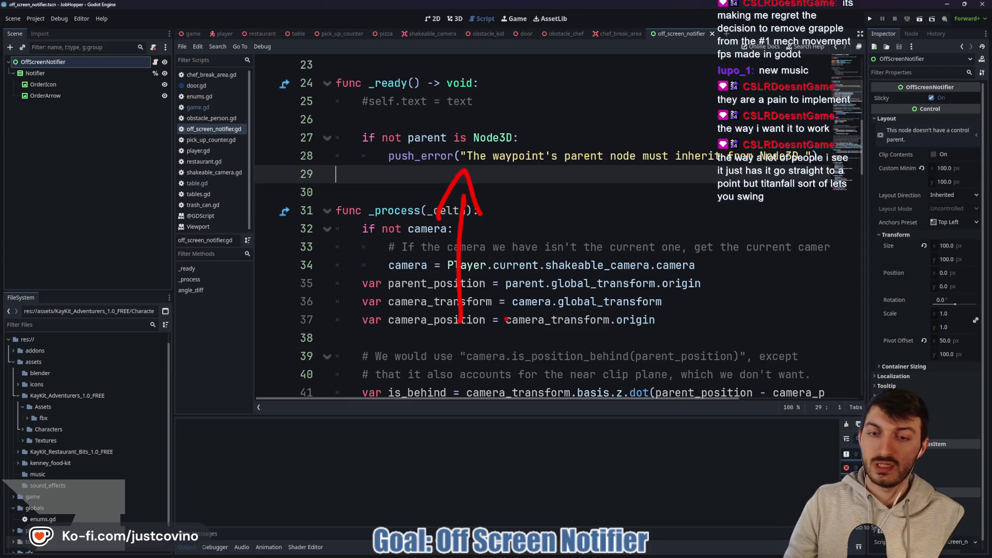
drag(427, 307, 245, 307)
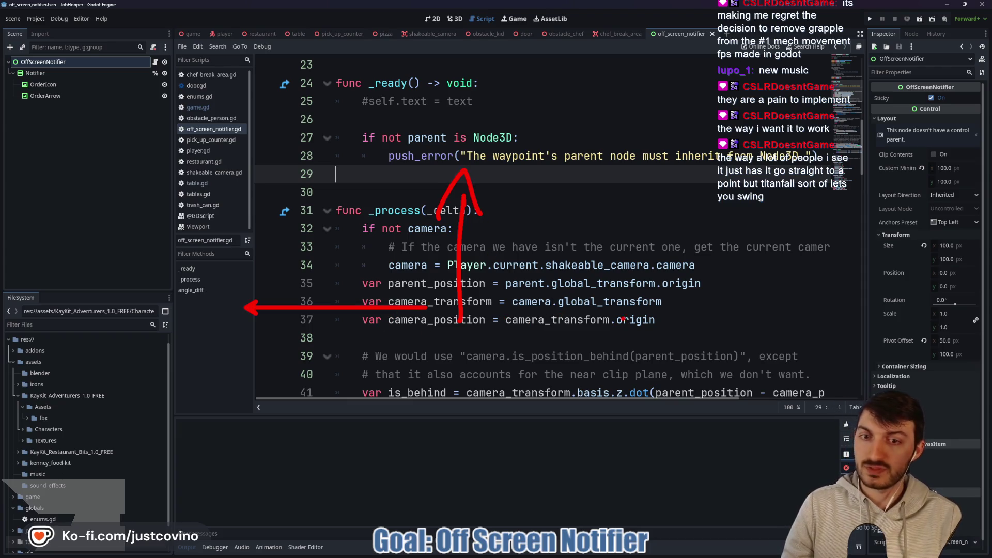
drag(449, 315, 693, 316)
drag(470, 325, 471, 426)
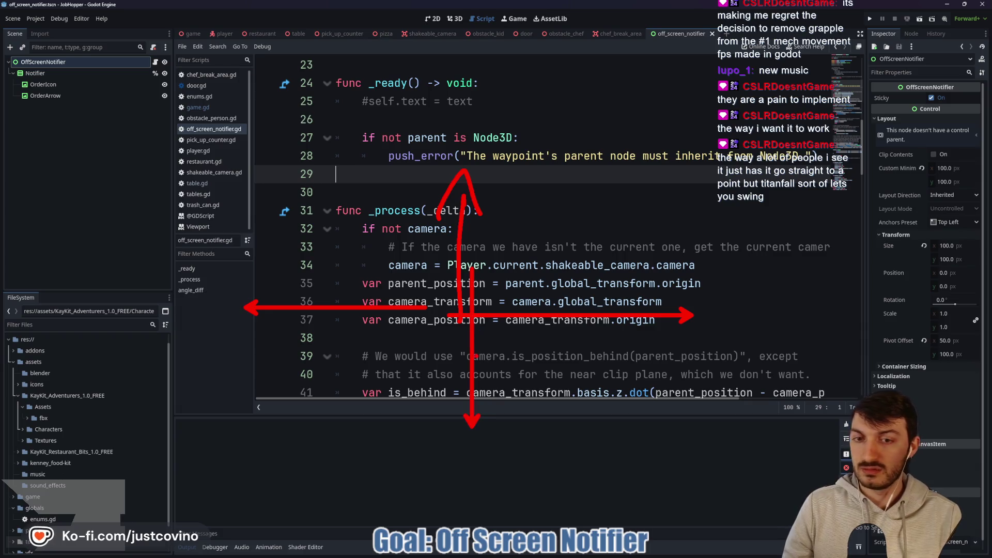
key(Escape)
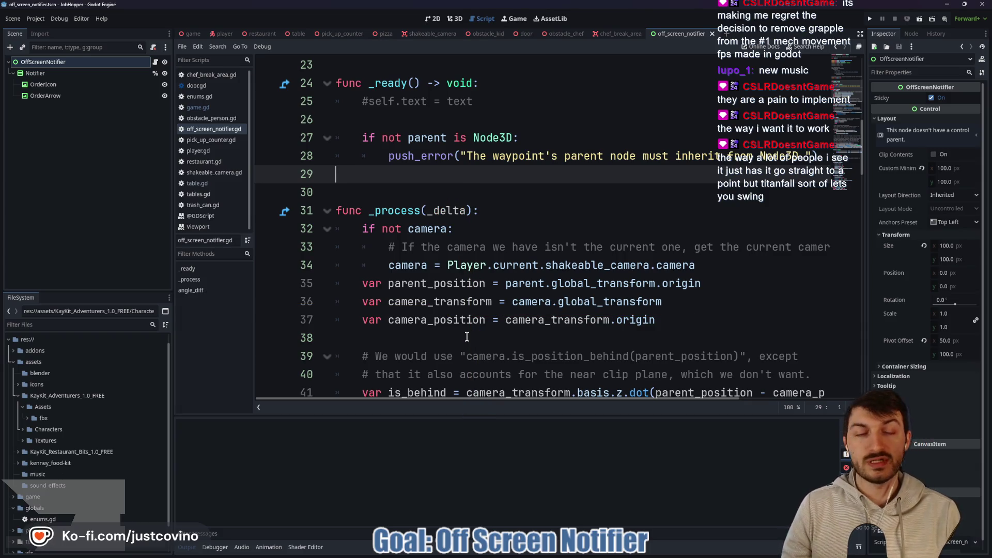
click(485, 186)
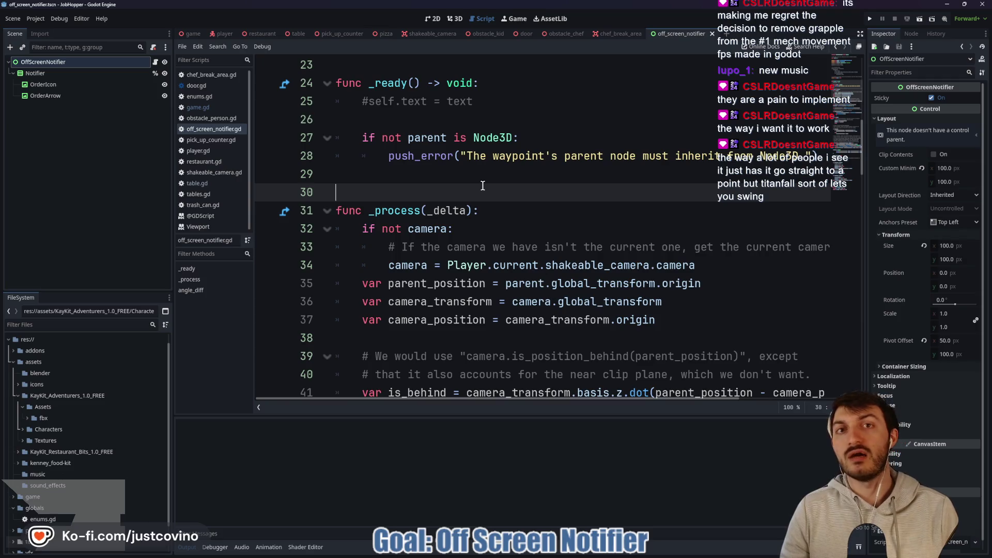
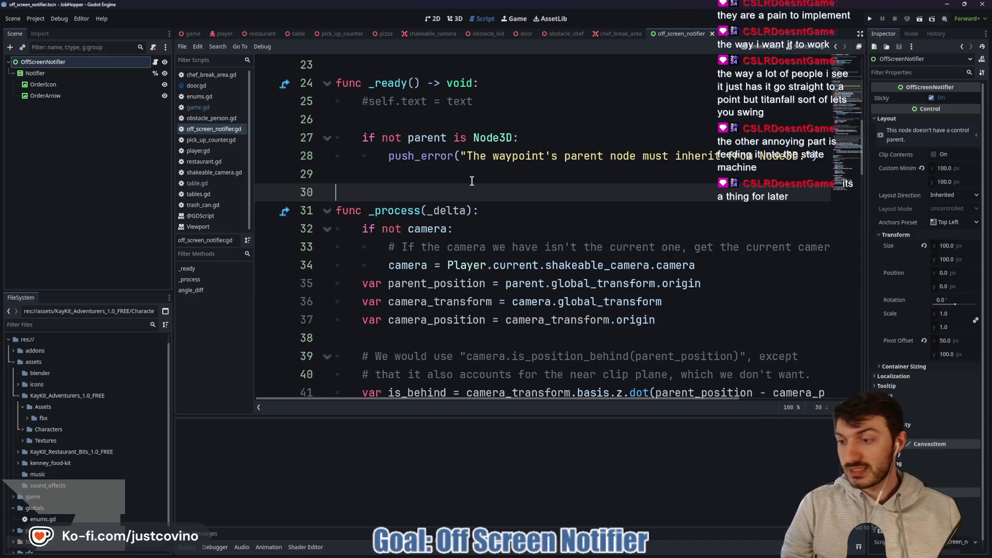
Delete the commented-out '#self.text = text' line and the leftover blank line in _ready.
scroll(444, 217, up, 1)
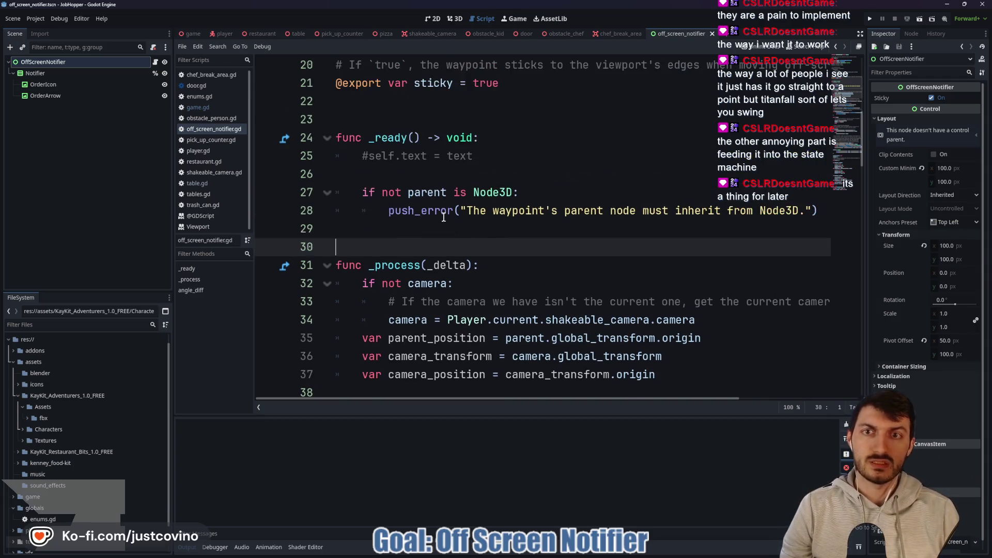
drag(503, 150, 331, 162)
key(BackSpace)
key(BackSpace)
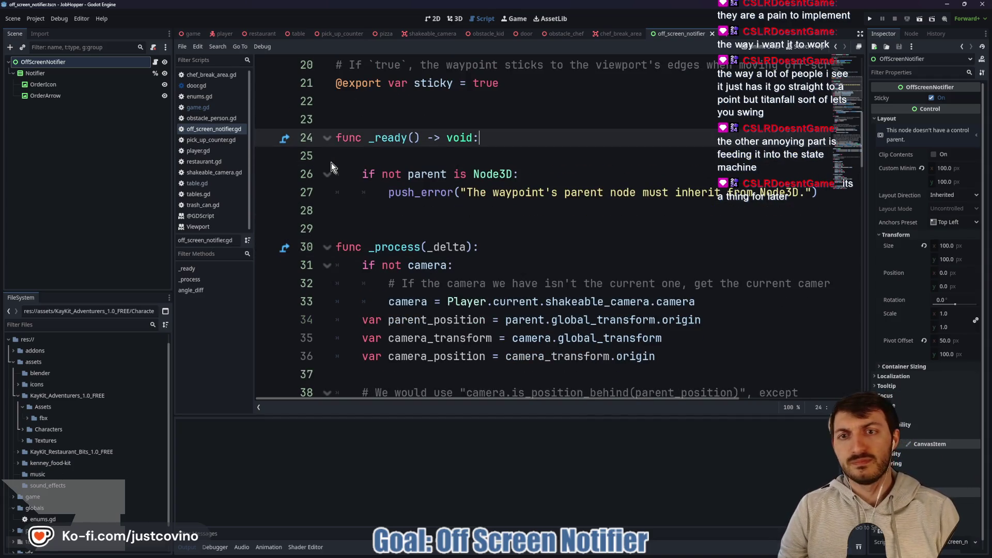
key(Delete)
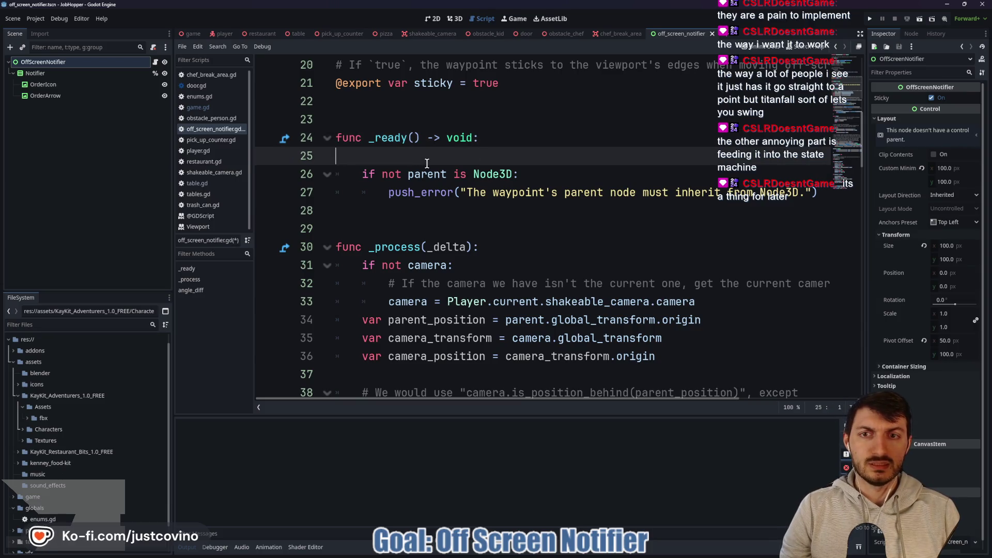
Select the sticky variable declaration to see where it is used in the script.
scroll(446, 173, up, 3)
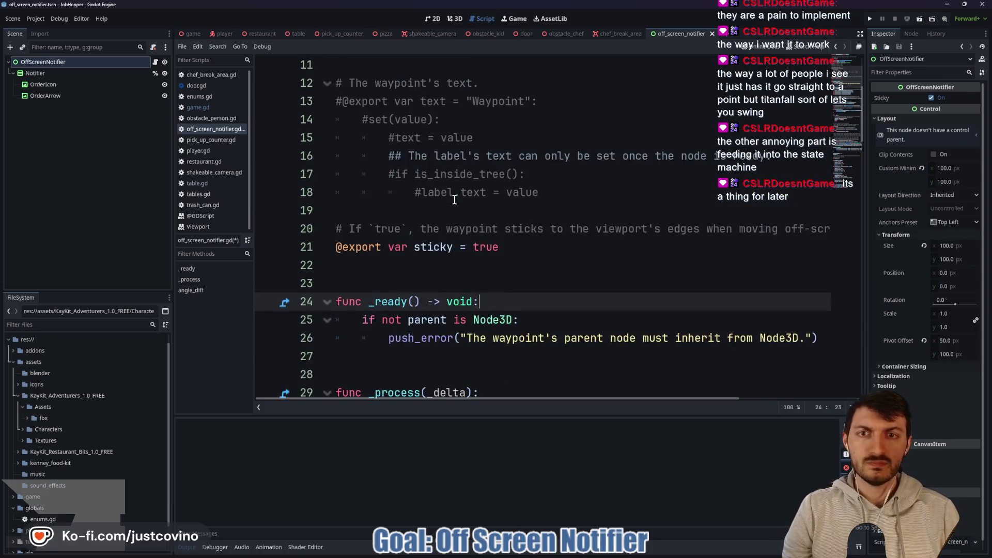
click(494, 273)
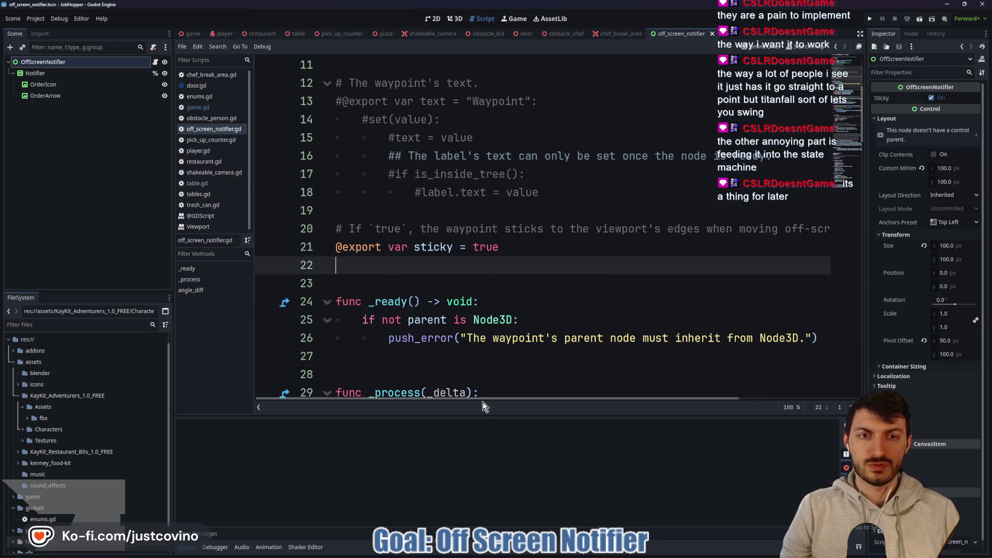
mouse_move(478, 401)
mouse_down()
mouse_move(570, 398)
mouse_move(475, 398)
mouse_up()
click(524, 249)
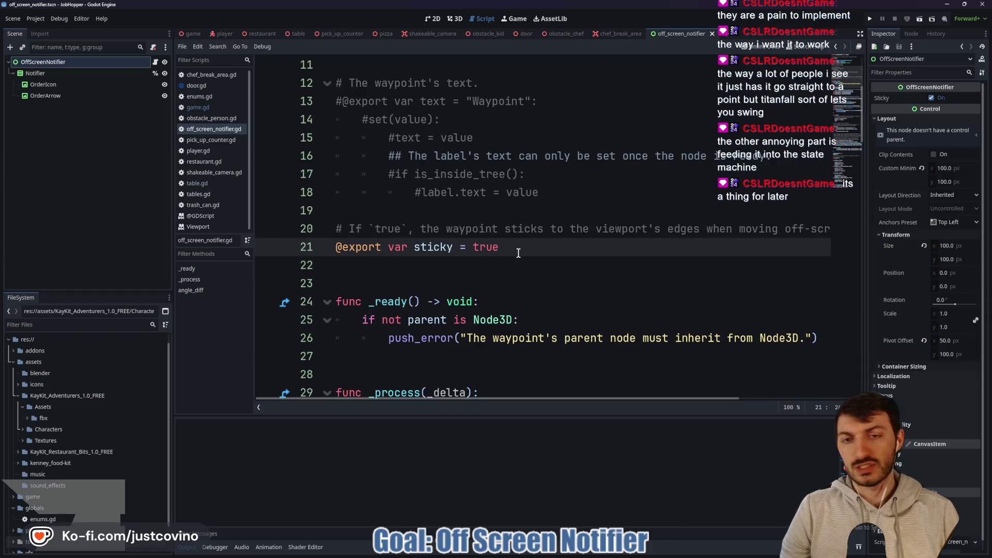
double_click(432, 248)
scroll(491, 269, down, 13)
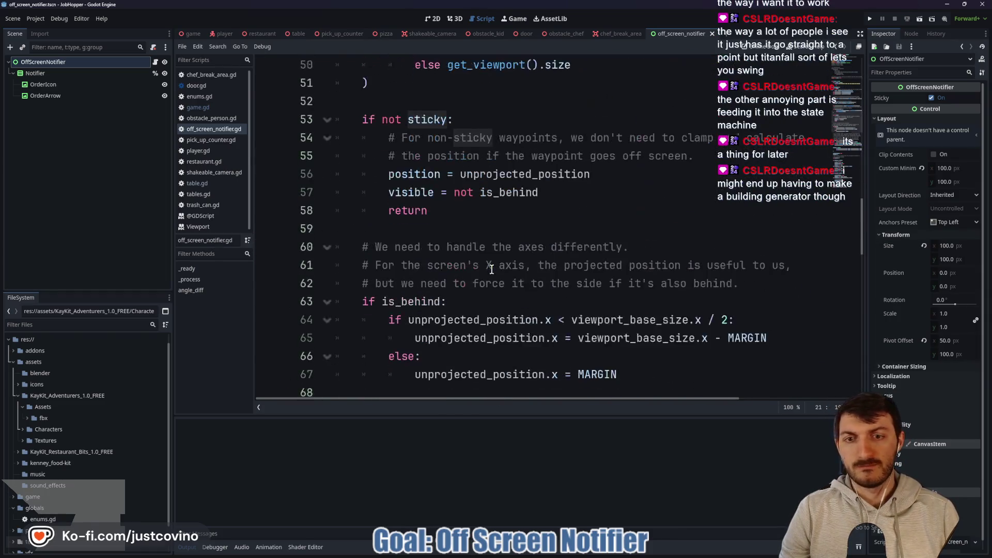
scroll(491, 269, down, 5)
scroll(491, 268, down, 9)
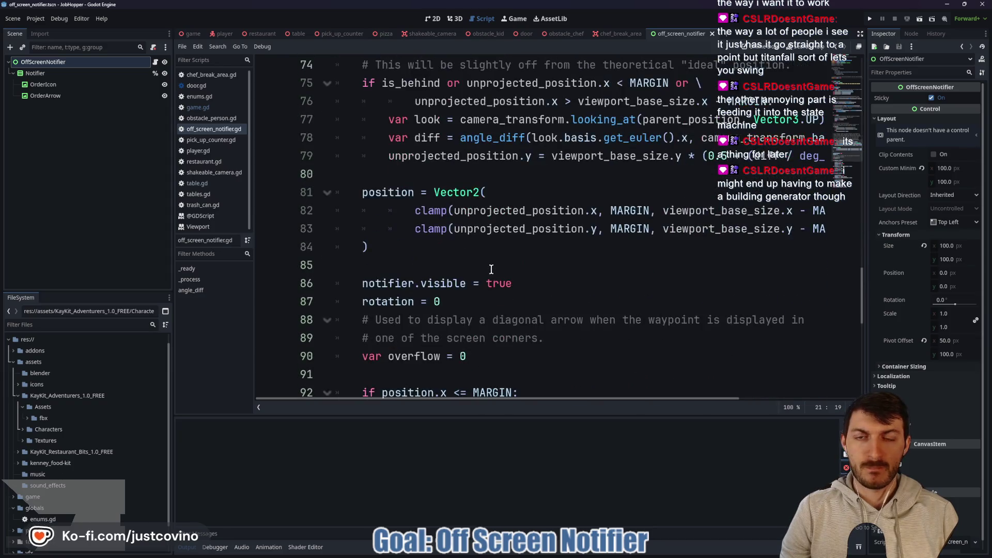
scroll(491, 269, down, 2)
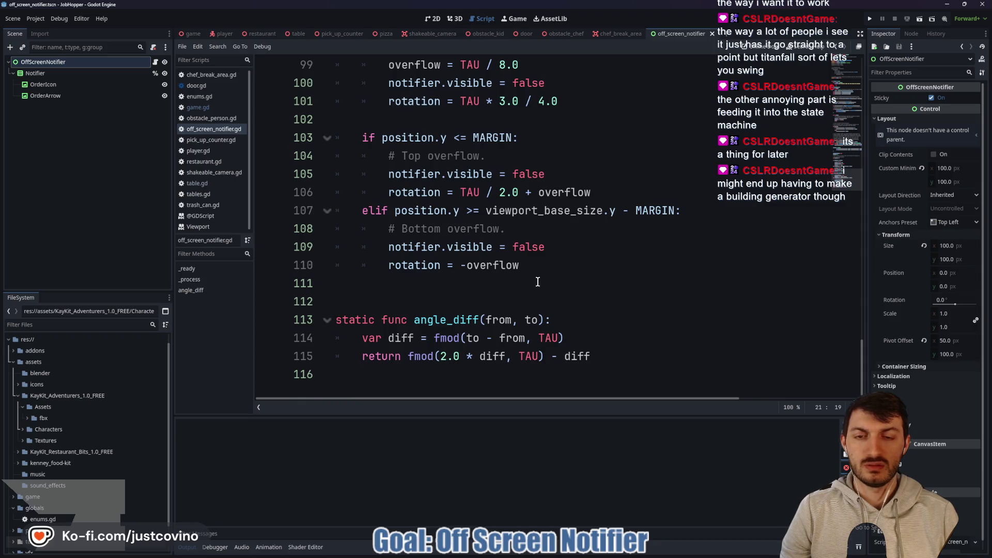
scroll(527, 281, up, 6)
scroll(515, 279, up, 3)
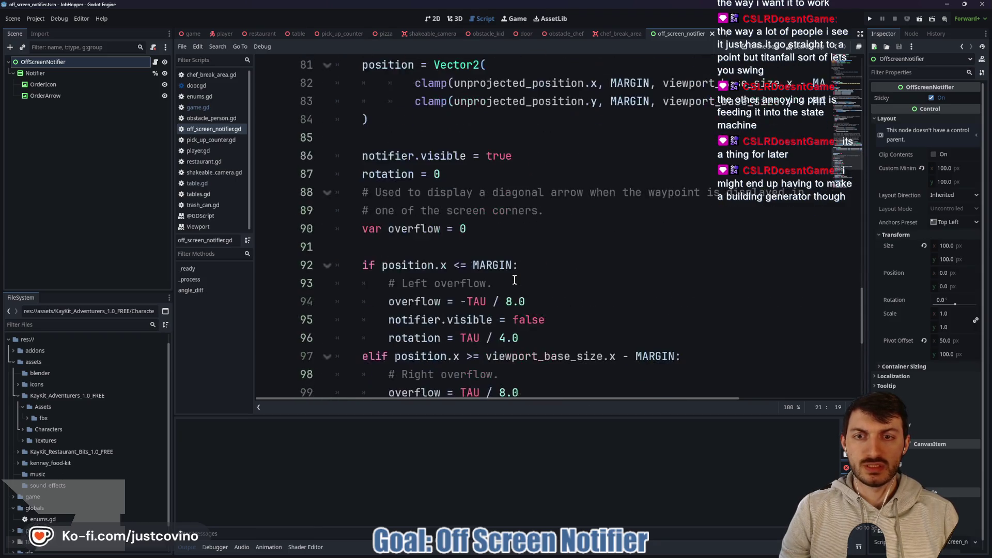
scroll(511, 274, up, 1)
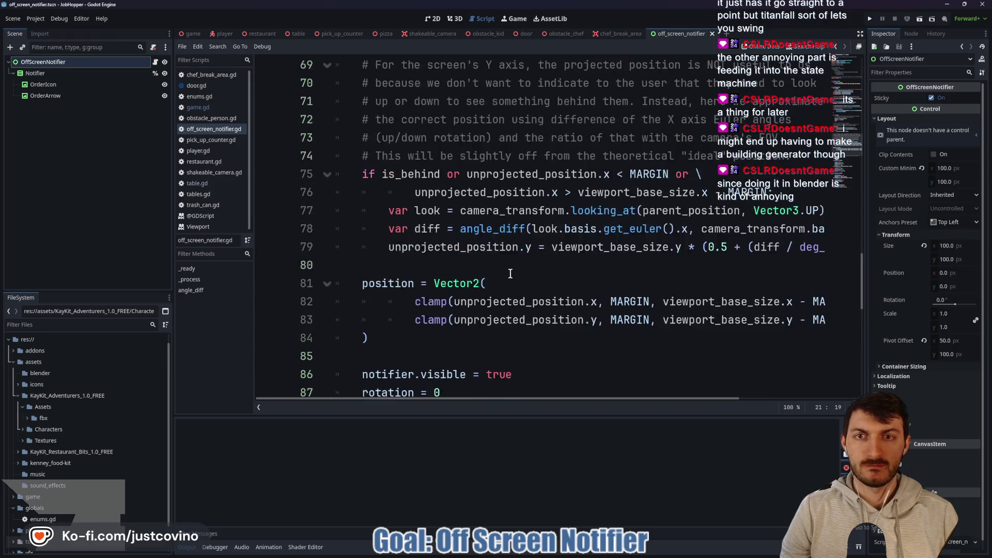
scroll(511, 274, down, 3)
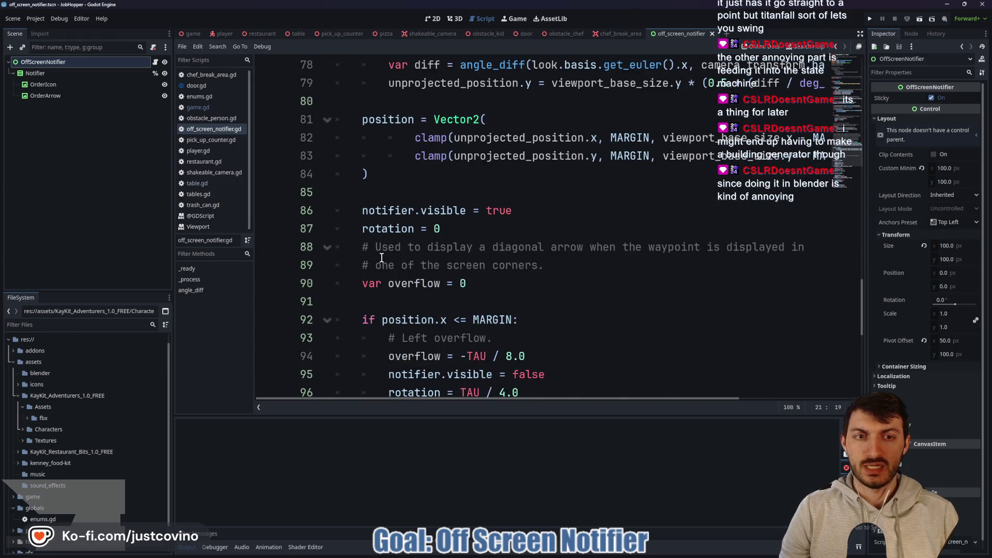
scroll(517, 246, down, 2)
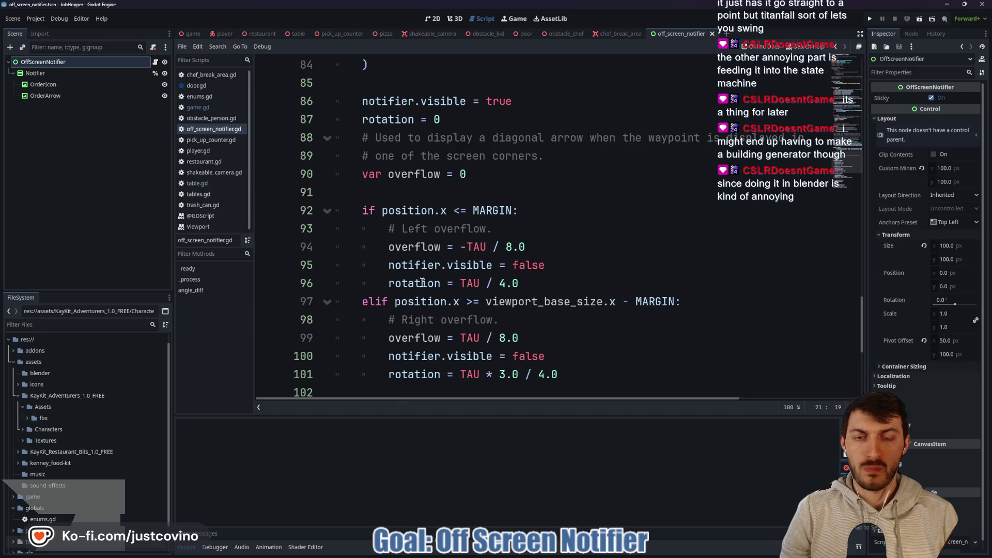
click(545, 280)
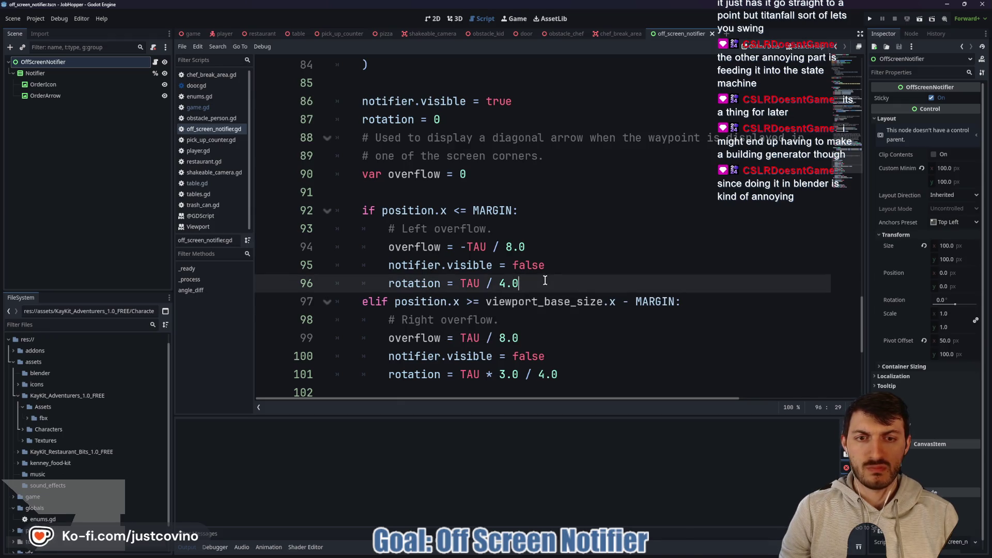
scroll(545, 280, up, 6)
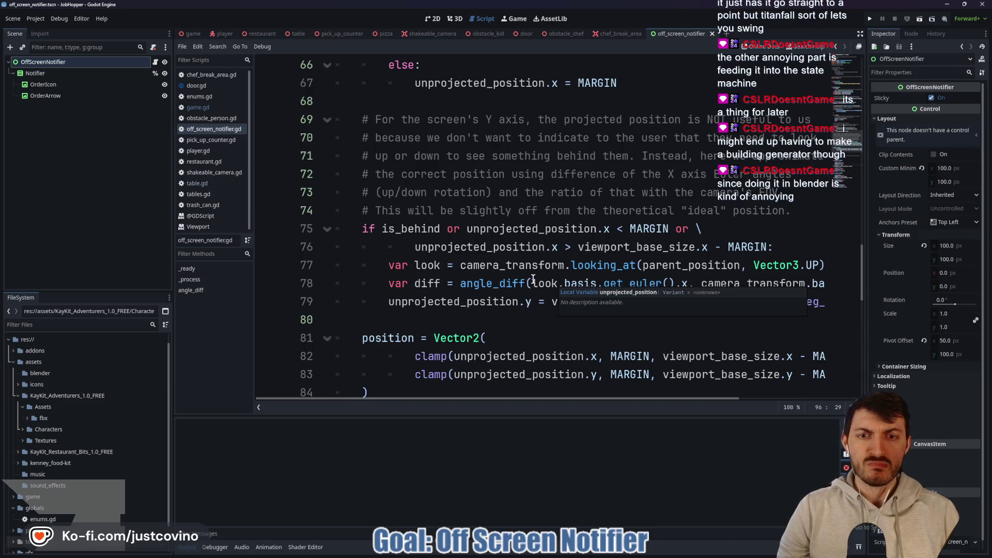
scroll(496, 292, up, 8)
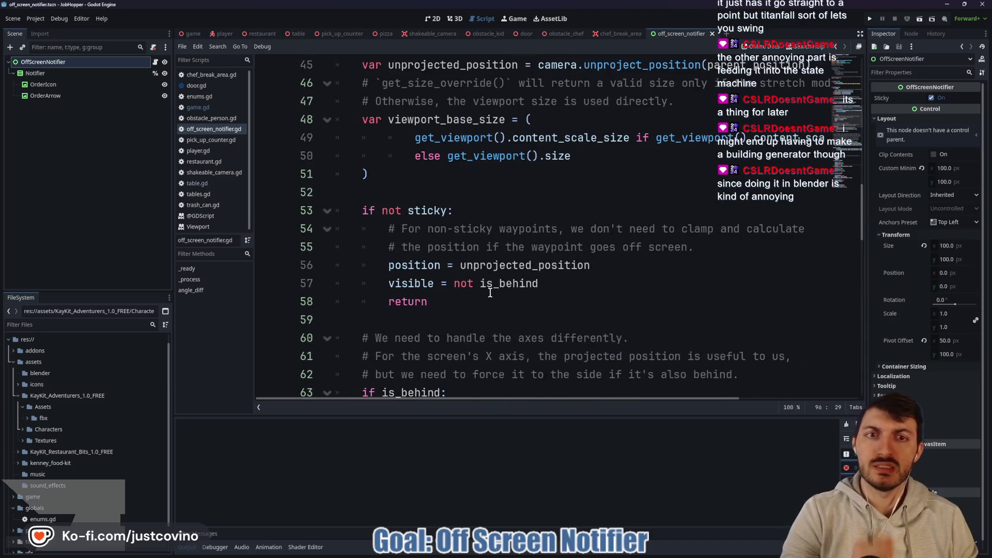
scroll(489, 293, up, 2)
scroll(488, 292, up, 1)
scroll(466, 289, up, 5)
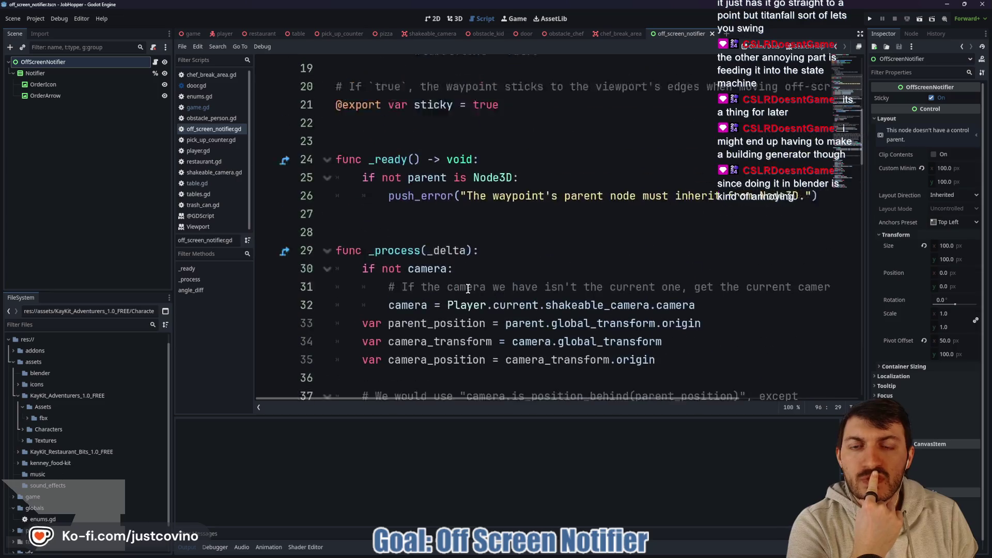
scroll(526, 284, down, 1)
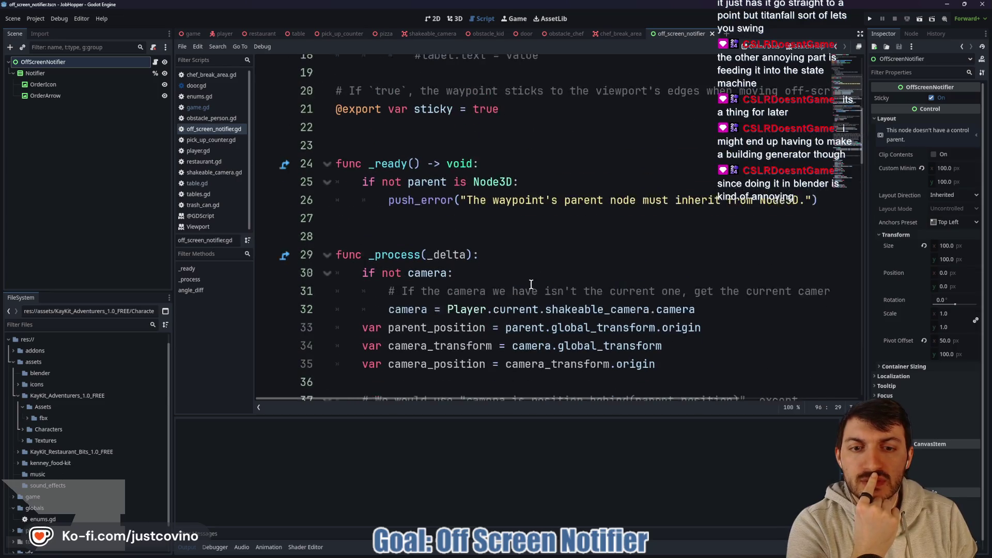
double_click(526, 283)
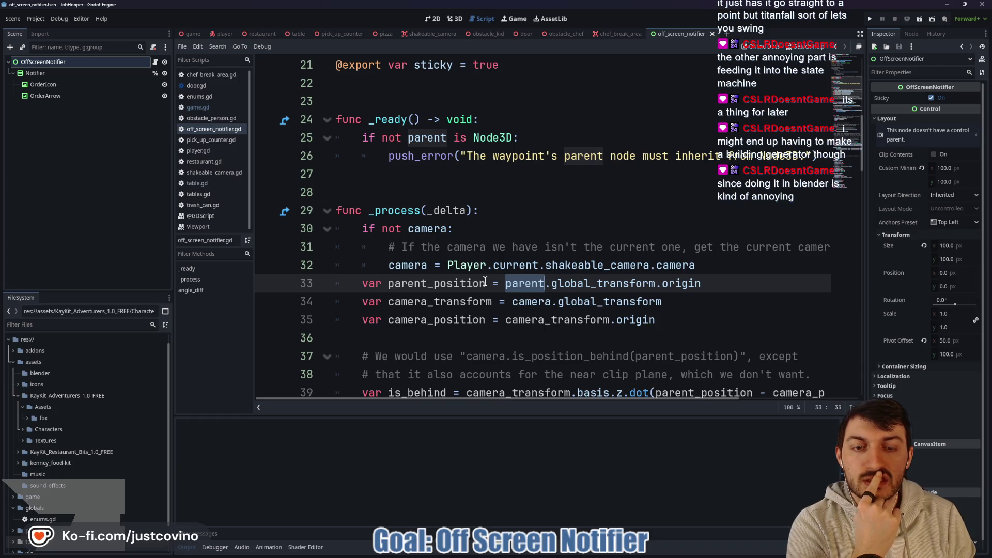
click(549, 284)
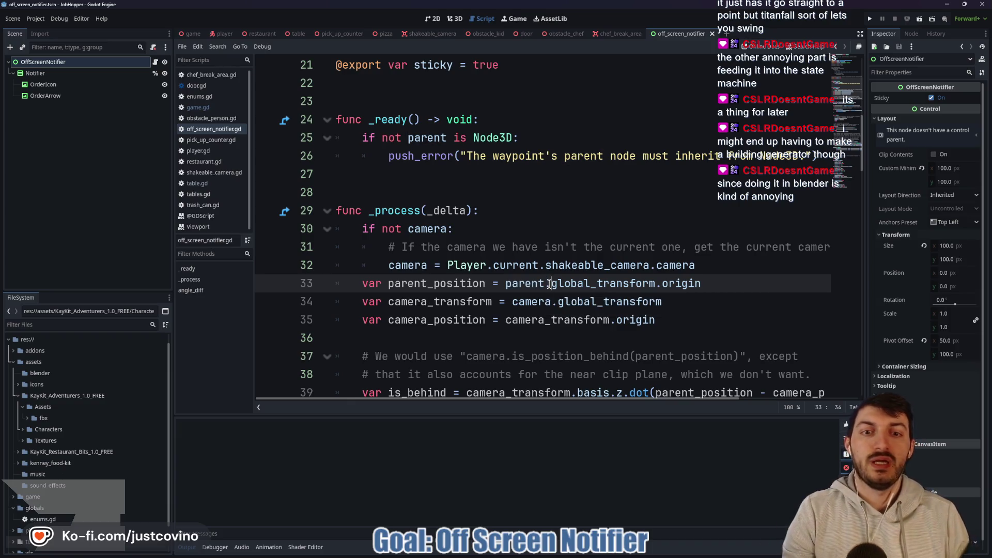
After checking the table scene's nodes, insert 'food_marker.' after parent. on line 33.
click(290, 33)
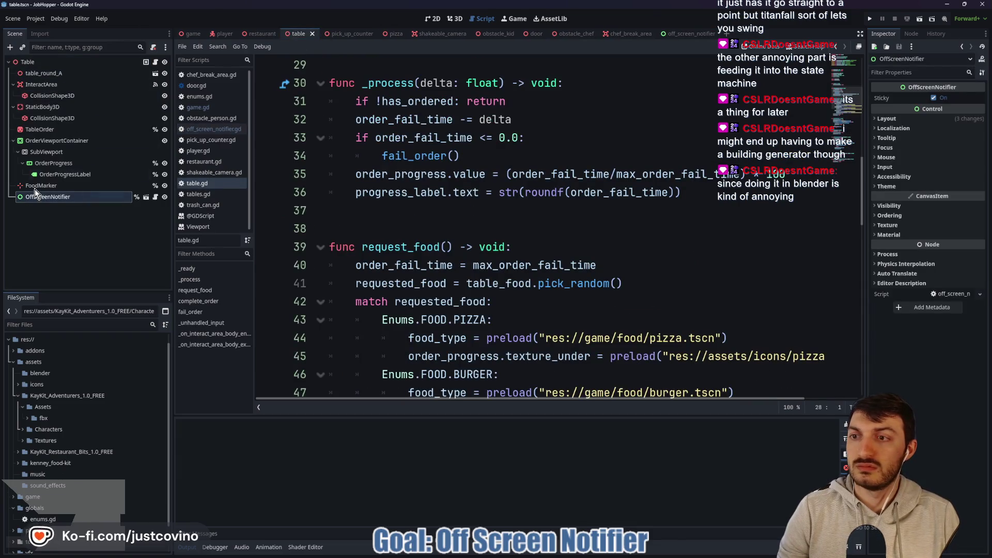
click(683, 33)
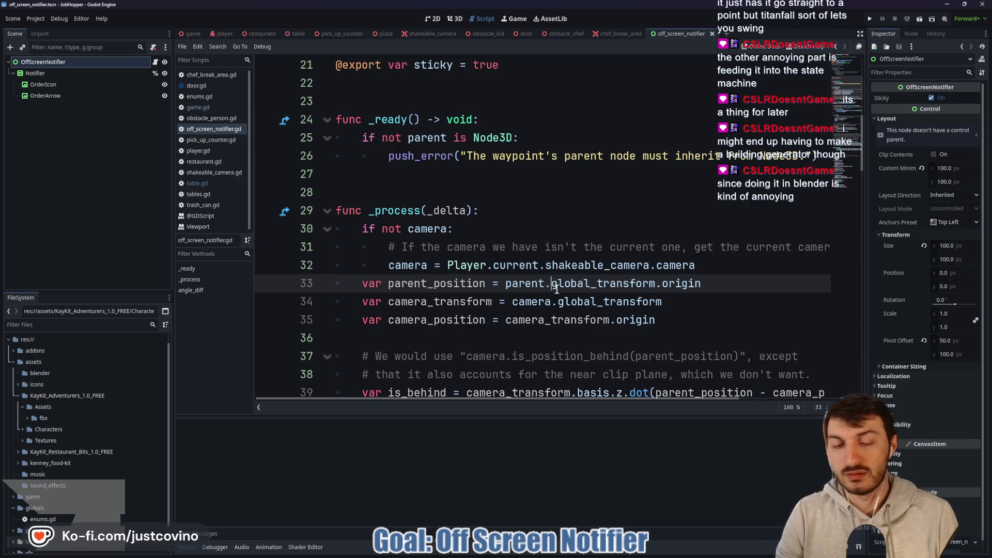
text(food_marker.)
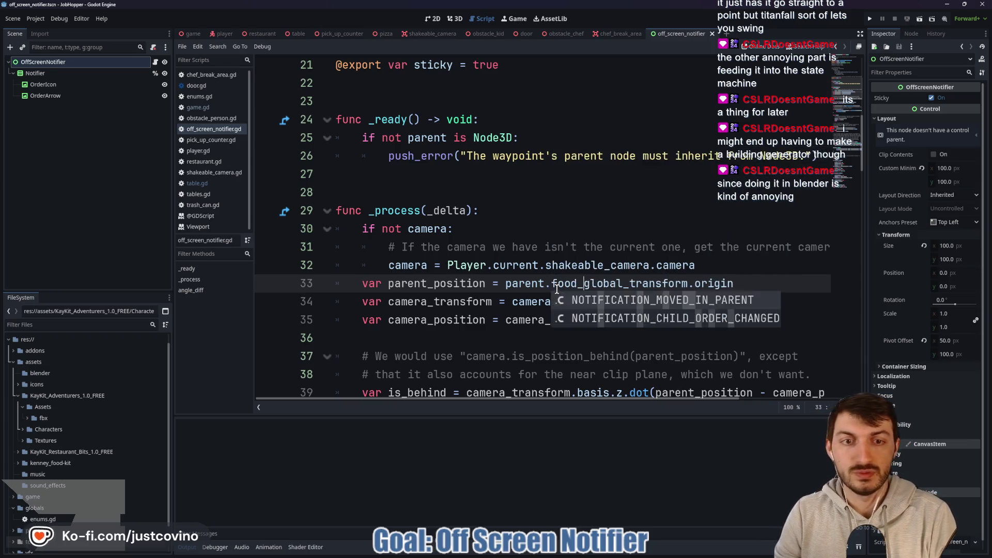
Save the notifier script and launch the game with F5 from the main scene.
click(663, 304)
key(ctrl+s)
click(193, 34)
key(F5)
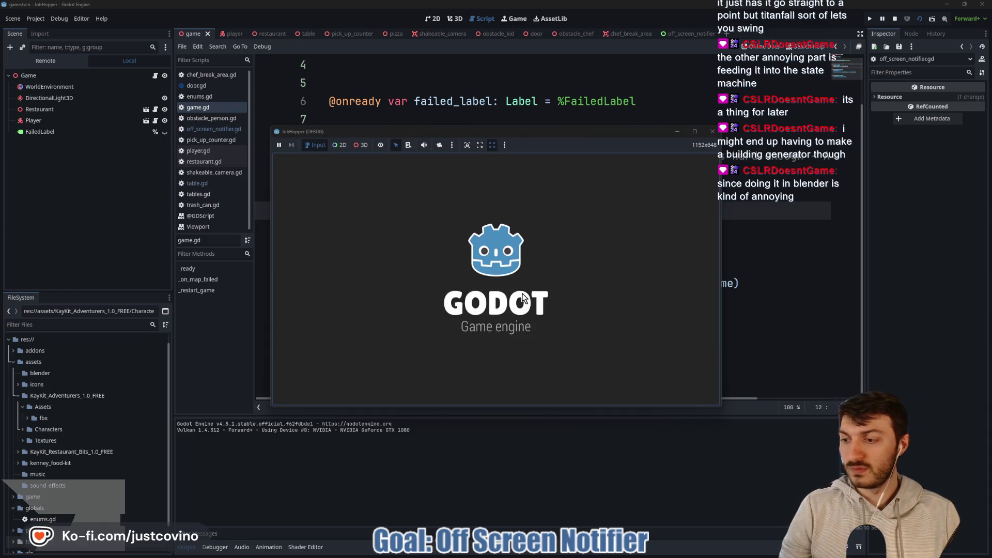
Walk the player around the restaurant with W, A and S, then stop the game.
key(w)
key(a)
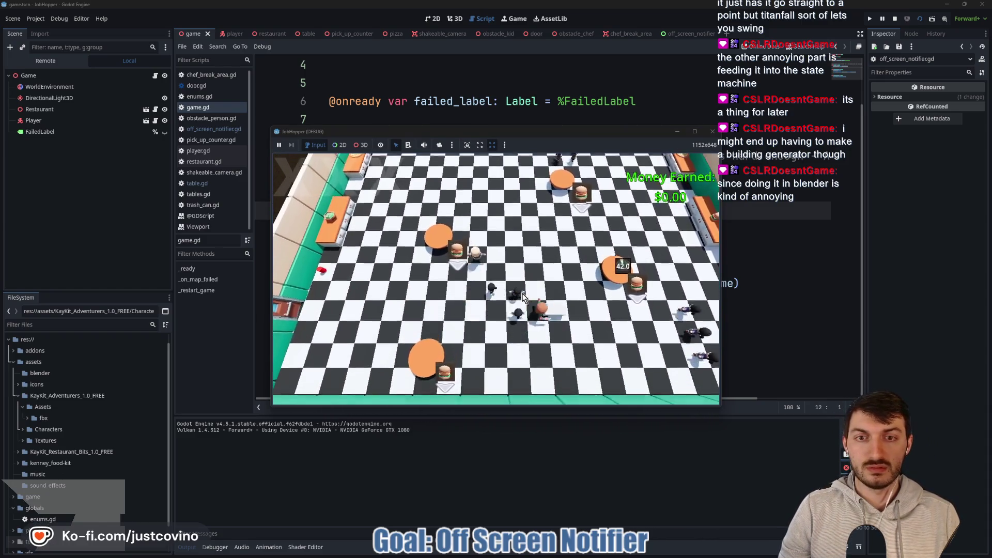
key(s)
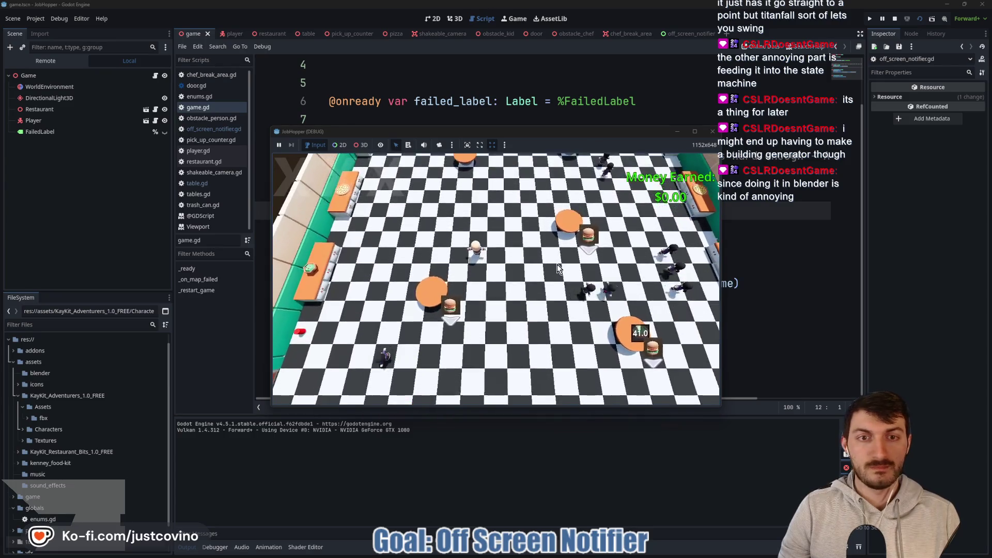
key(w)
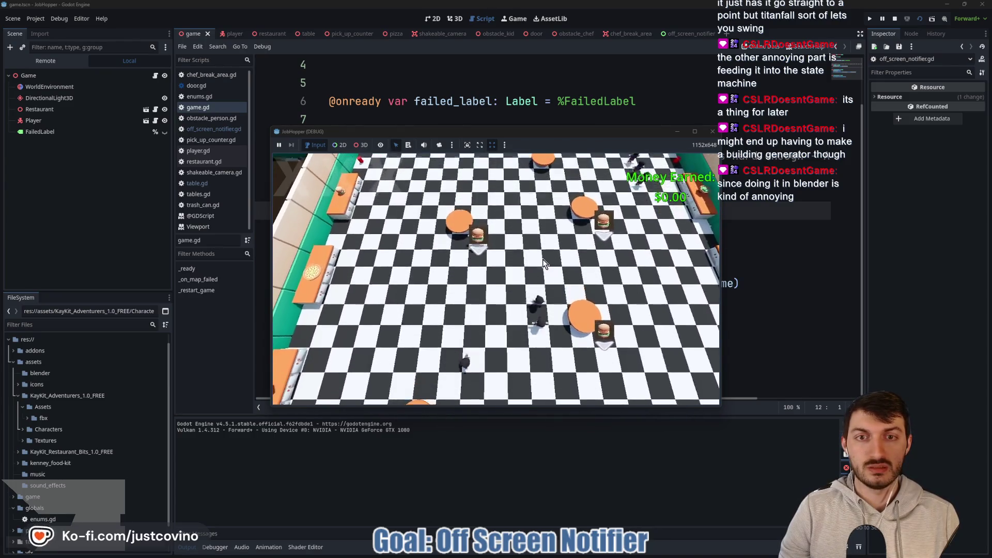
key(s)
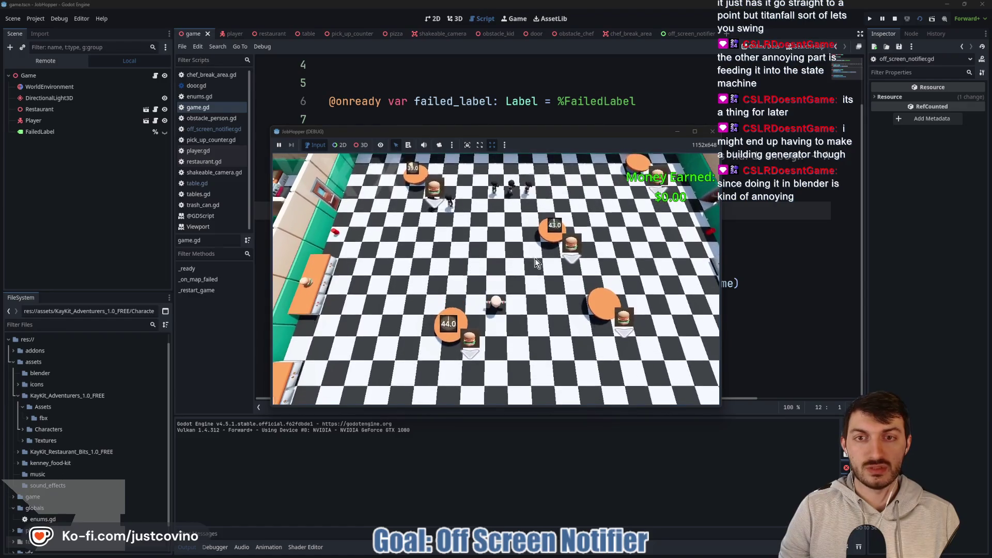
click(712, 132)
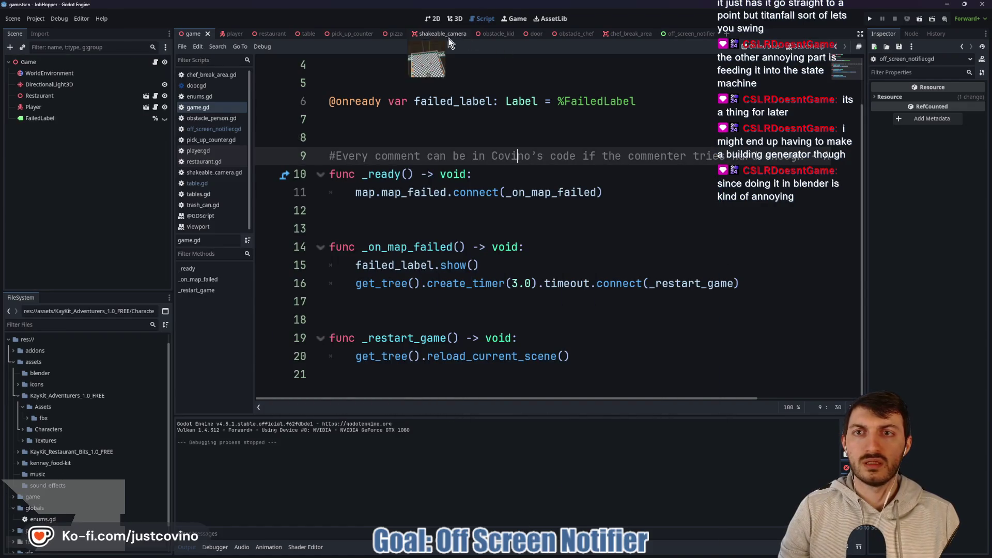
Turn Sticky off on the table's notifier, save the table scene, and relaunch the game.
click(298, 34)
click(934, 97)
key(ctrl+s)
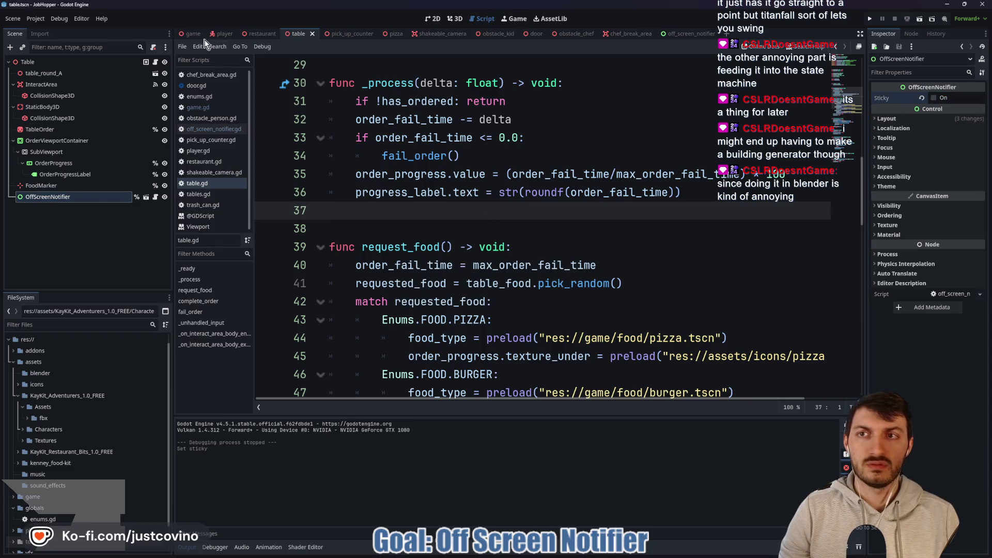
key(ctrl+Tab)
key(F5)
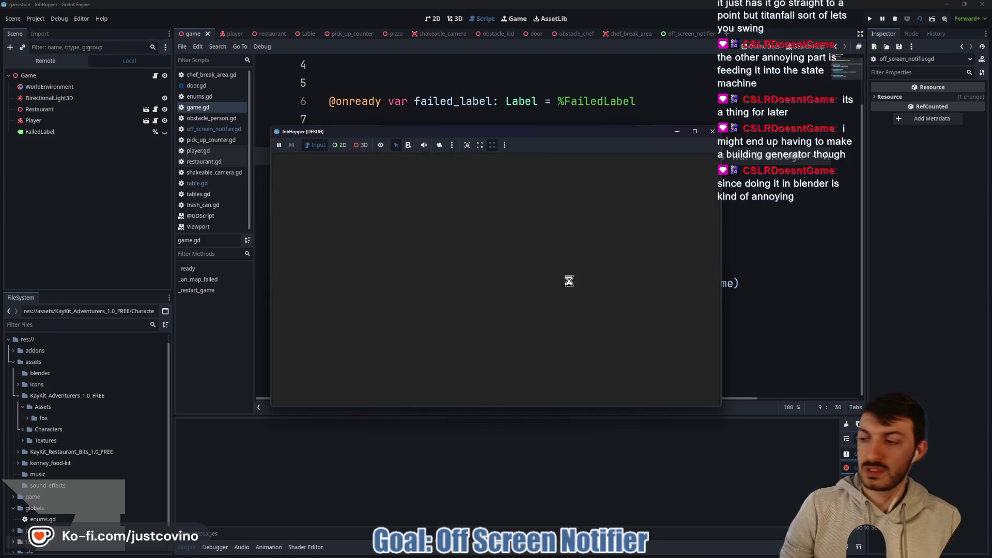
Walk the player up, across and back down the restaurant floor to test table orders.
key(w)
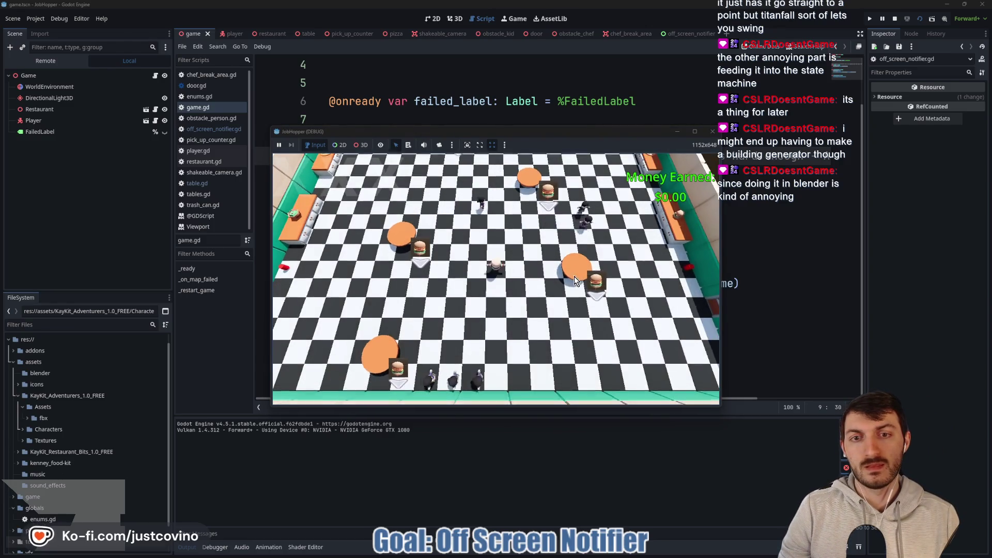
key(d)
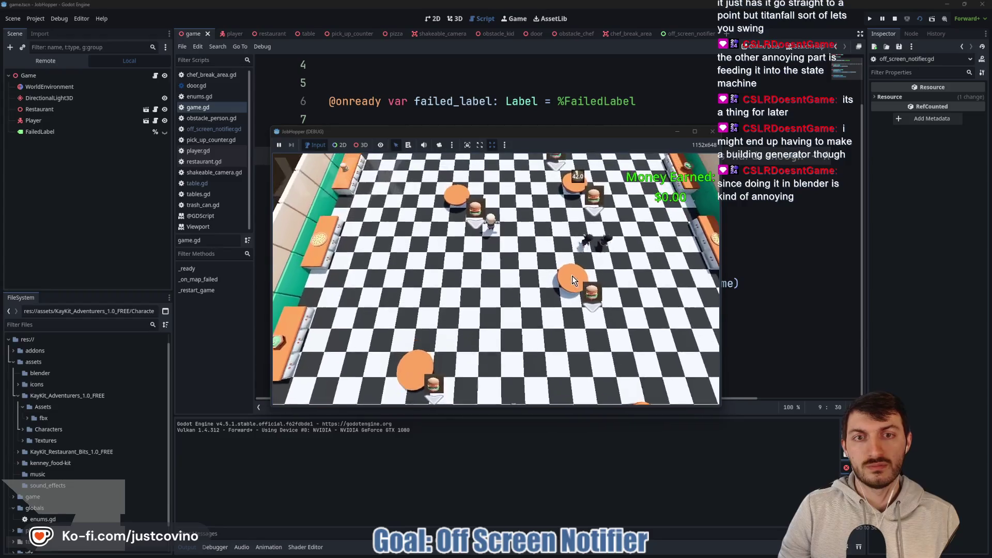
key(w)
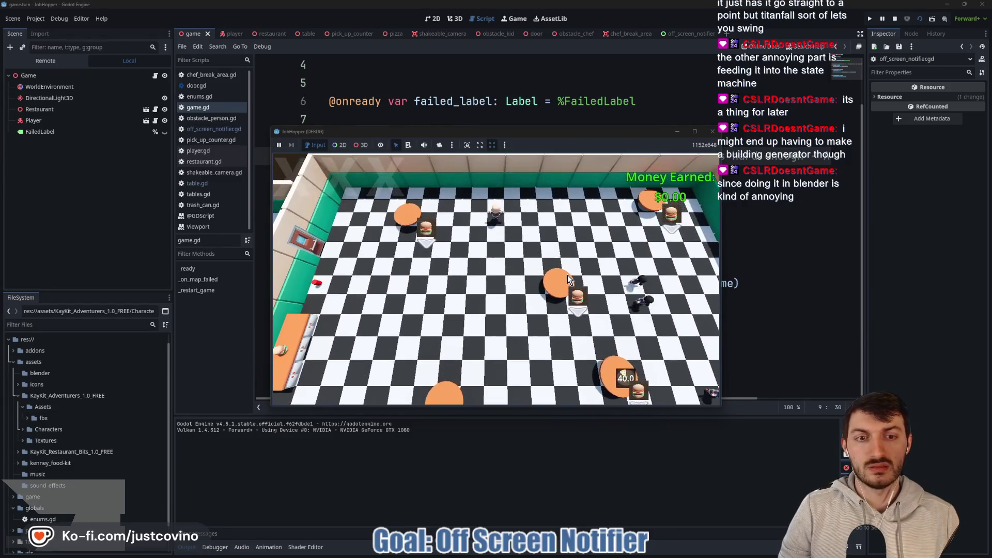
key(s)
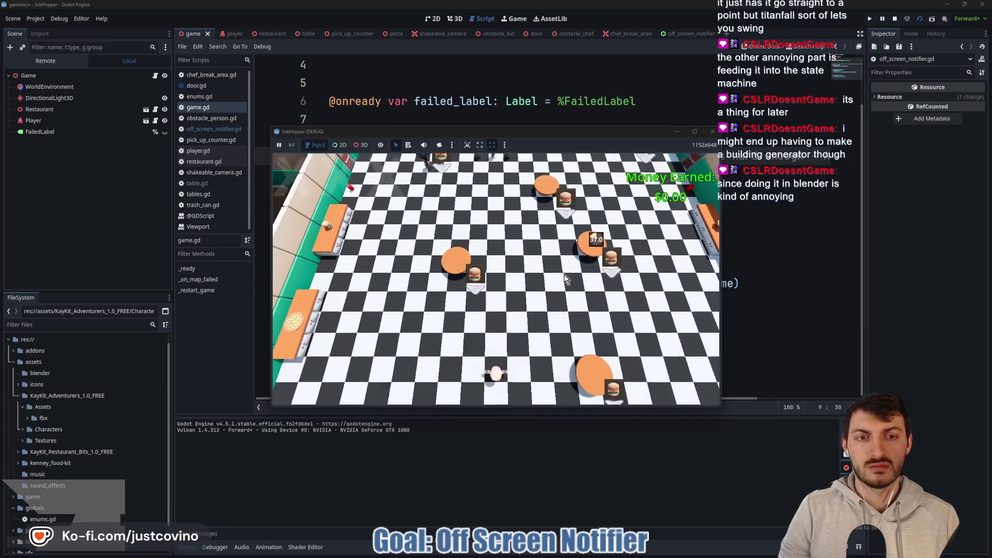
key(w)
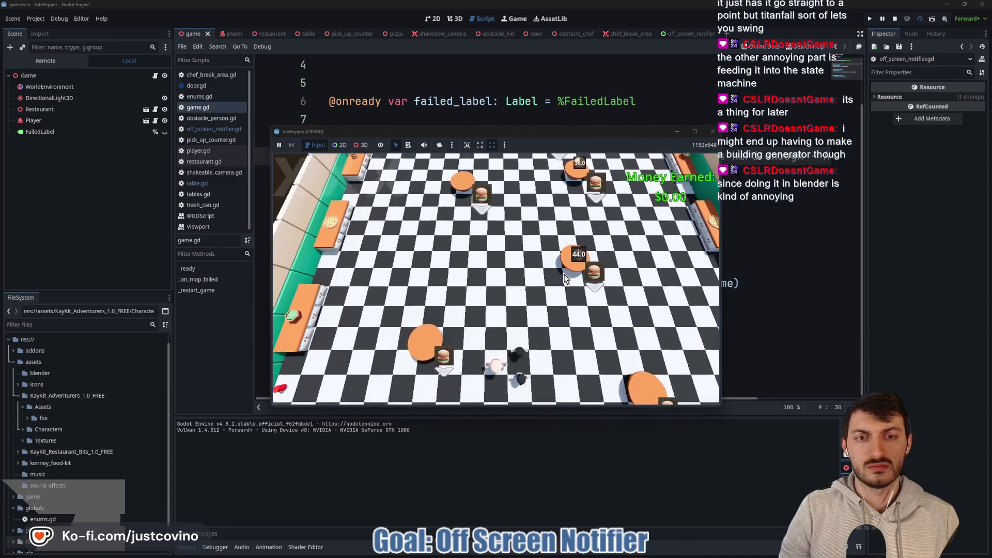
key(s)
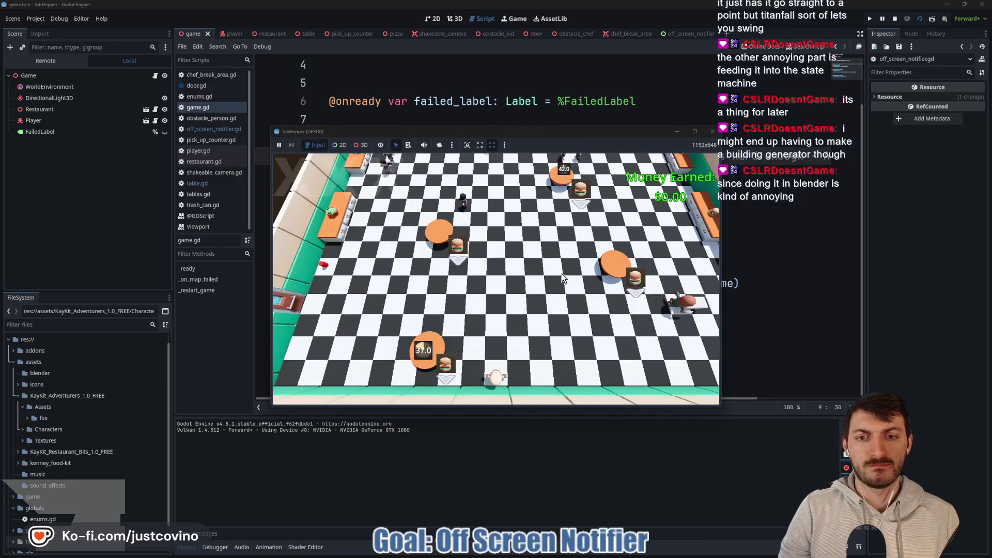
click(711, 123)
Stop the test run, save the game scene with Ctrl+S, and bring up off_screen_notifier.gd.
click(895, 19)
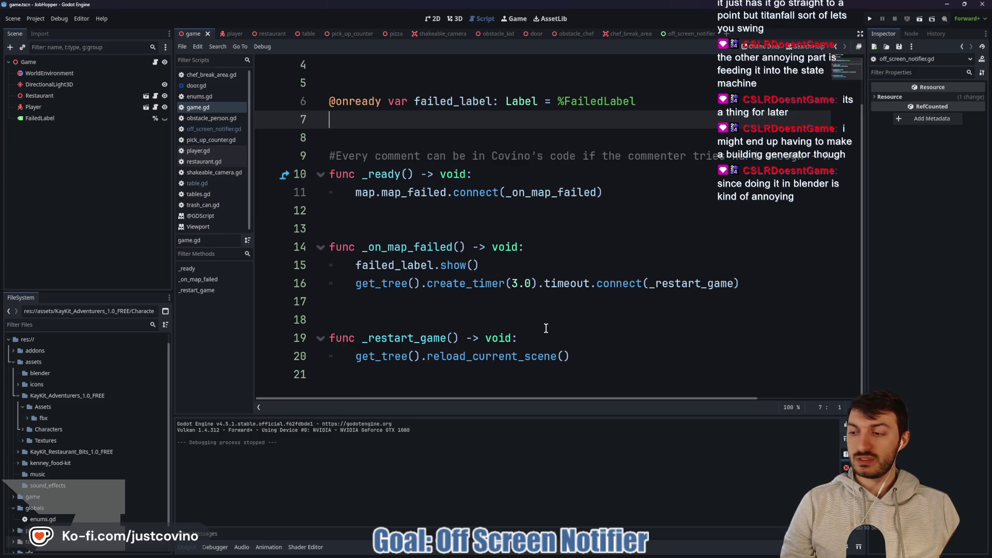
click(505, 316)
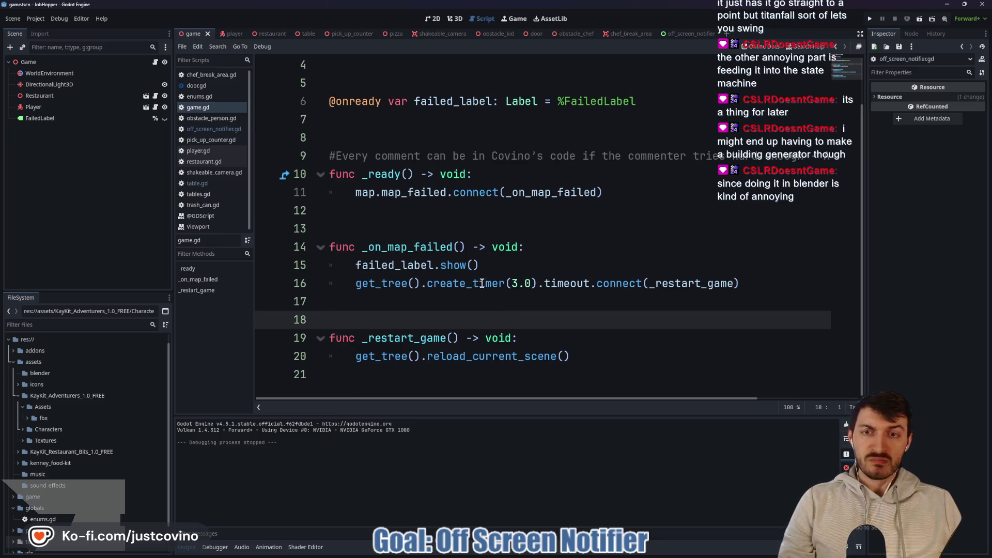
click(419, 223)
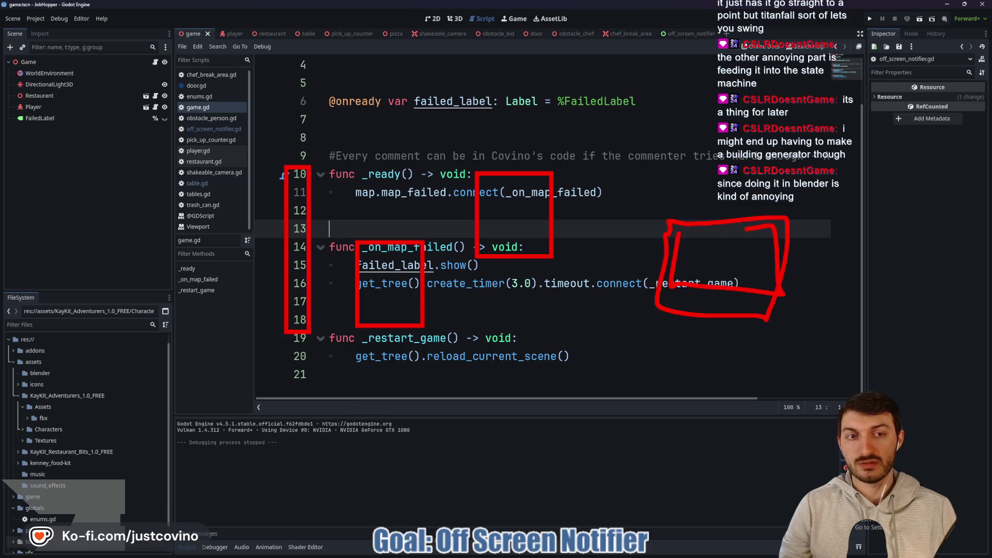
click(564, 213)
key(ctrl+s)
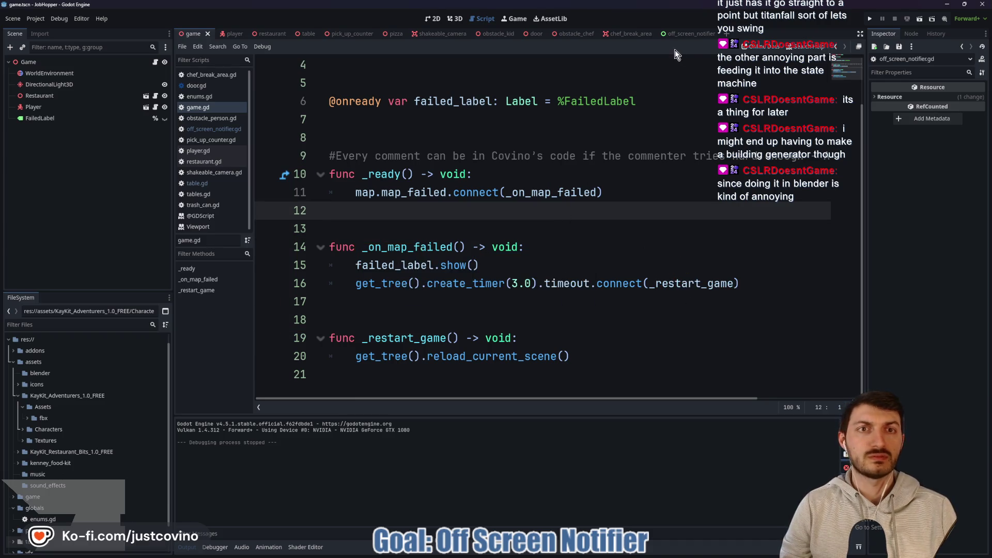
click(678, 33)
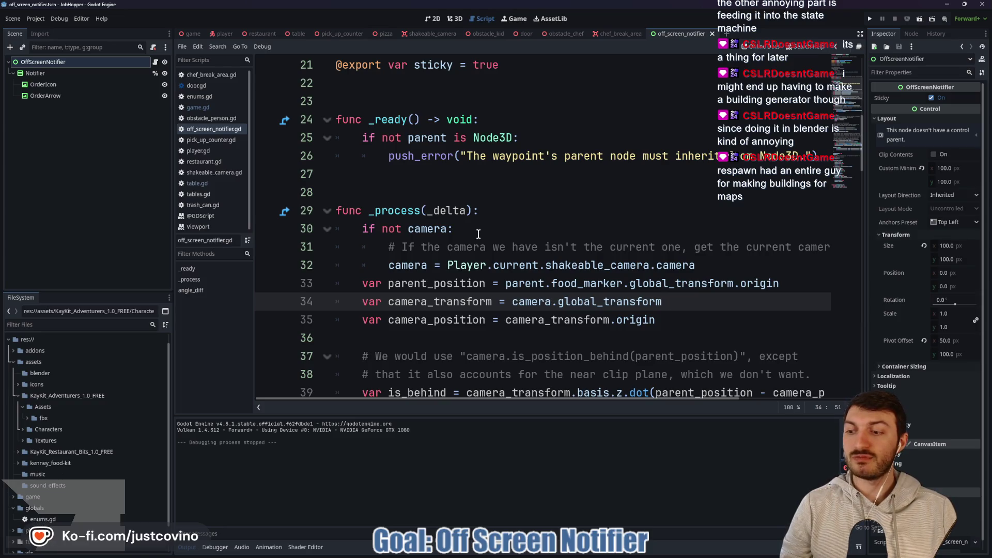
Delete .food_marker from line 33 so the notifier uses its parent's position, and save.
click(485, 232)
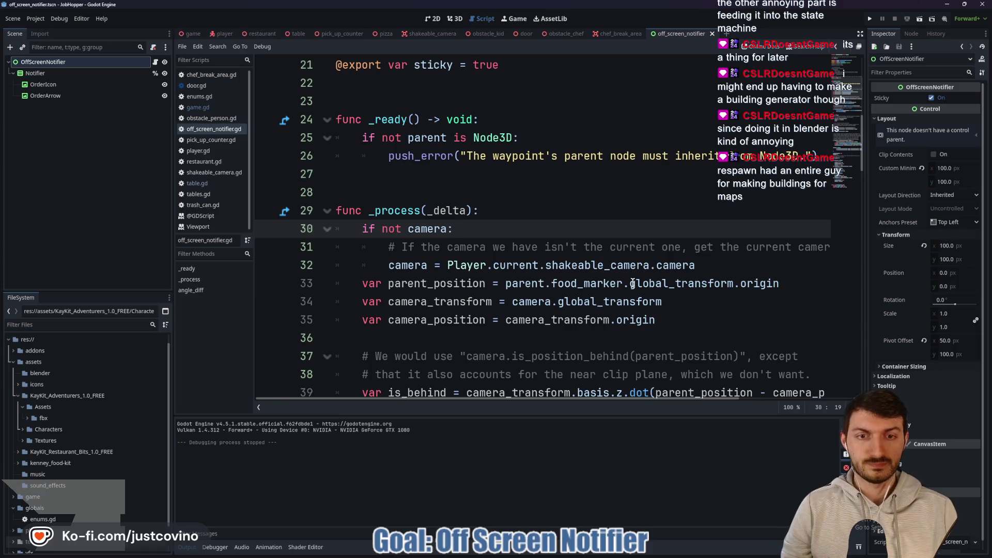
drag(623, 282, 549, 279)
key(BackSpace)
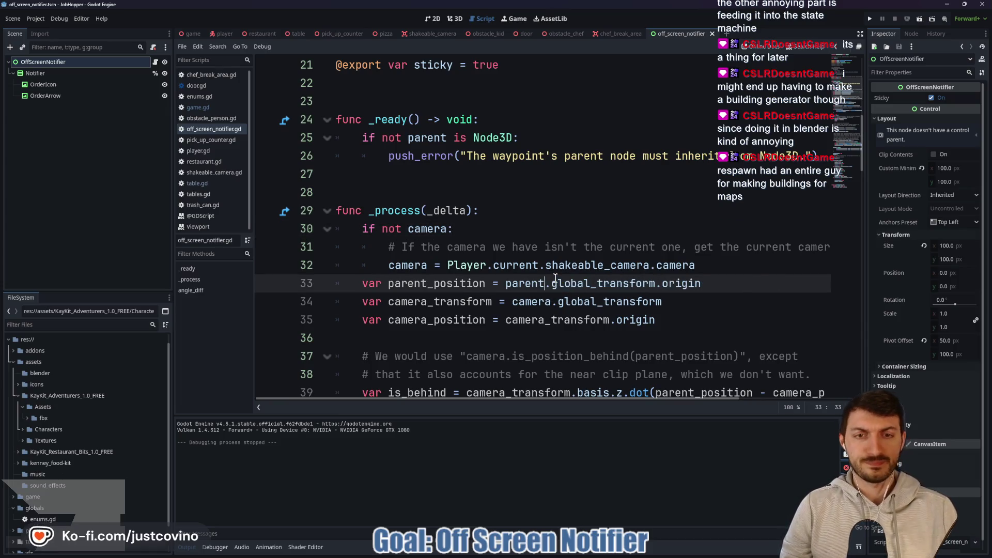
click(741, 288)
key(ctrl+s)
scroll(697, 291, up, 4)
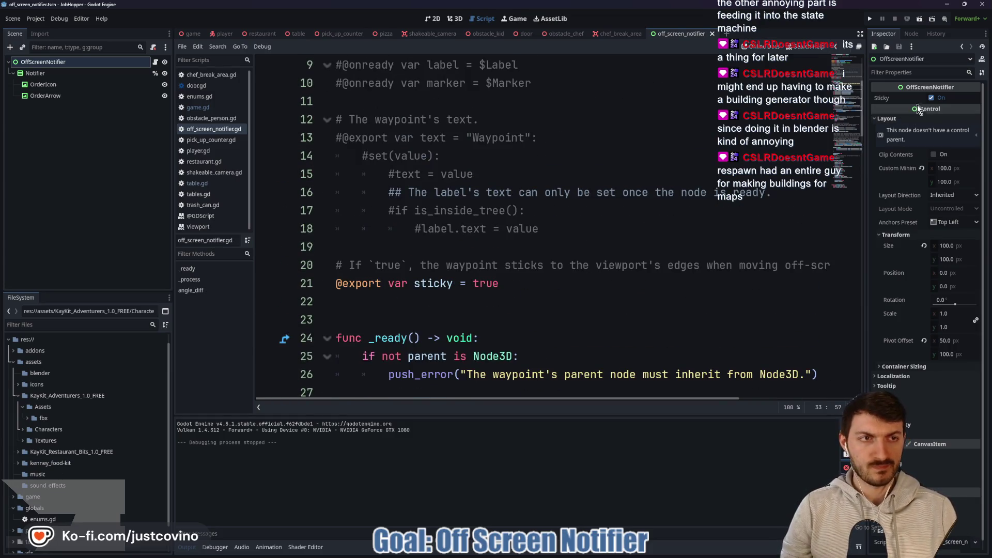
click(564, 251)
key(ctrl+s)
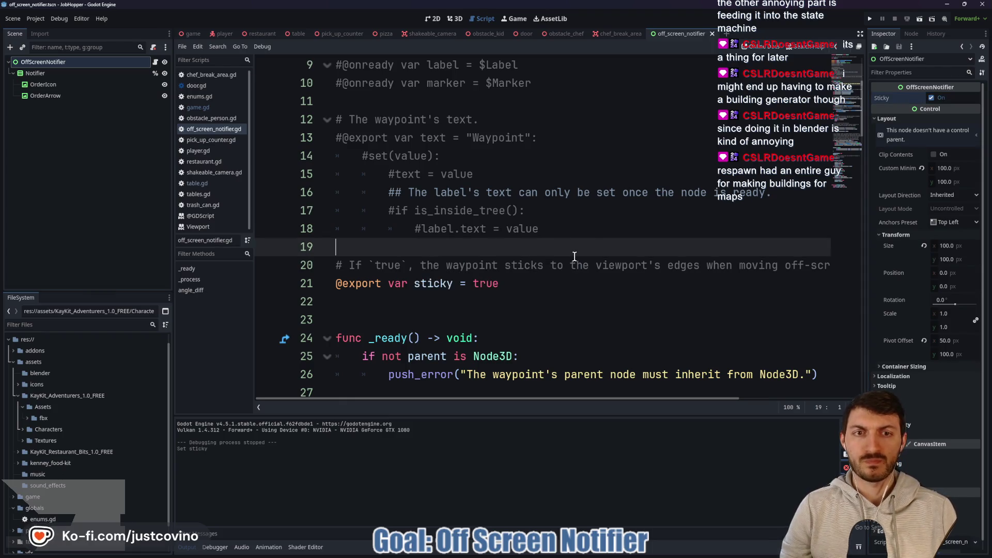
Tick Sticky on the table's OffScreenNotifier, save the table scene, and return to the notifier.
click(299, 33)
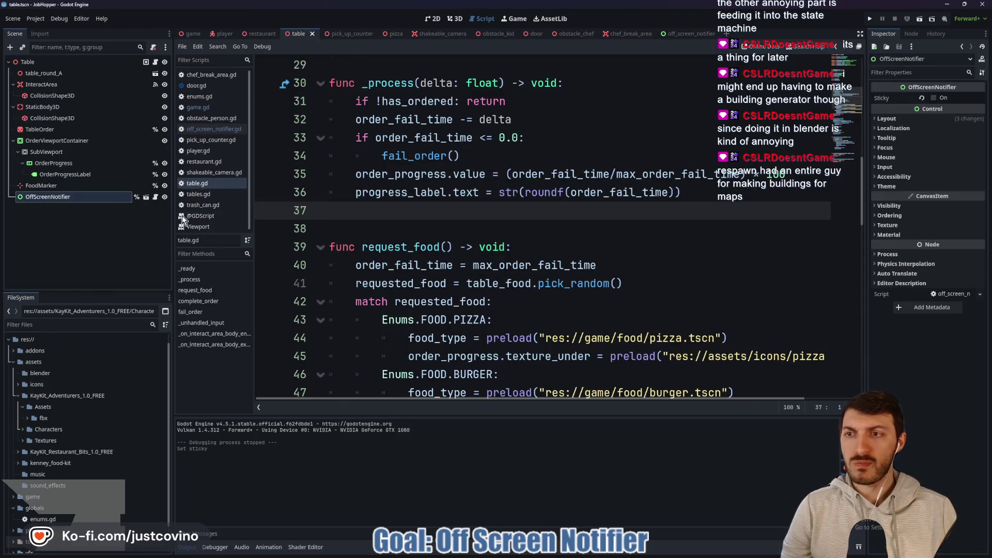
click(934, 97)
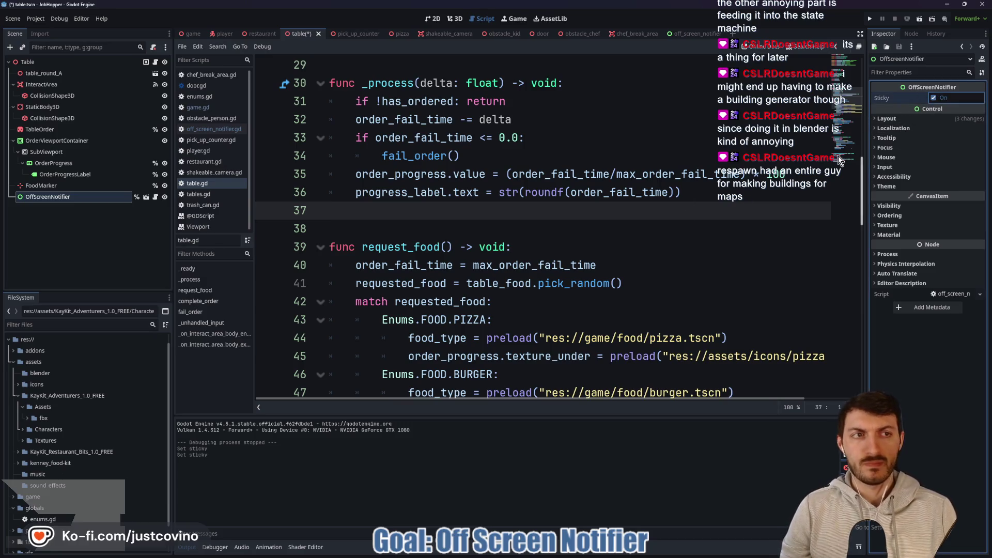
click(545, 232)
key(ctrl+s)
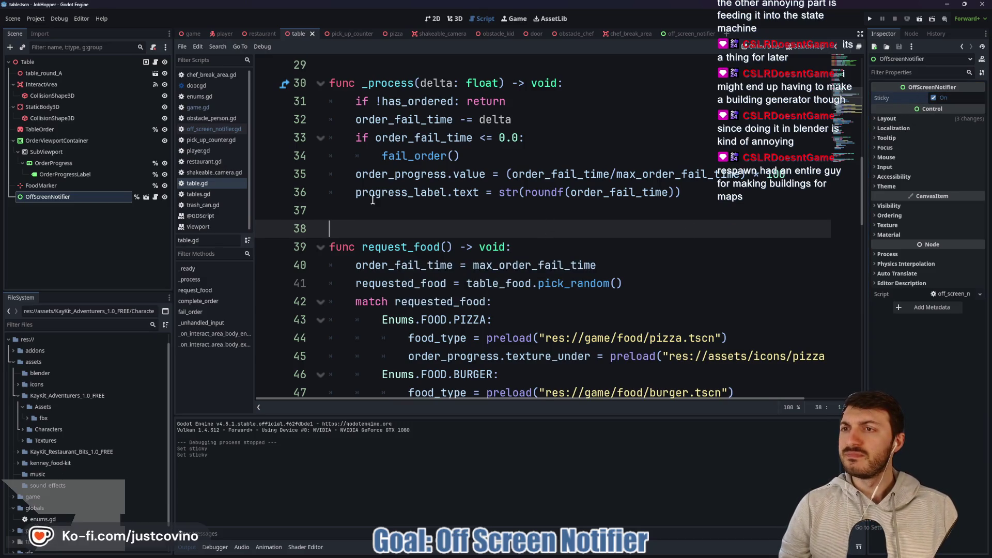
click(677, 34)
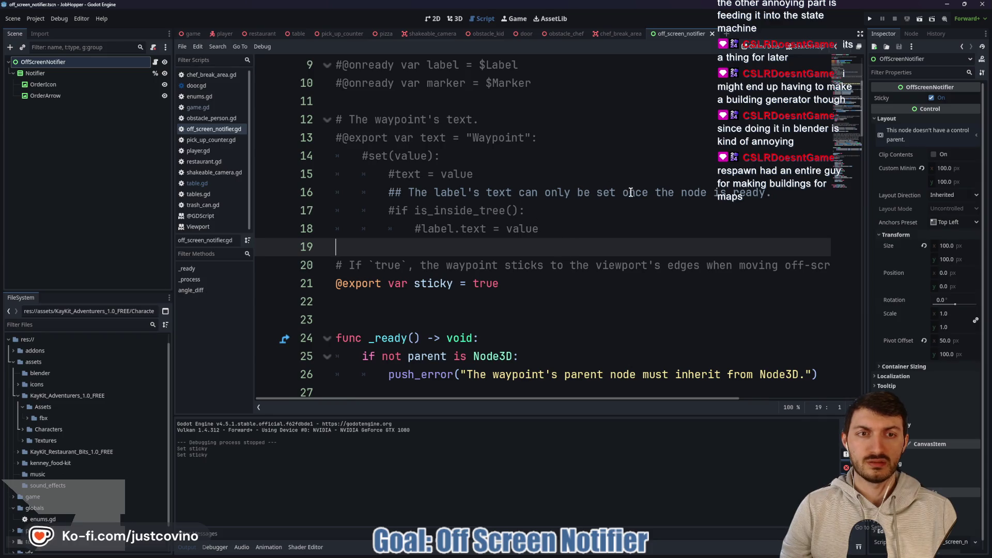
scroll(415, 253, up, 1)
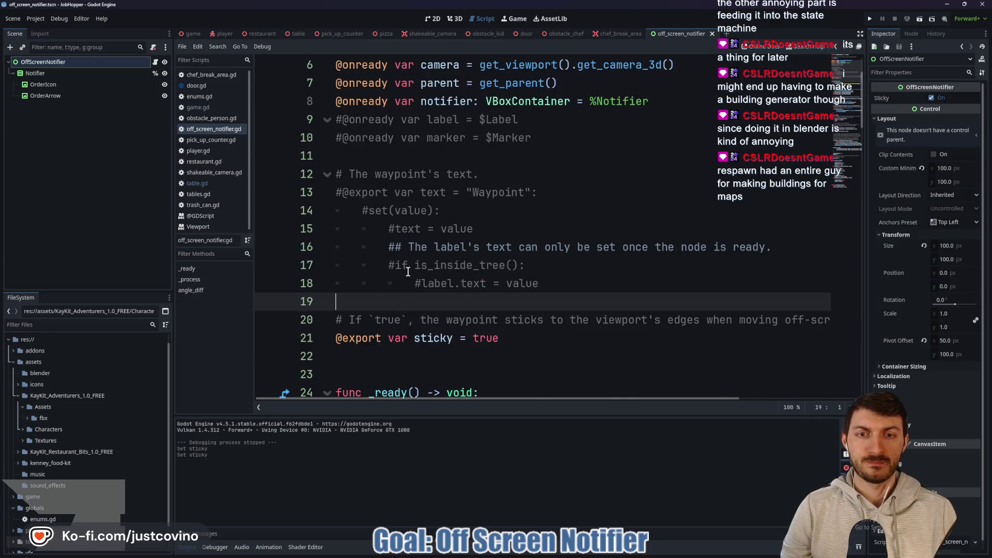
drag(371, 297, 320, 122)
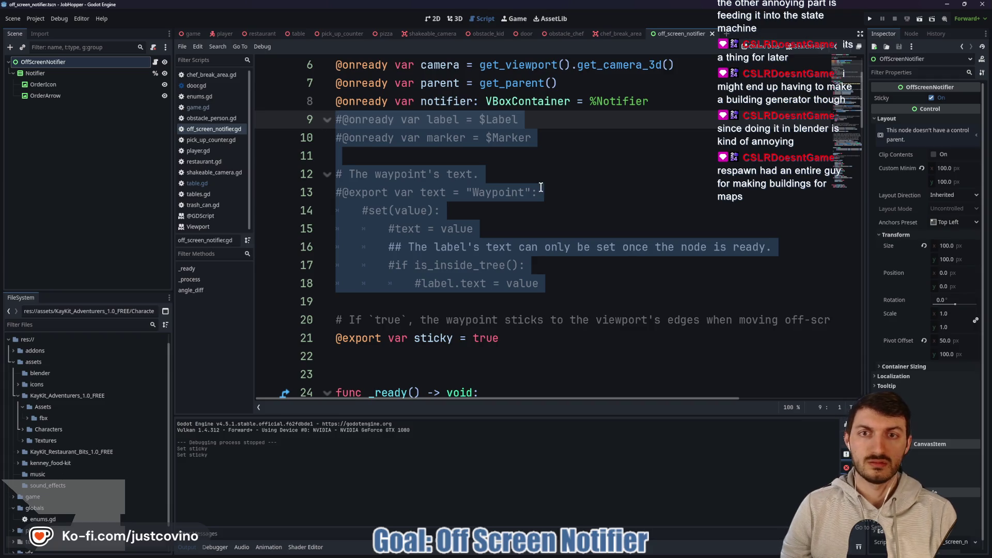
key(Delete)
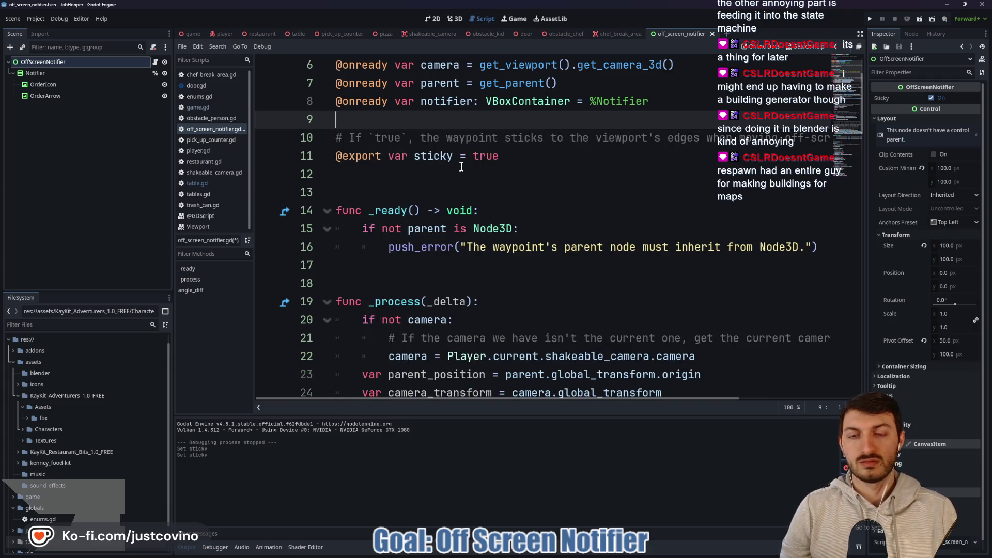
scroll(517, 176, down, 3)
scroll(509, 162, down, 2)
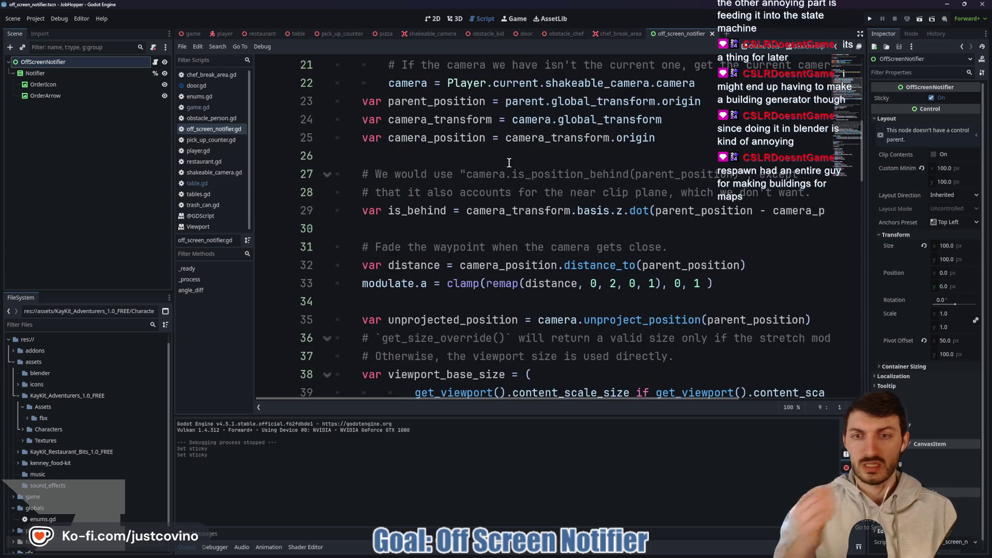
scroll(510, 163, down, 2)
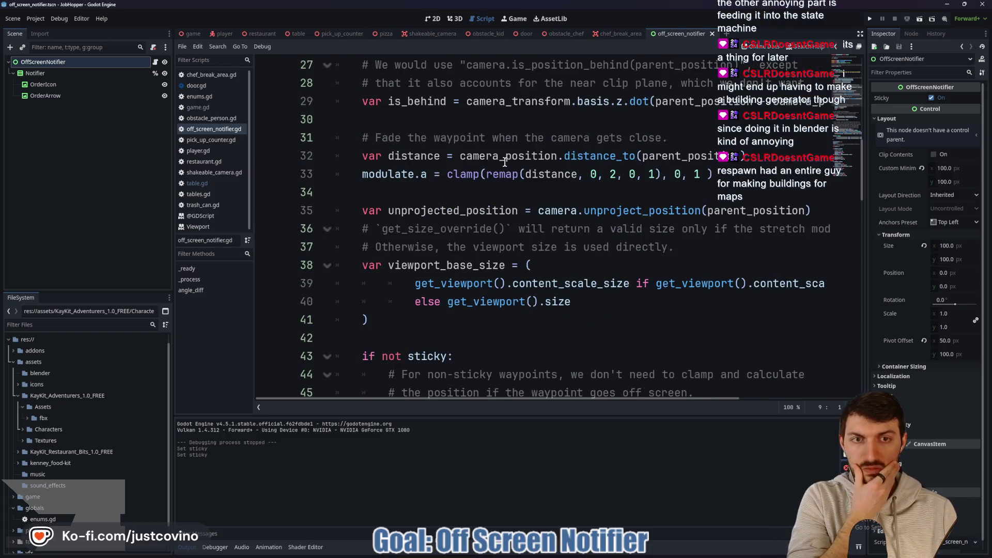
scroll(504, 162, down, 2)
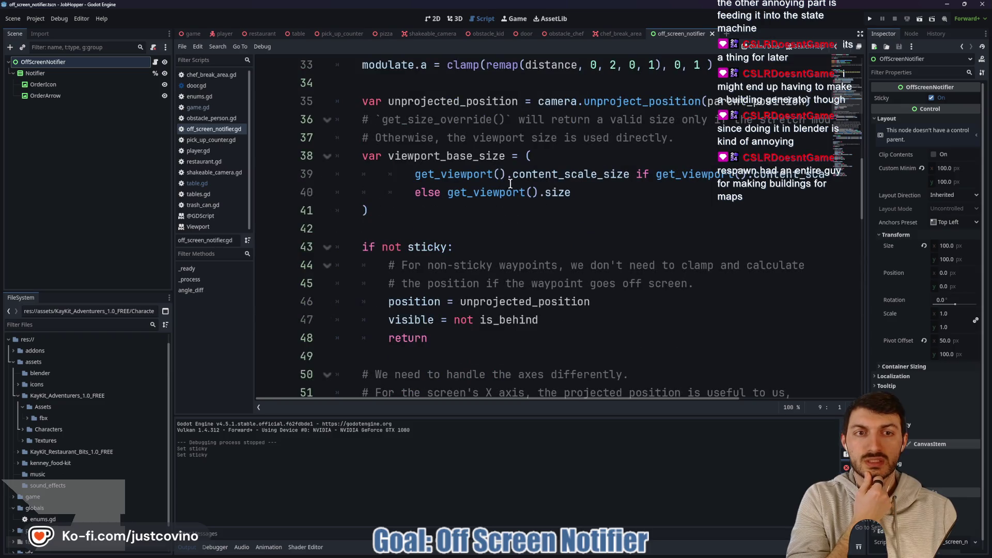
scroll(538, 229, down, 1)
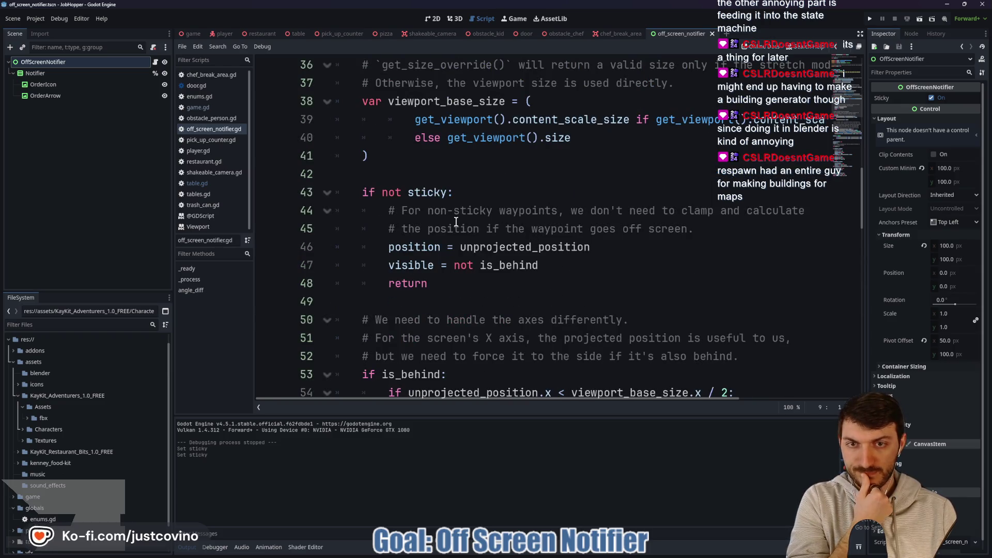
scroll(447, 223, down, 4)
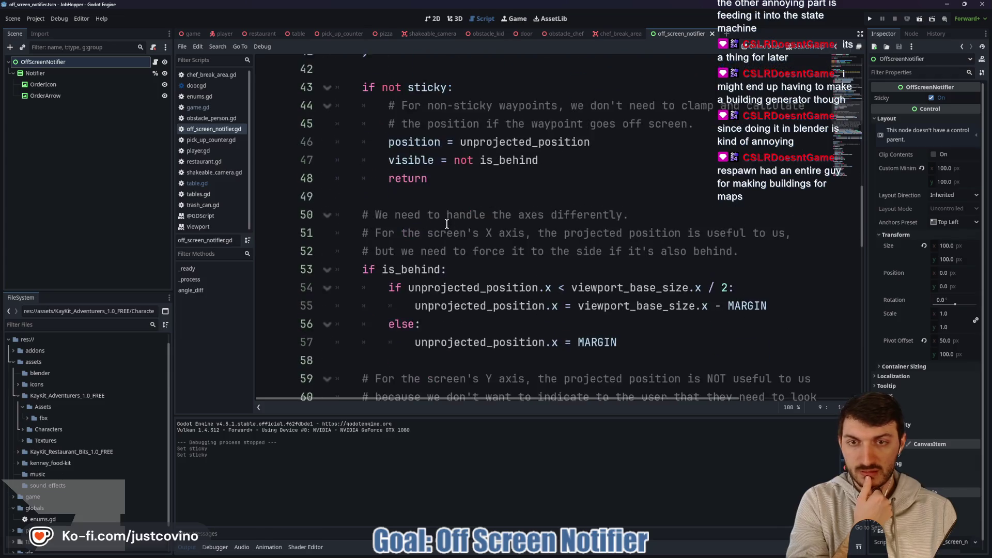
scroll(446, 227, down, 2)
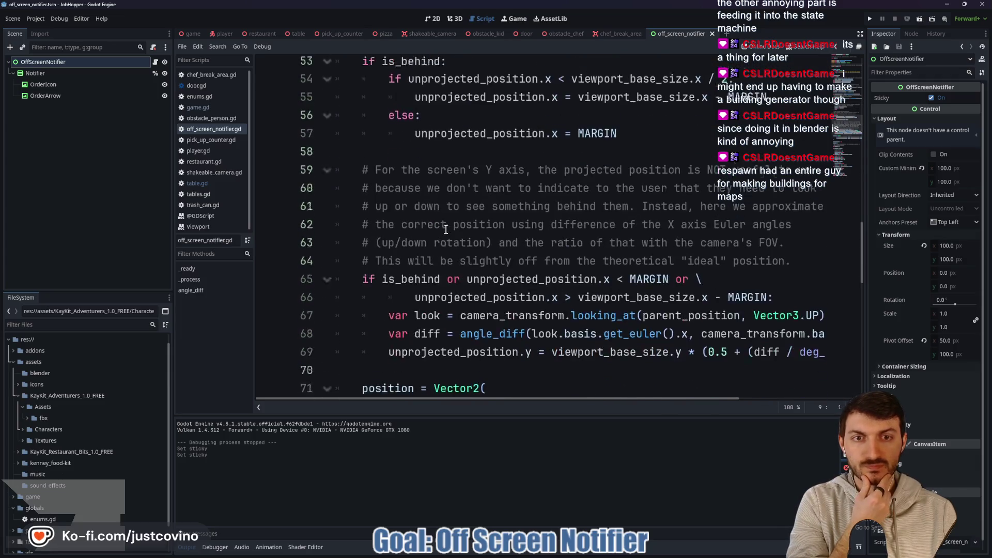
scroll(447, 229, down, 2)
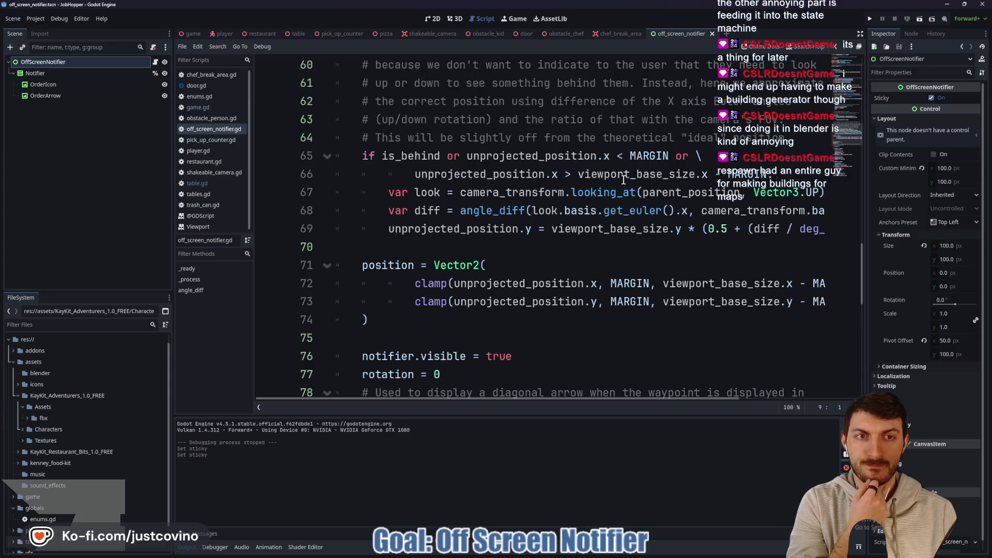
click(706, 157)
mouse_move(557, 396)
mouse_down()
mouse_move(701, 396)
mouse_move(467, 401)
mouse_up()
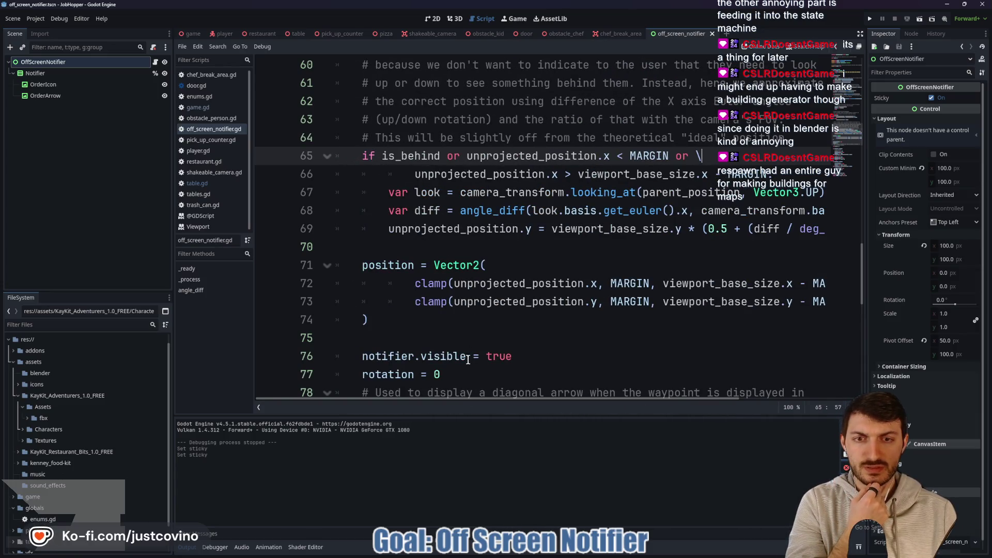
mouse_move(460, 403)
mouse_down()
mouse_move(582, 407)
mouse_move(453, 403)
mouse_up()
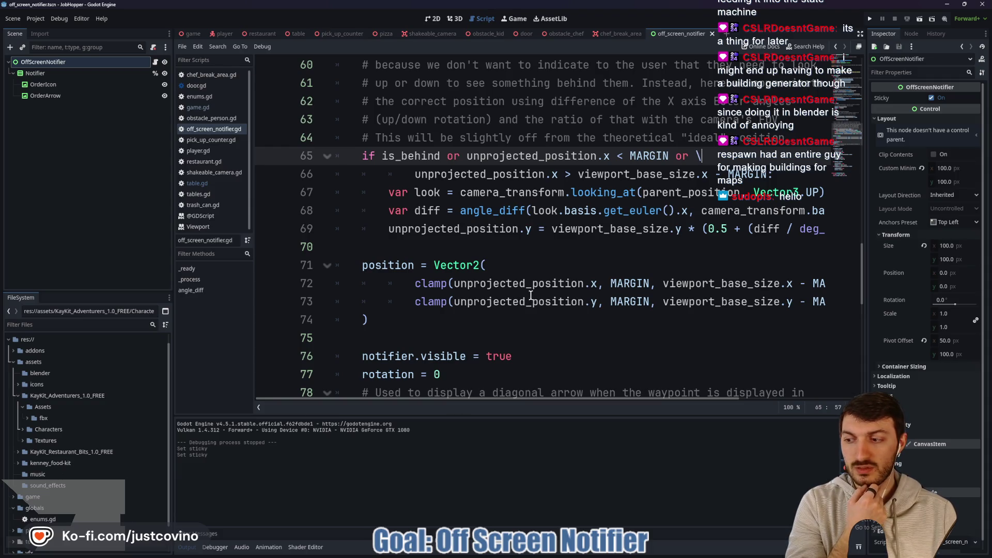
scroll(514, 270, down, 3)
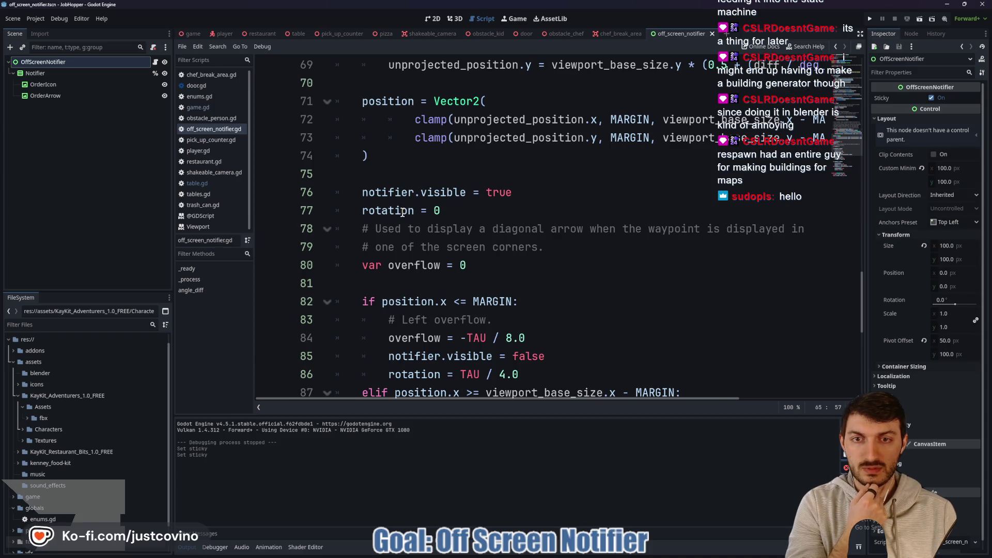
mouse_move(403, 213)
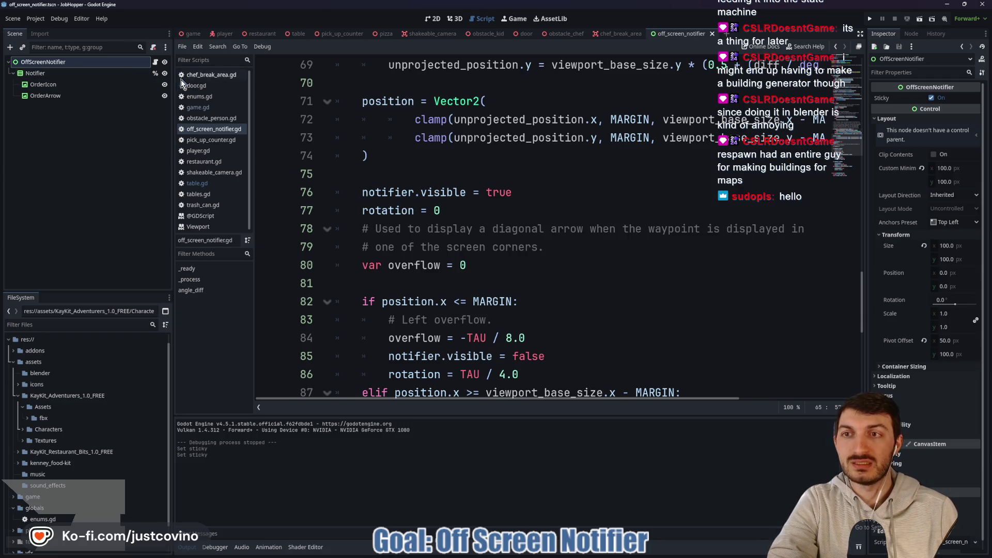
click(164, 74)
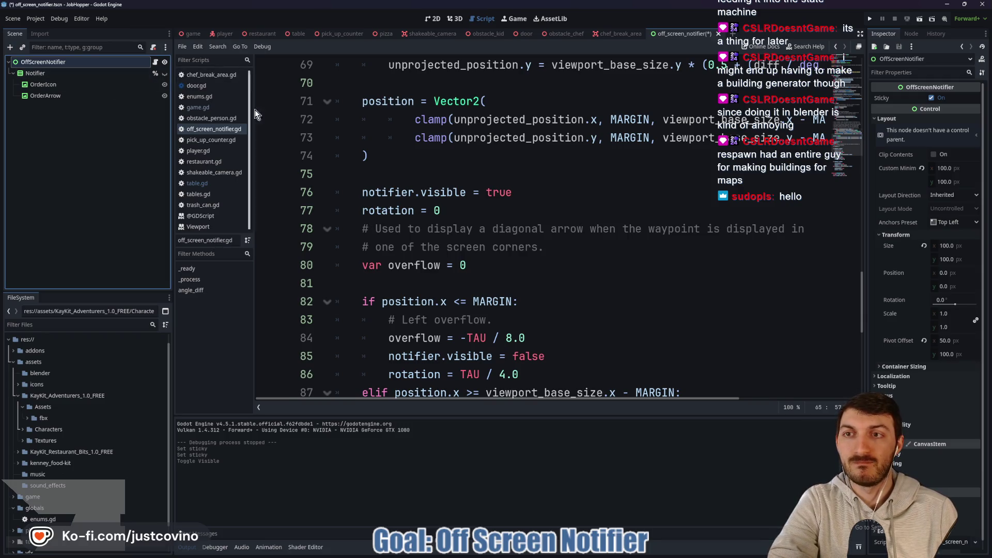
Save the off-screen notifier scene, run the game with F5, stop it with F8, and switch back.
click(519, 178)
key(ctrl+s)
key(ctrl+Tab)
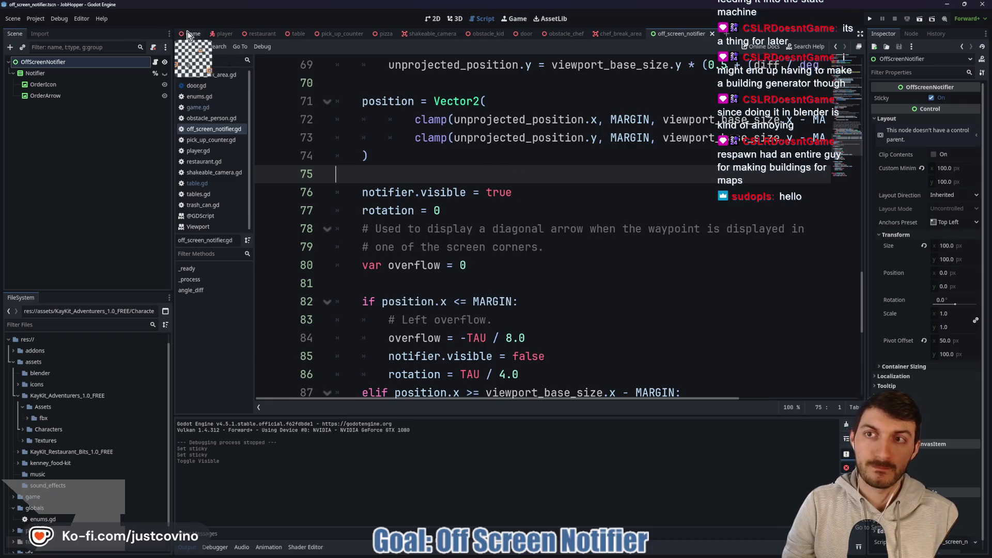
key(F5)
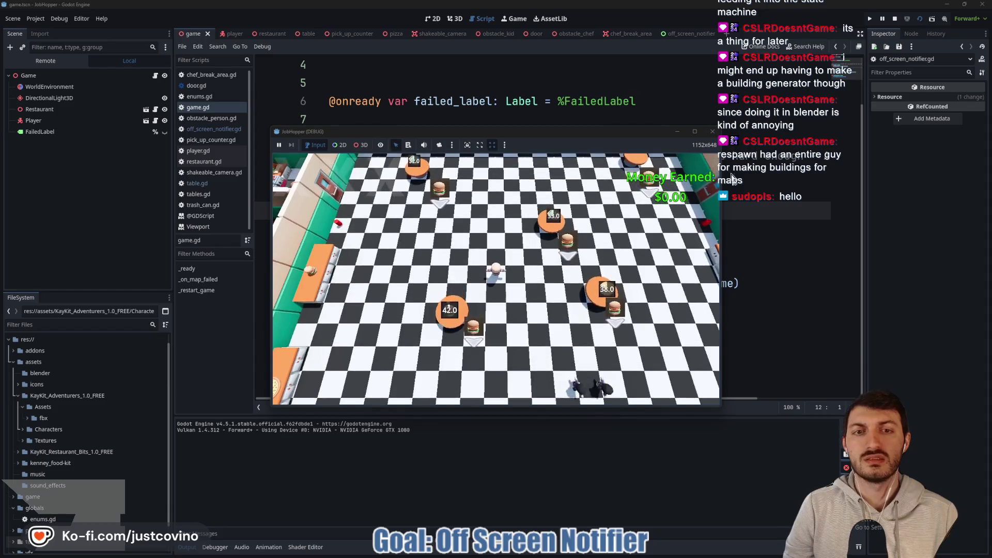
key(F8)
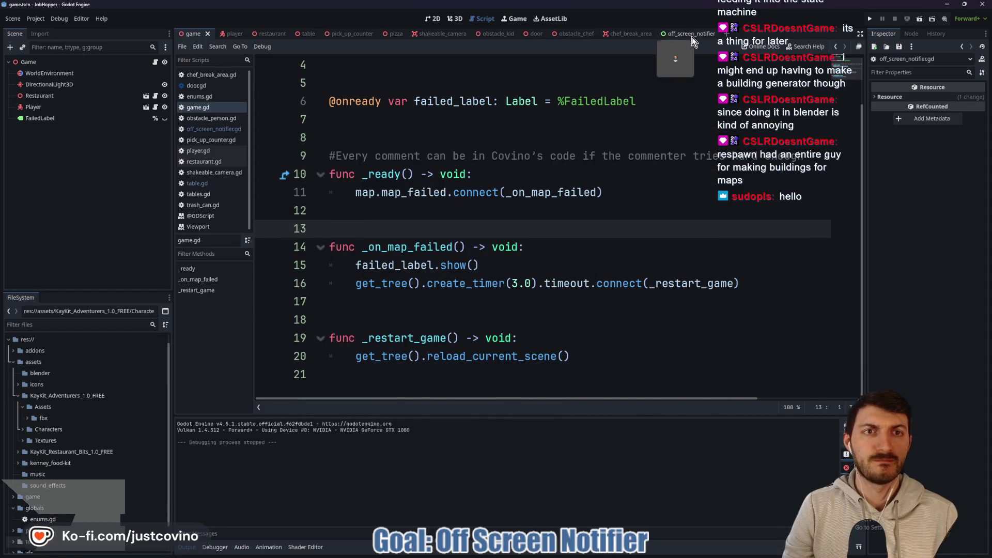
key(ctrl+shift+Tab)
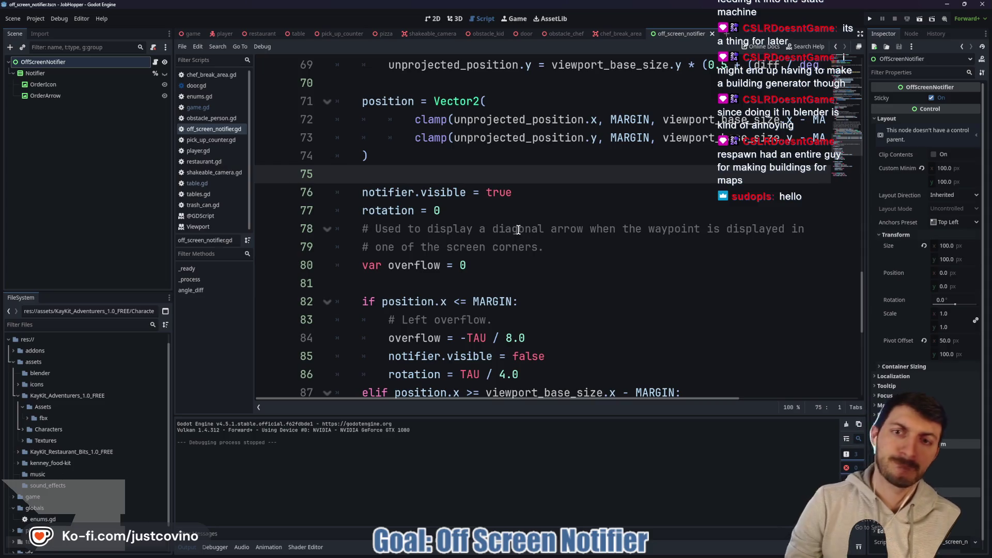
click(495, 217)
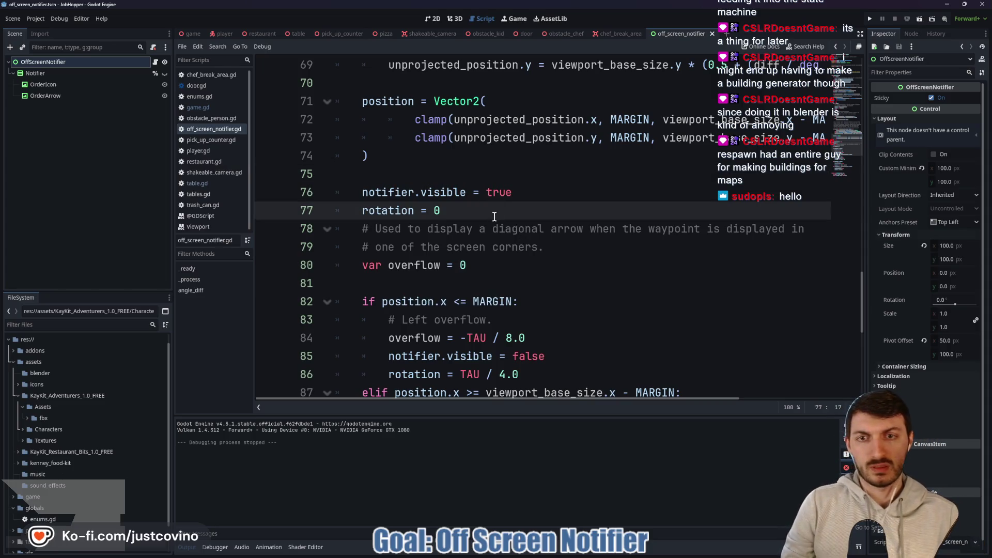
scroll(469, 221, down, 2)
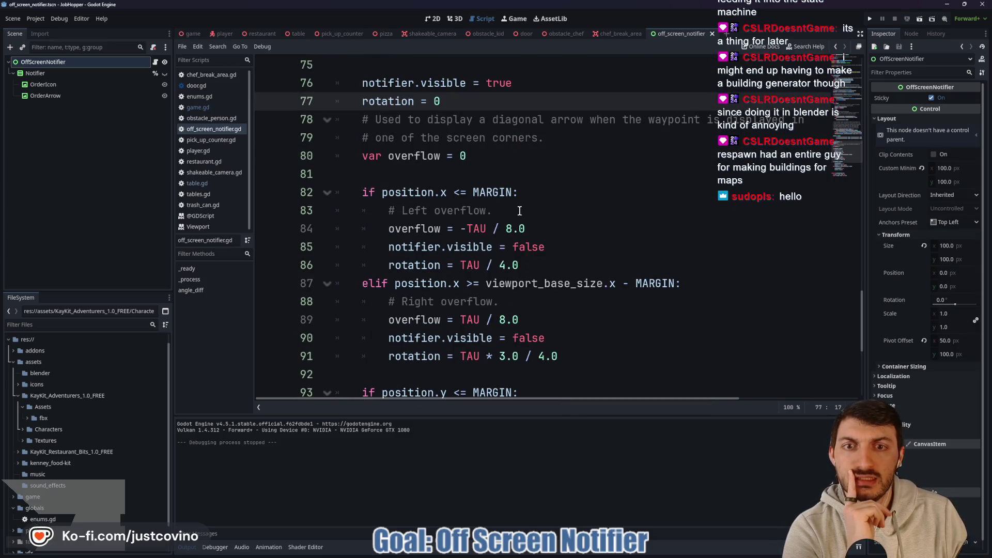
scroll(503, 211, down, 1)
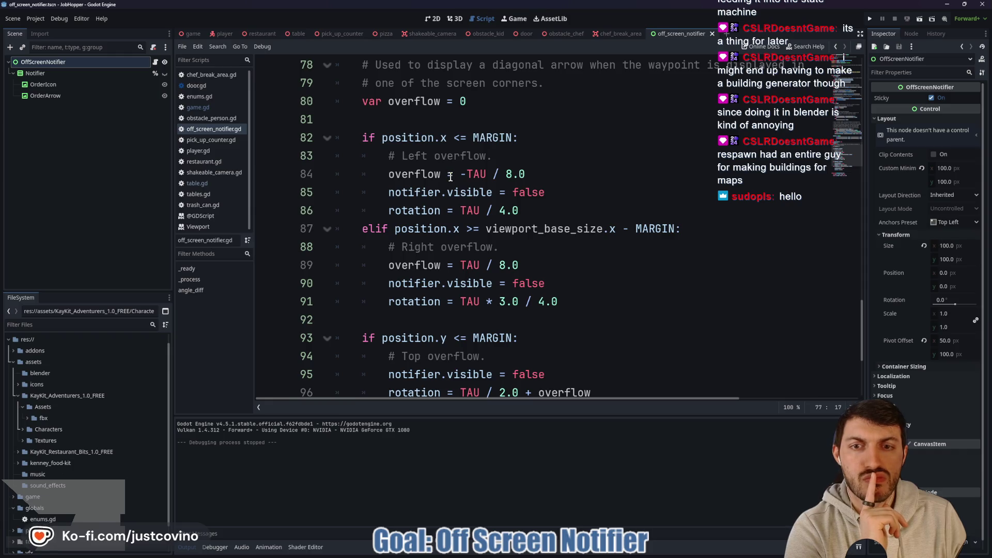
scroll(465, 181, down, 3)
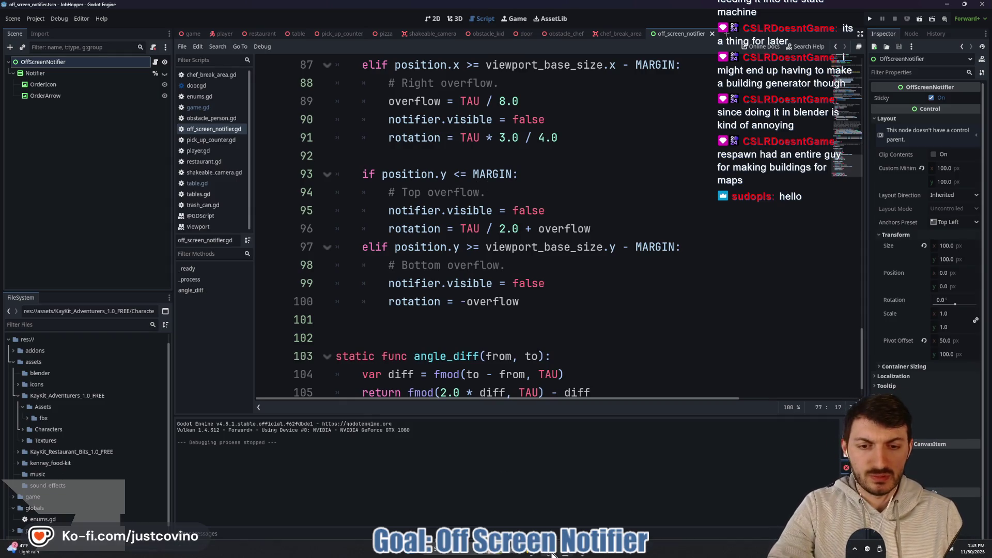
mouse_move(549, 551)
click(587, 515)
Enlarge the Chrome window and open the waypoints demo folder from the breadcrumb.
click(137, 223)
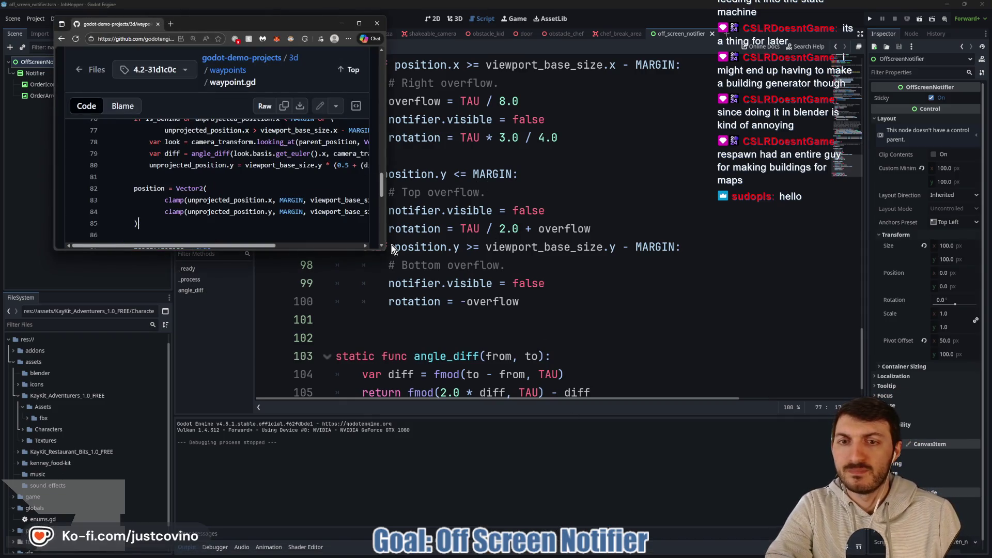
drag(383, 251, 760, 459)
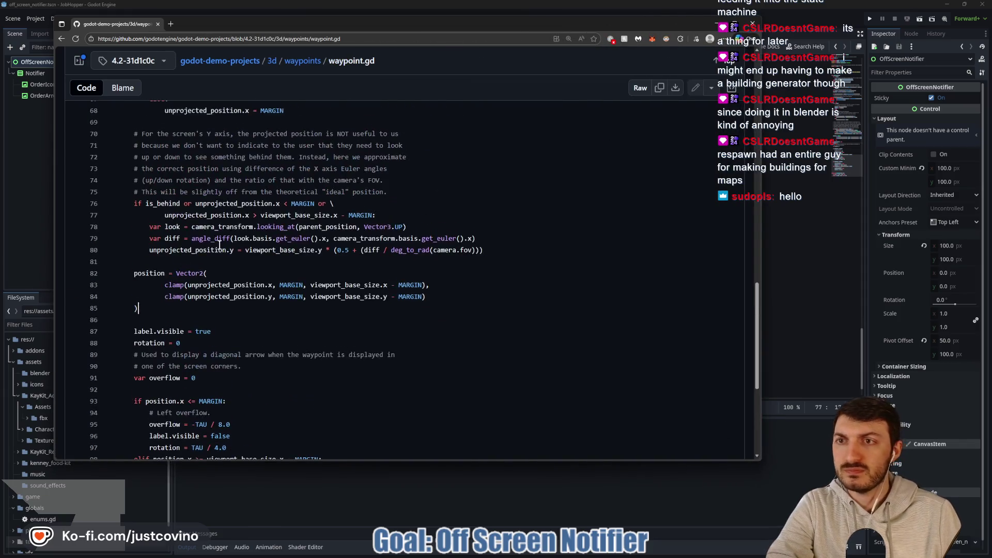
click(302, 61)
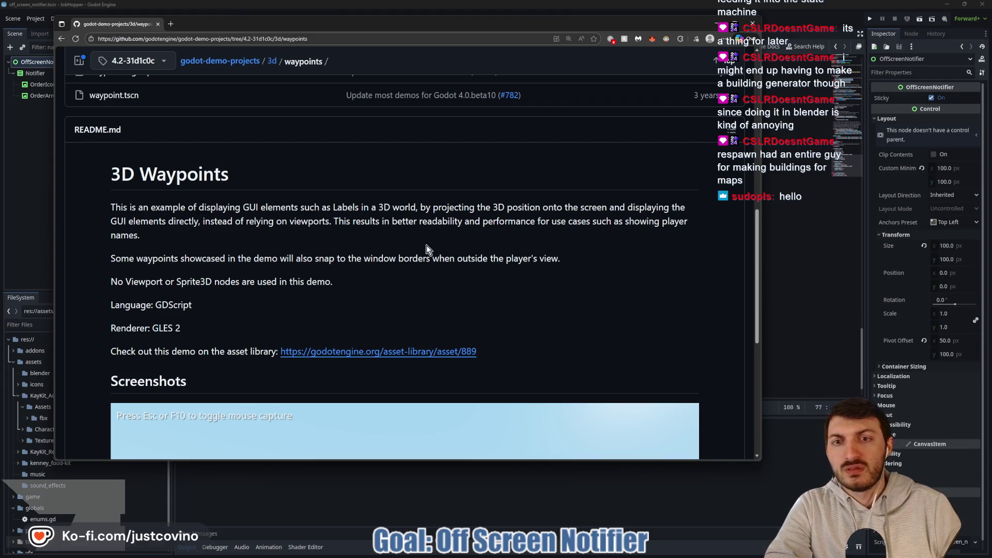
Scroll through the 3D Waypoints README and screenshot, then switch back to Godot.
scroll(442, 254, down, 1)
scroll(439, 245, down, 3)
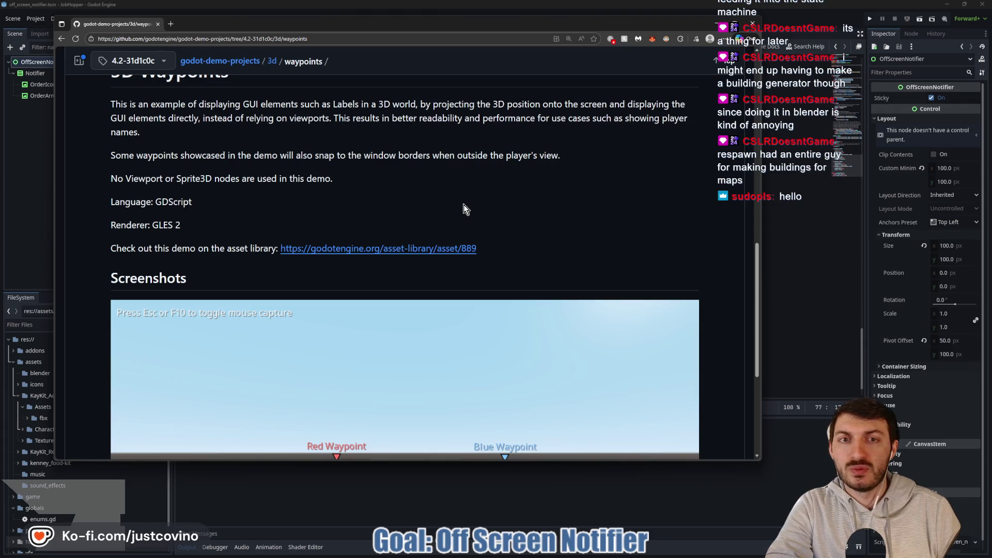
scroll(466, 206, down, 4)
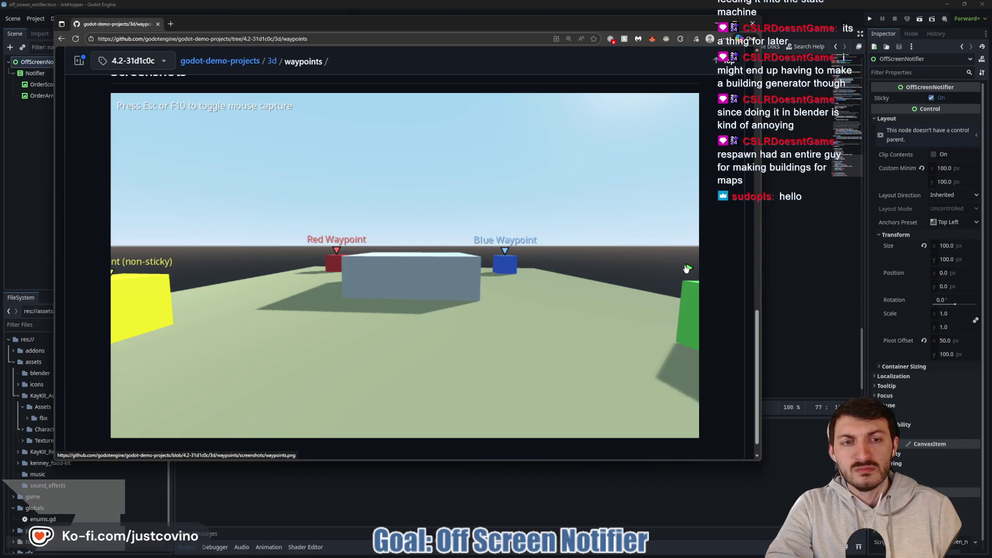
scroll(541, 207, up, 5)
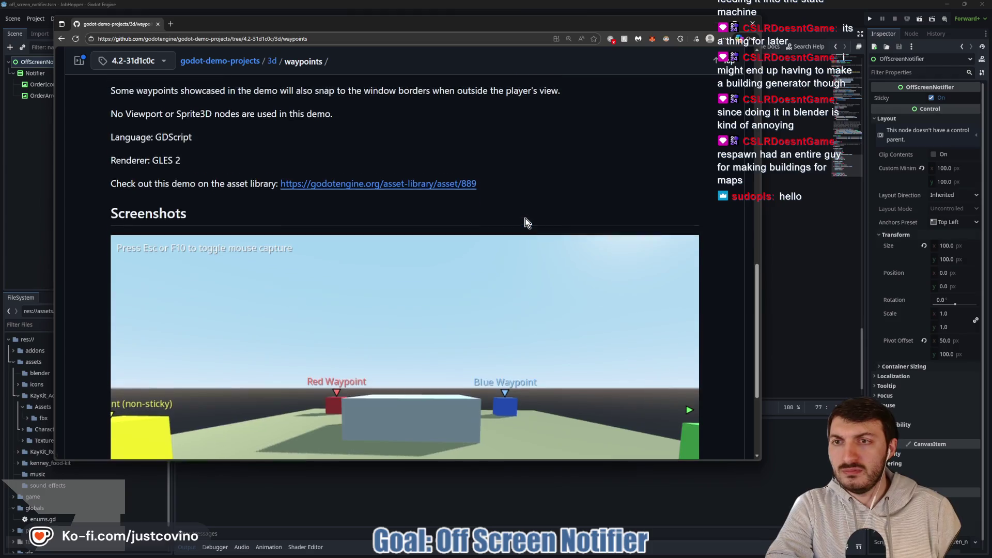
key(alt+Tab)
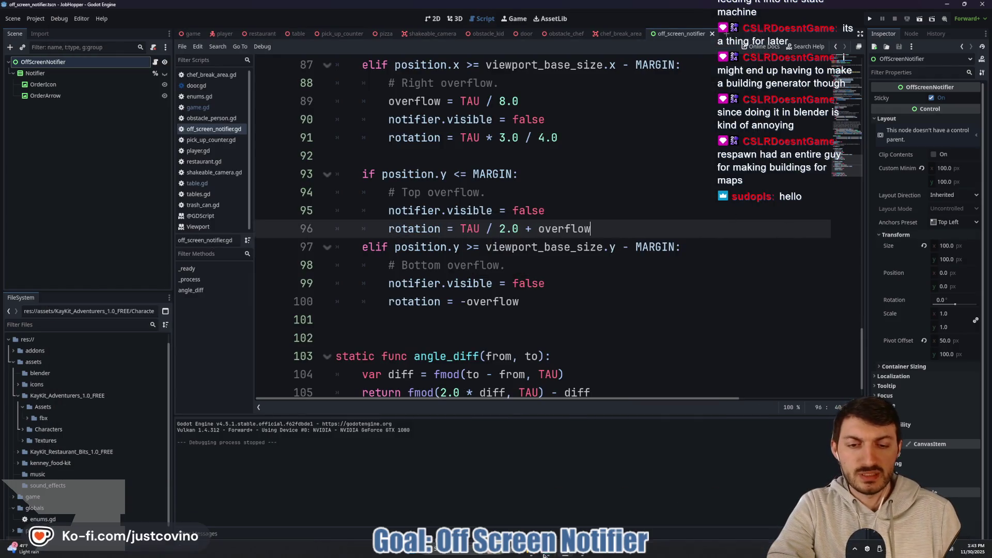
Bring Chrome back, open waypoint.gd, and show references to the marker variable.
click(584, 514)
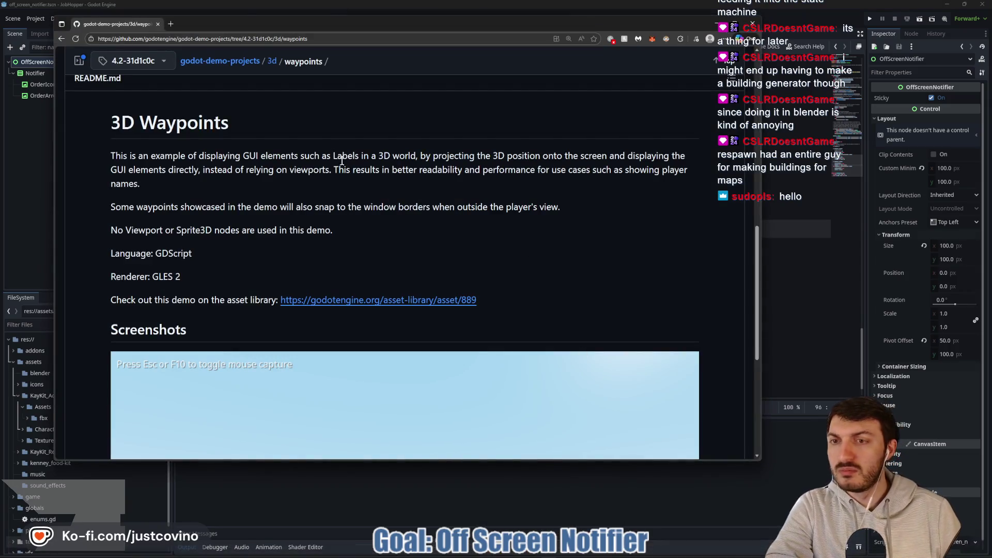
scroll(259, 232, up, 6)
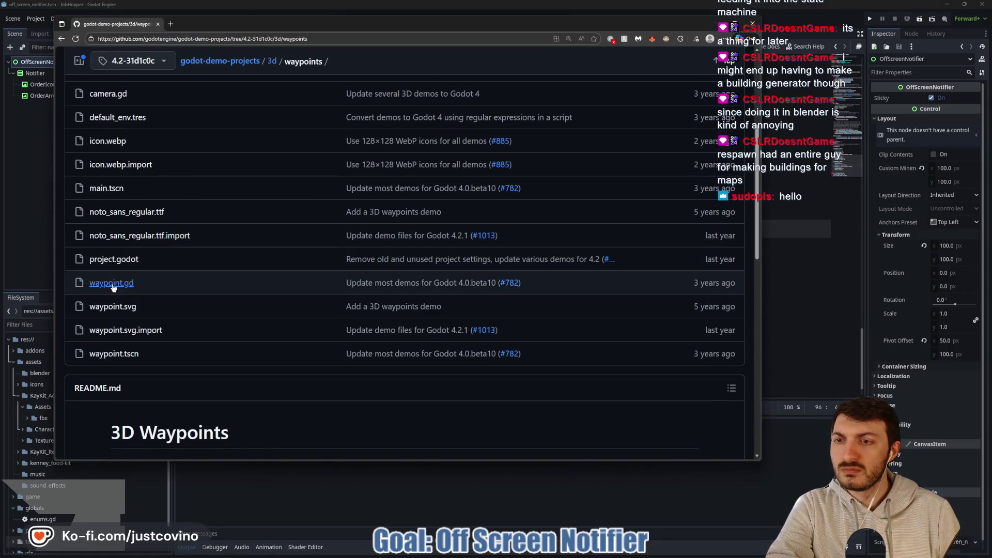
click(109, 284)
scroll(230, 280, down, 1)
click(180, 198)
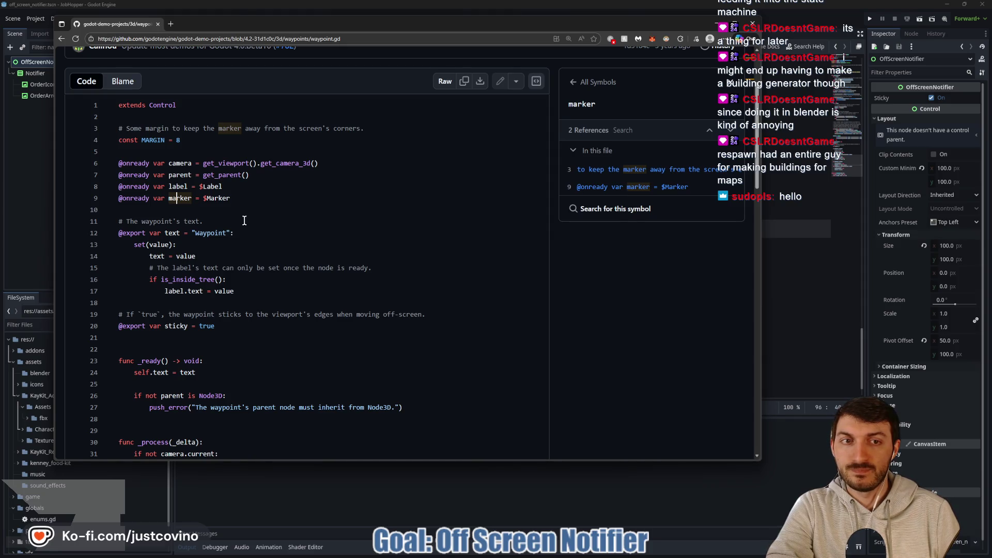
Scroll up and down through waypoint.gd to read its marker-handling code.
scroll(244, 220, down, 1)
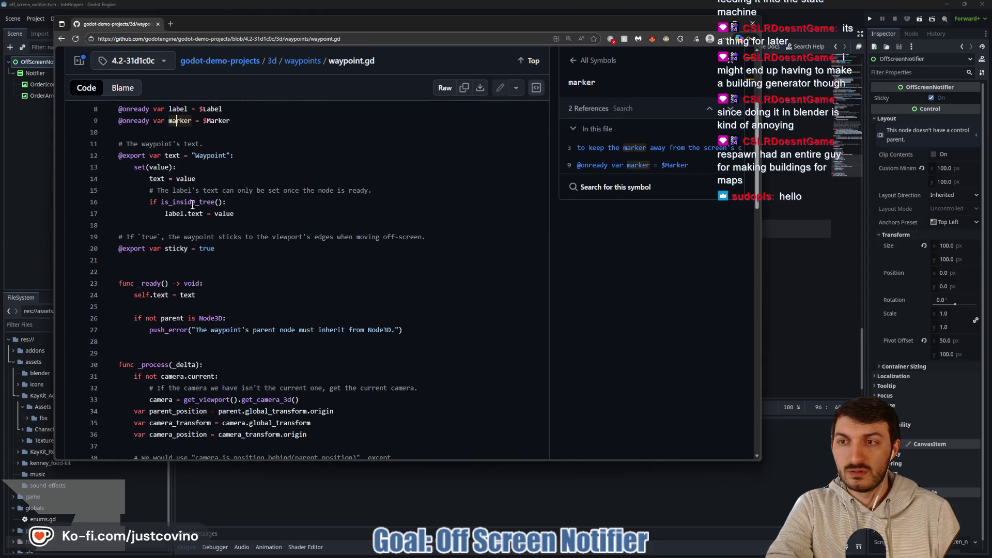
scroll(170, 191, down, 1)
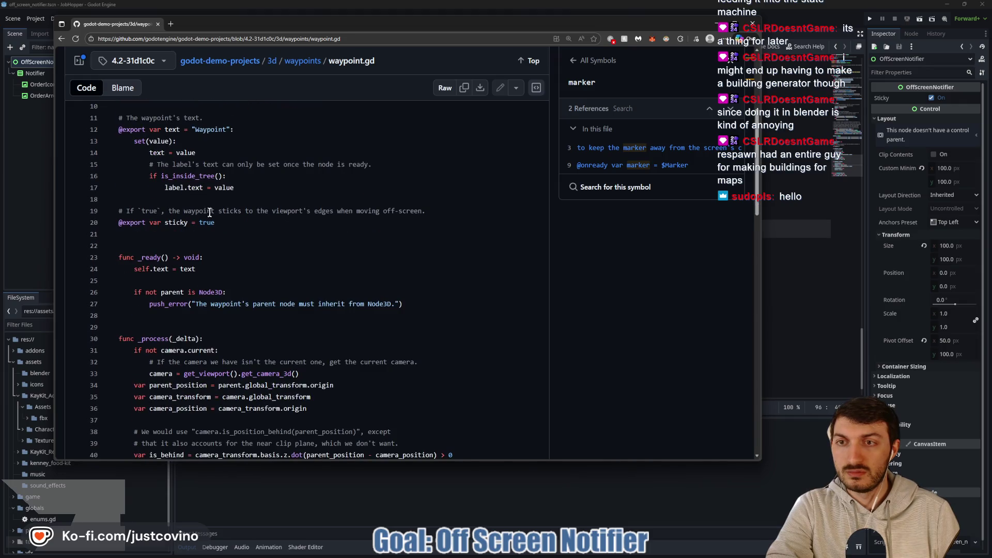
scroll(207, 214, up, 2)
scroll(211, 223, down, 3)
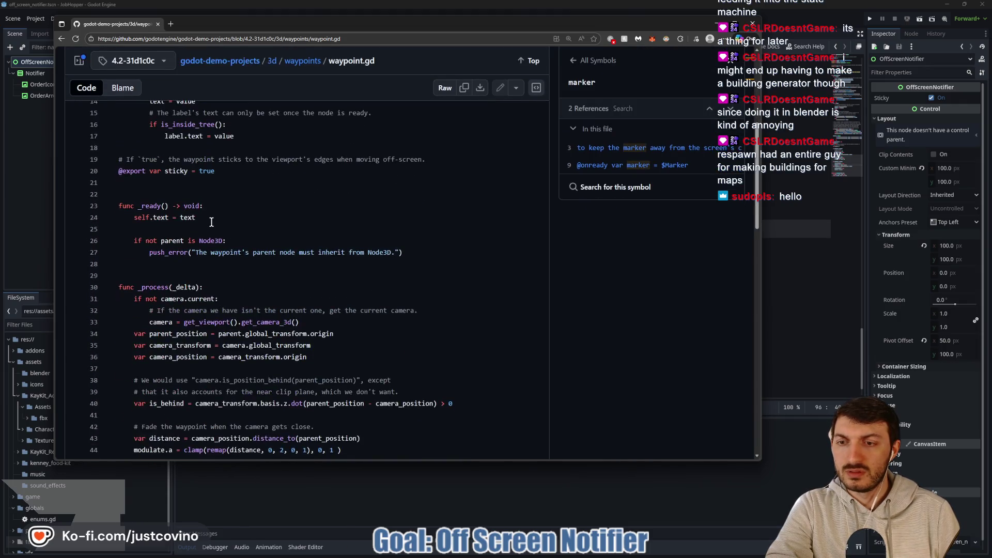
scroll(196, 180, up, 3)
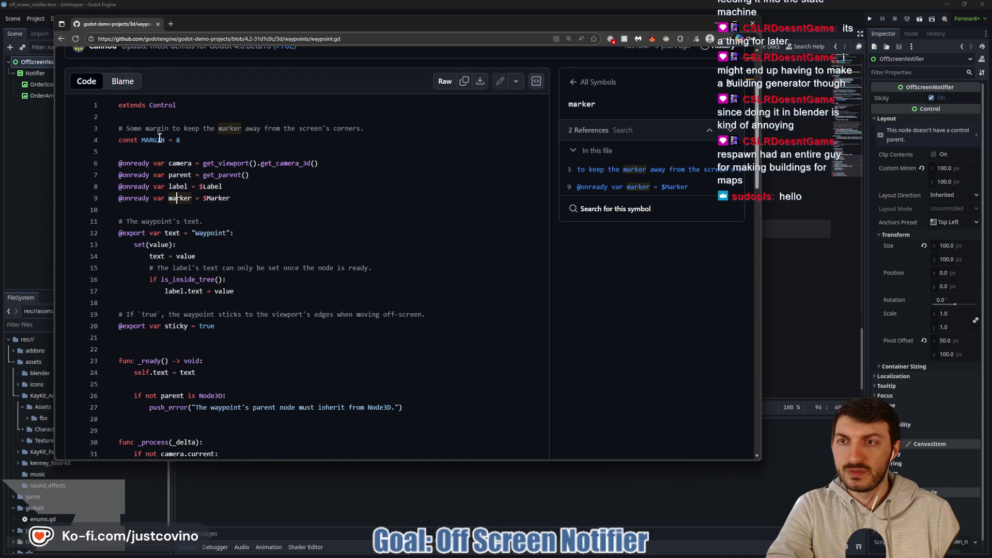
scroll(249, 158, down, 7)
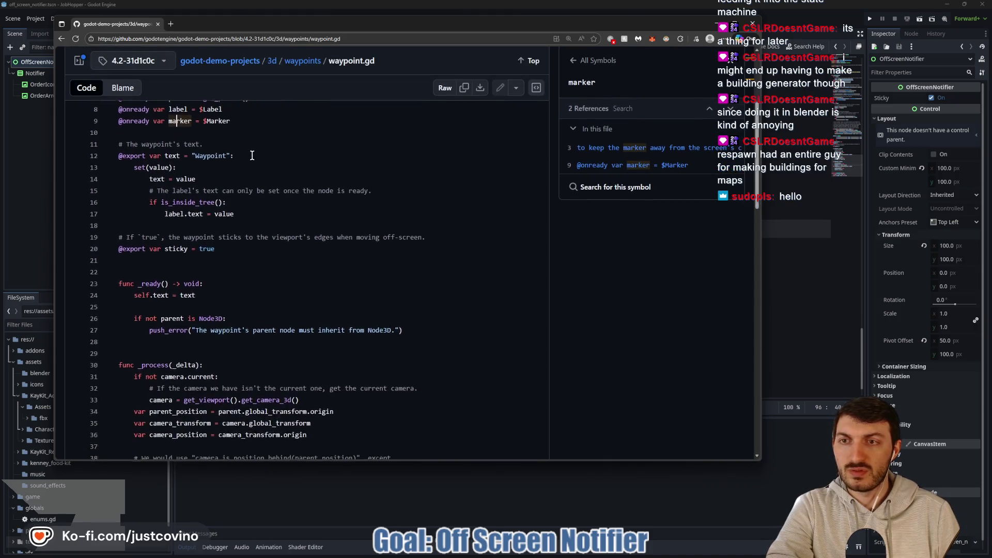
scroll(239, 164, down, 10)
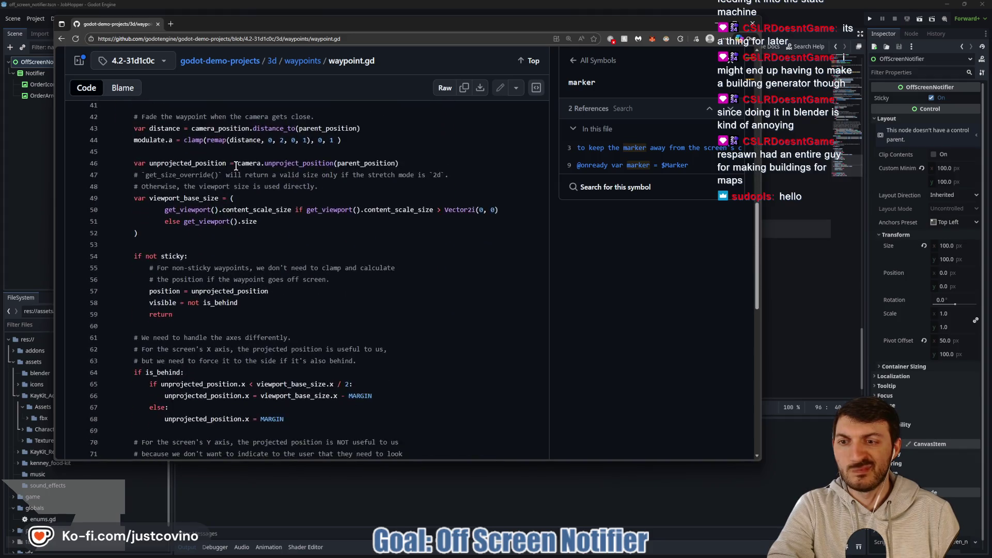
scroll(227, 172, down, 2)
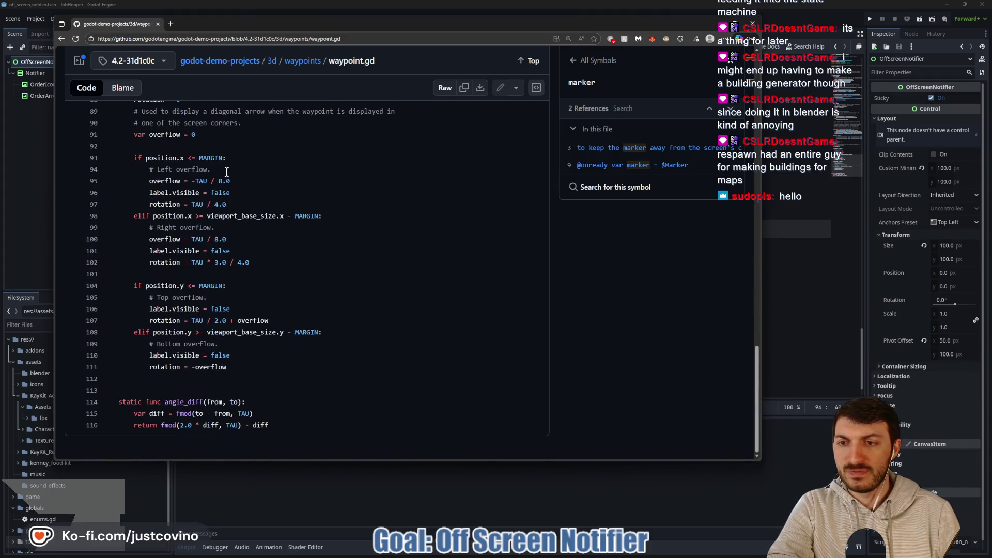
scroll(227, 173, up, 4)
scroll(244, 263, up, 2)
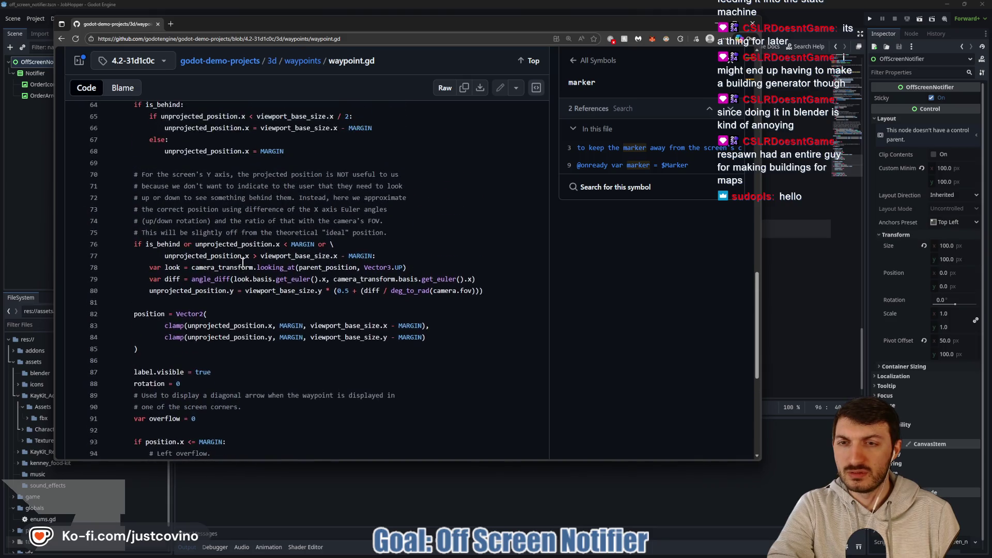
scroll(222, 254, up, 5)
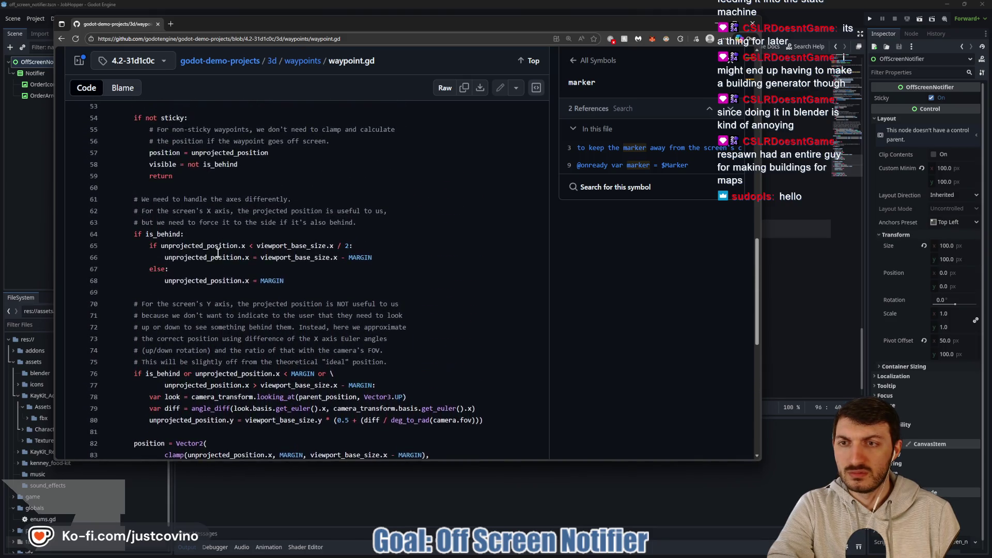
scroll(218, 252, up, 3)
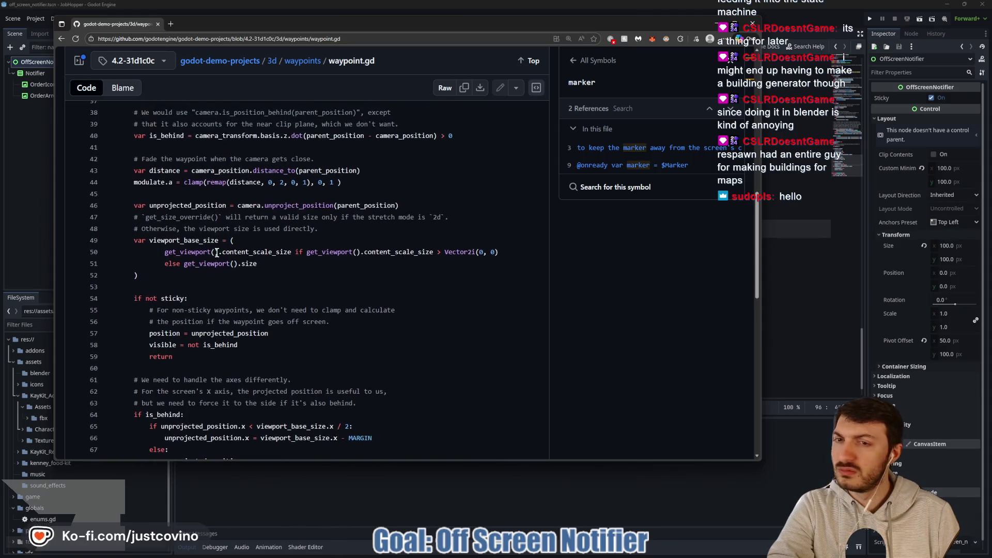
scroll(210, 250, up, 2)
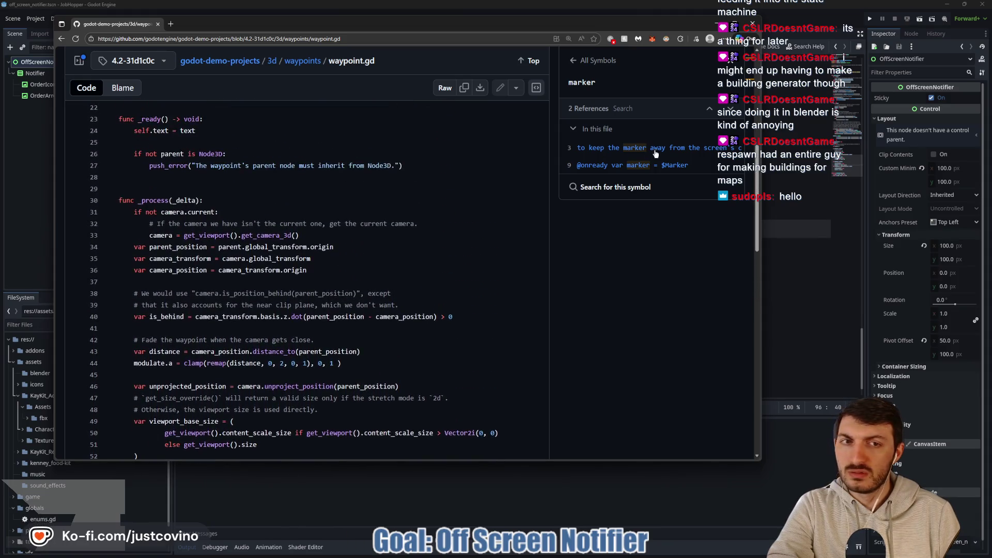
scroll(269, 213, up, 3)
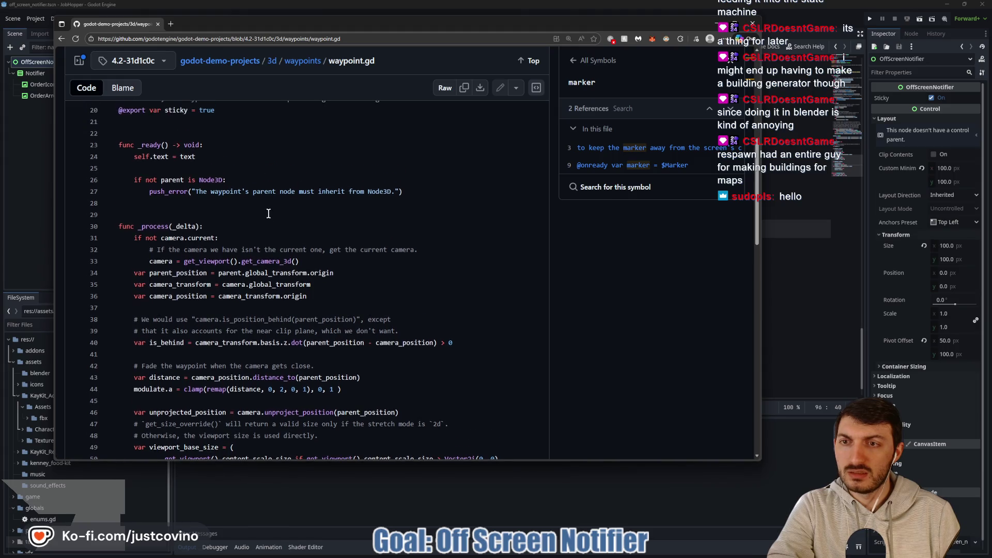
scroll(258, 228, up, 3)
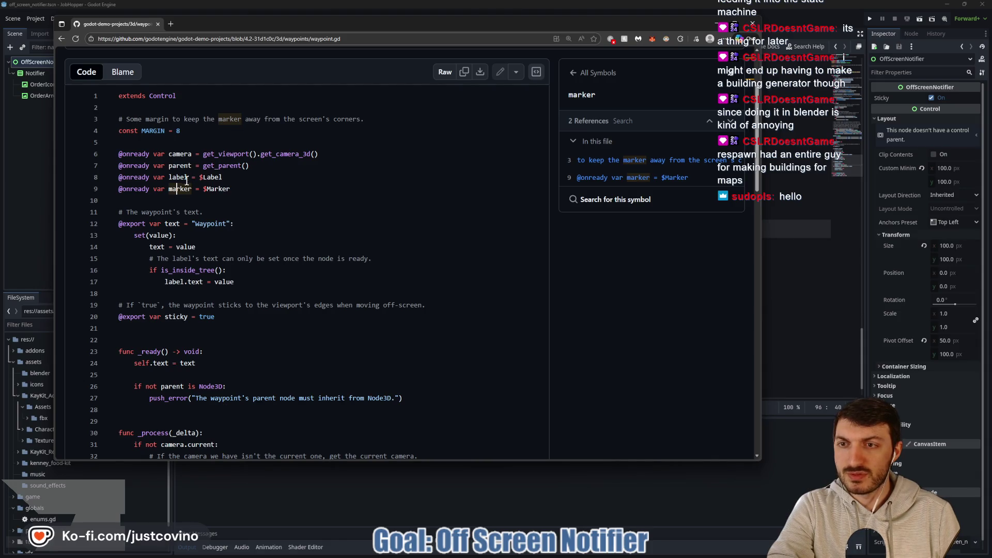
scroll(184, 193, down, 3)
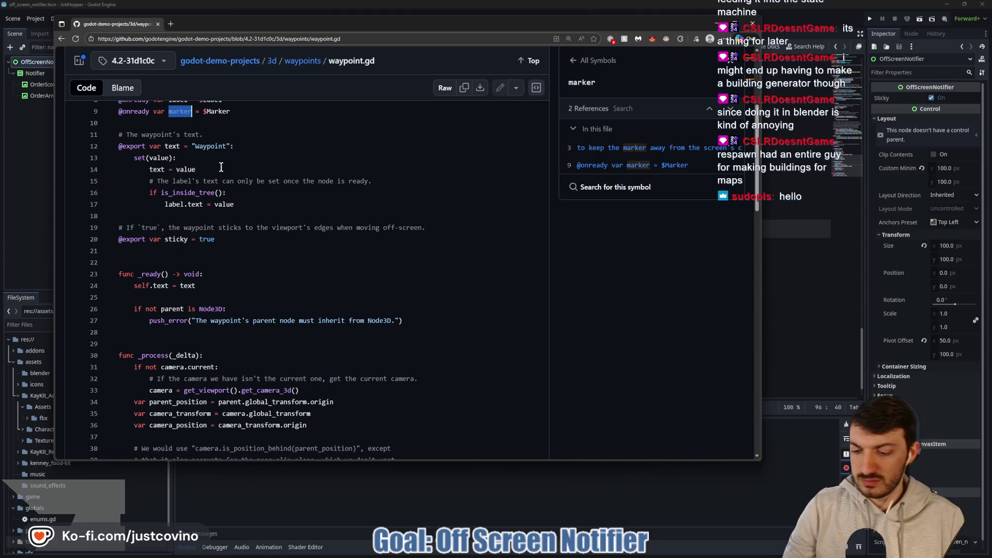
Search waypoint.gd for 'marker', step through every match, then return to the waypoints folder.
key(ctrl+f)
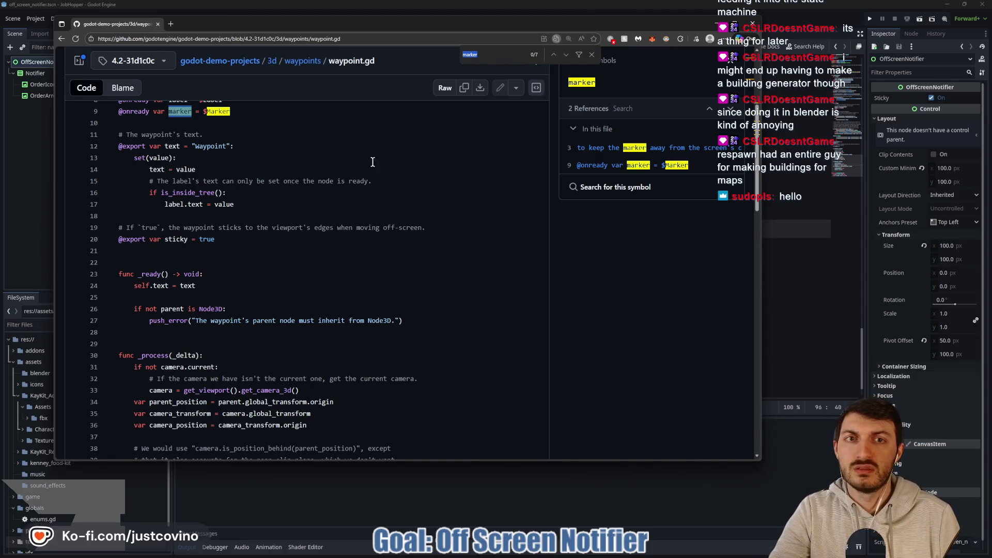
click(566, 57)
click(566, 56)
click(567, 57)
scroll(455, 186, down, 10)
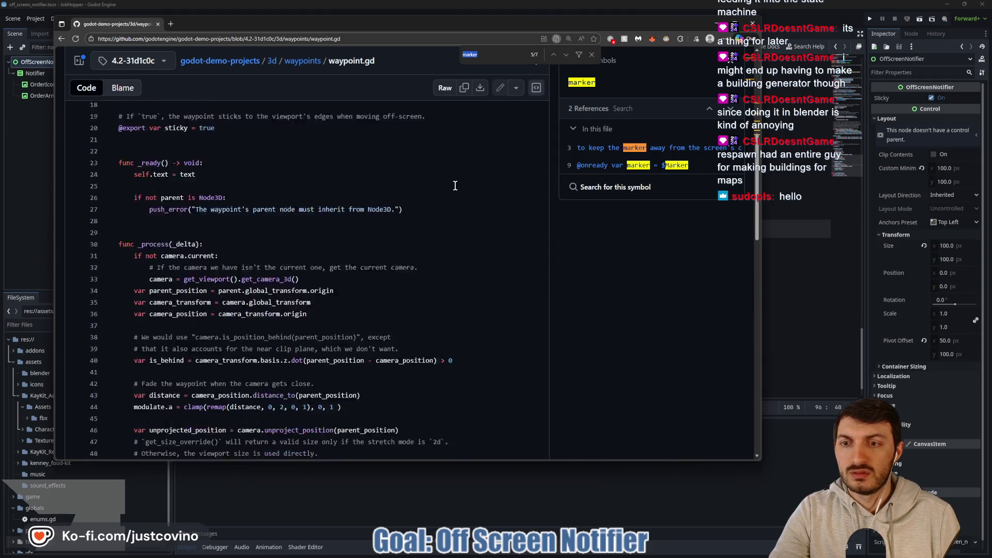
scroll(456, 185, down, 8)
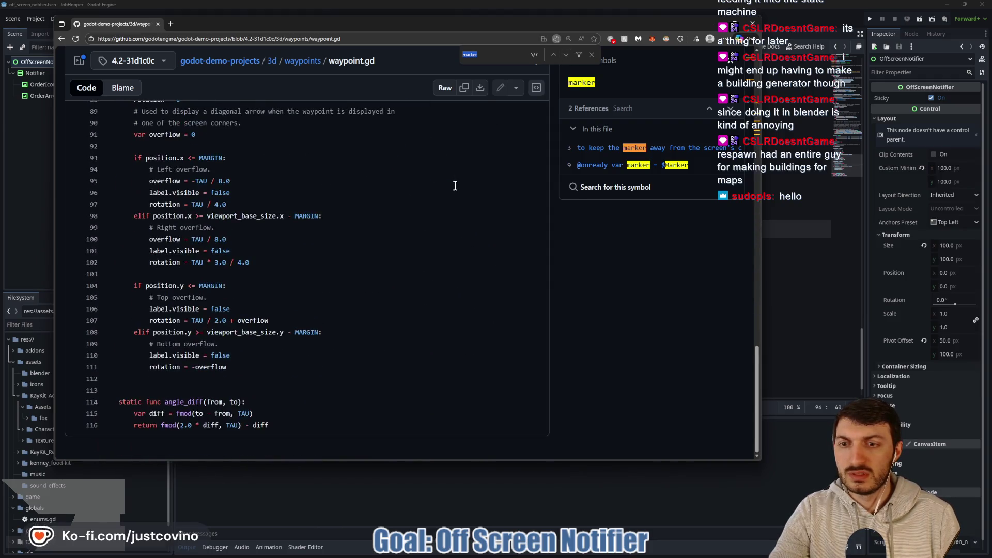
click(566, 55)
click(567, 55)
click(567, 55)
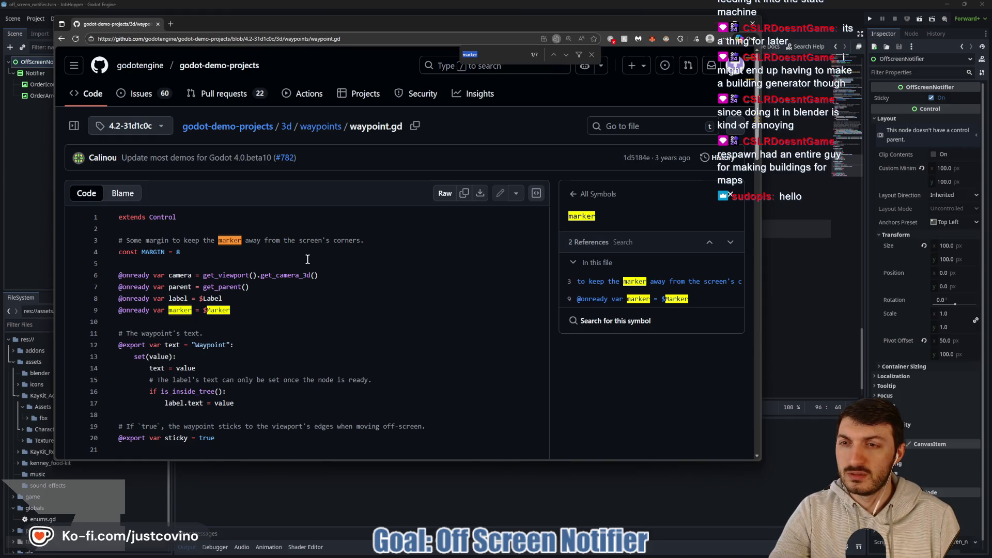
click(317, 131)
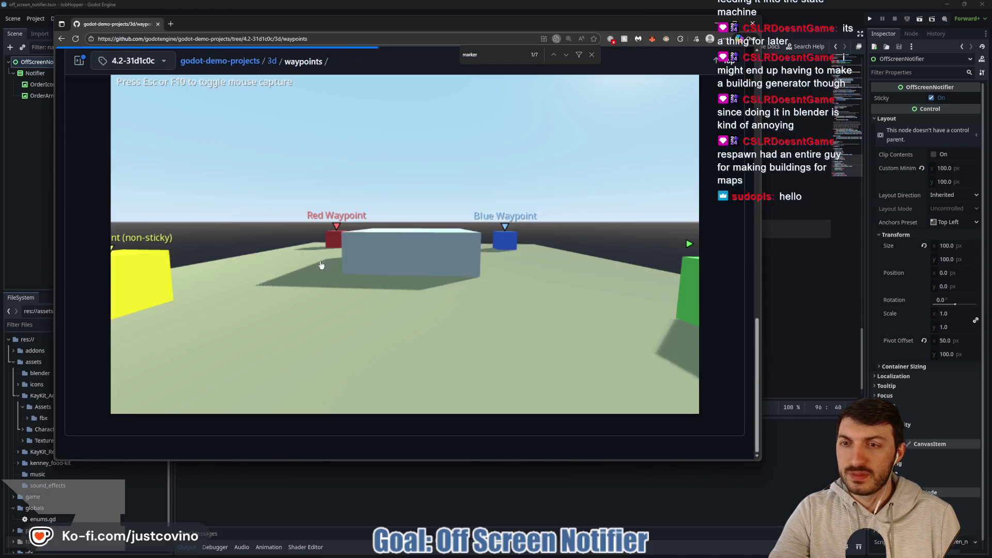
Open camera.gd from the waypoints demo and scroll through its code.
scroll(364, 247, up, 6)
scroll(365, 247, up, 5)
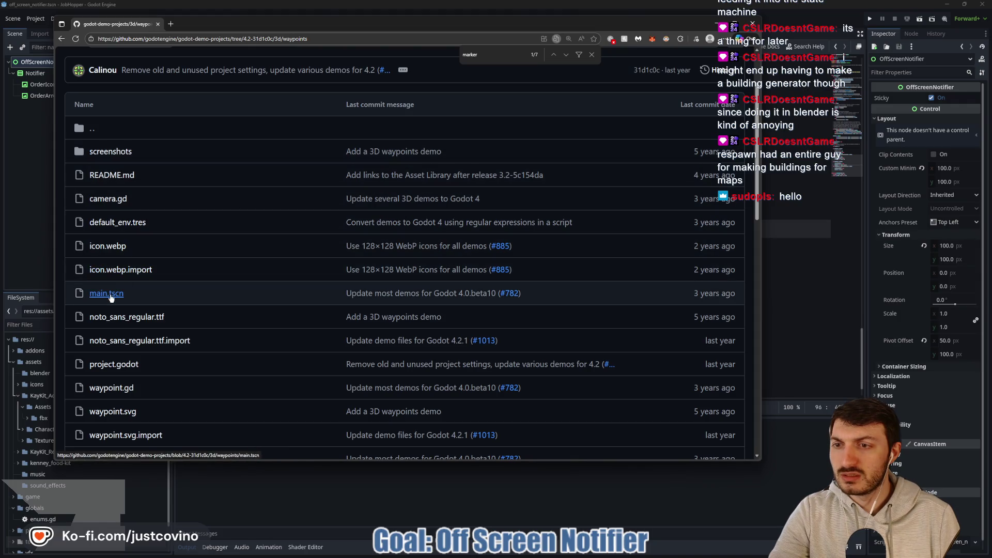
scroll(165, 309, down, 1)
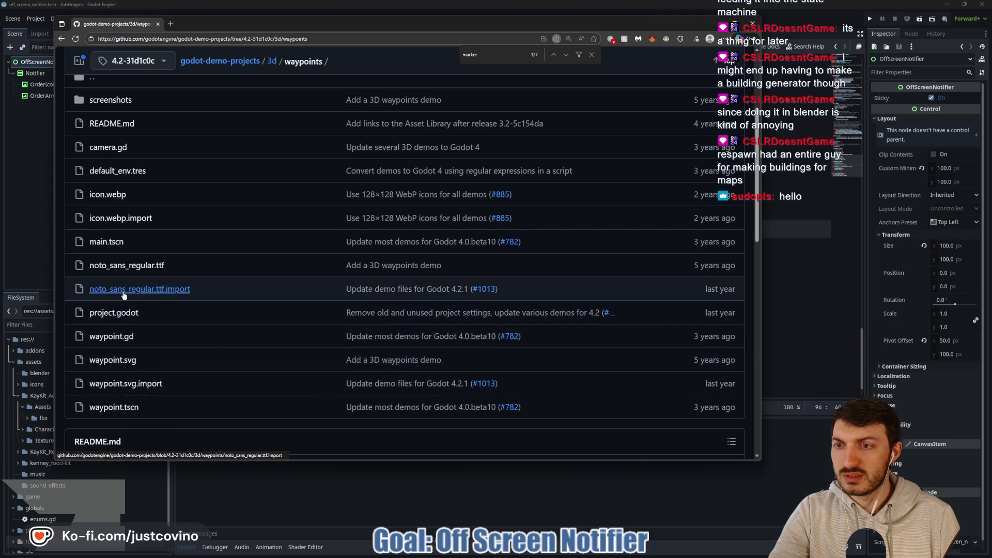
scroll(126, 261, up, 1)
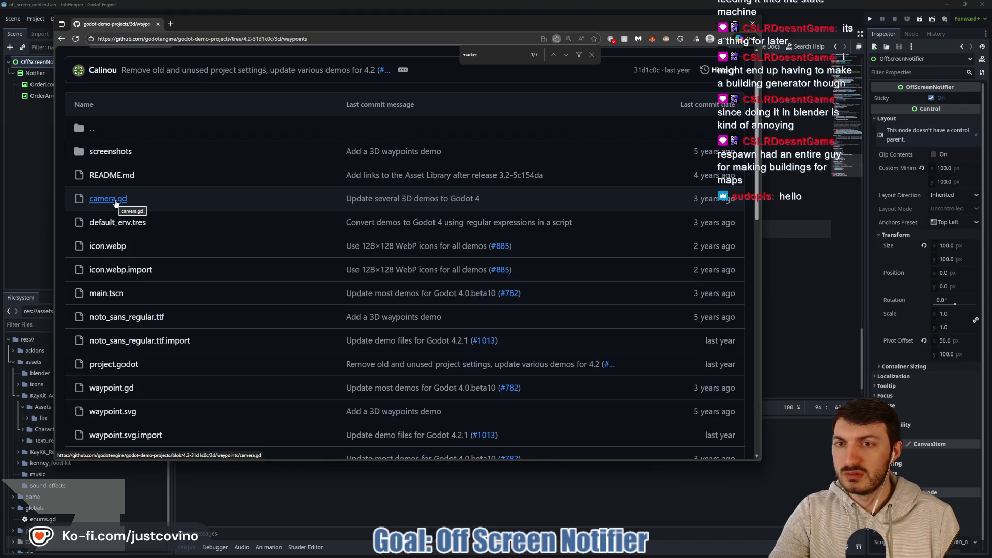
click(116, 203)
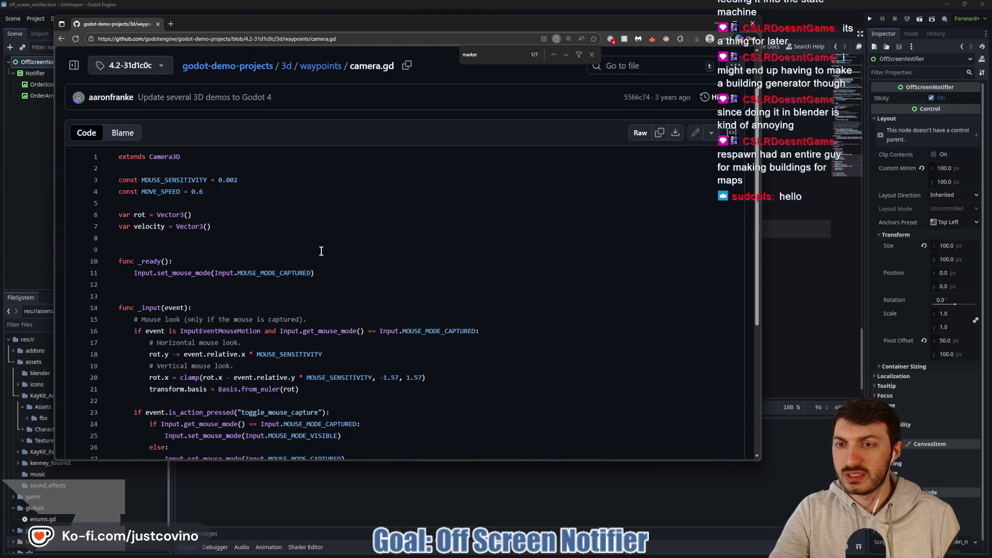
scroll(324, 249, down, 1)
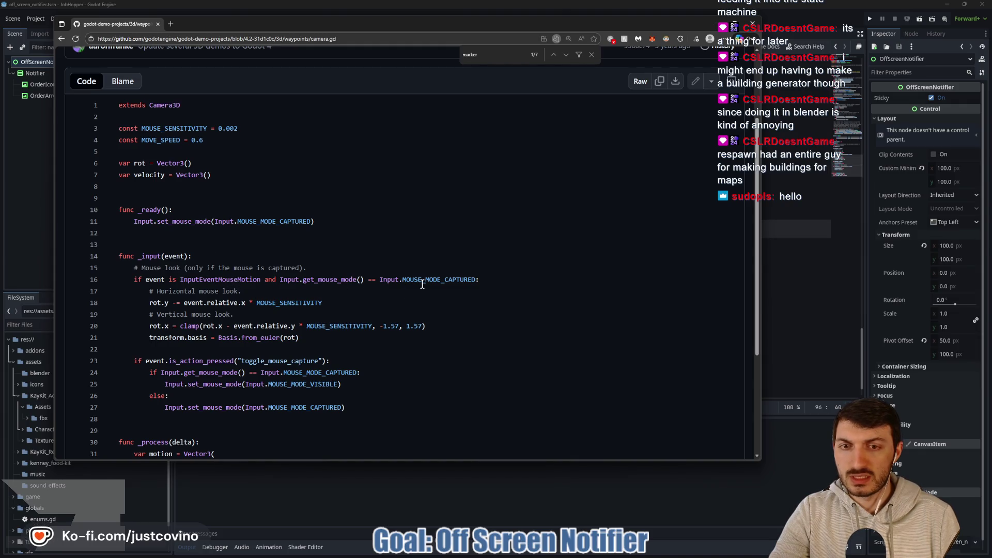
scroll(332, 302, down, 3)
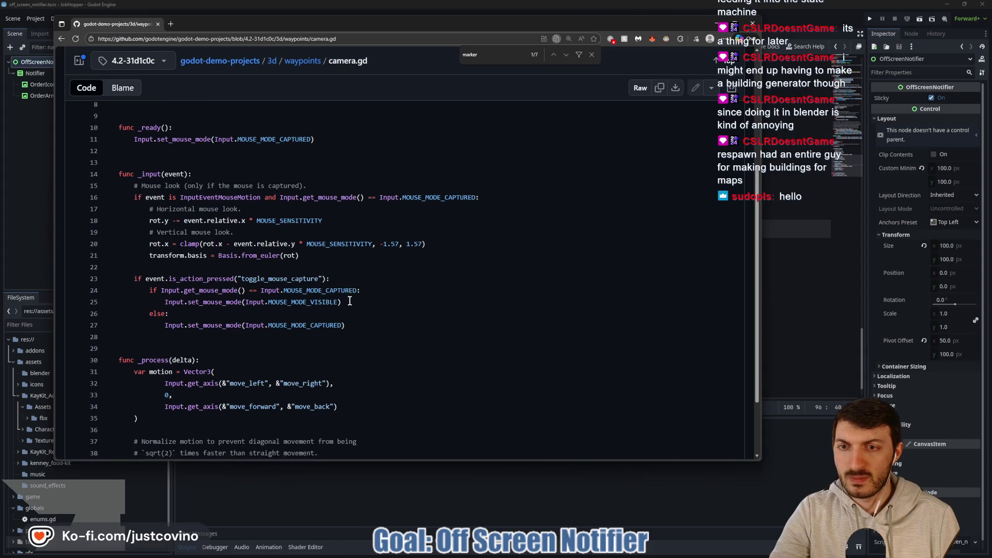
scroll(341, 300, down, 1)
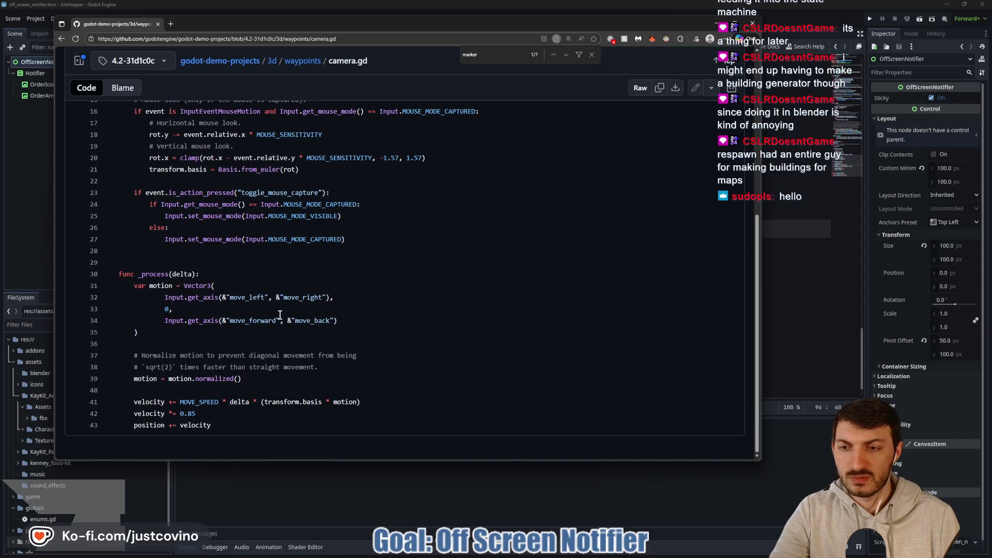
scroll(240, 341, up, 6)
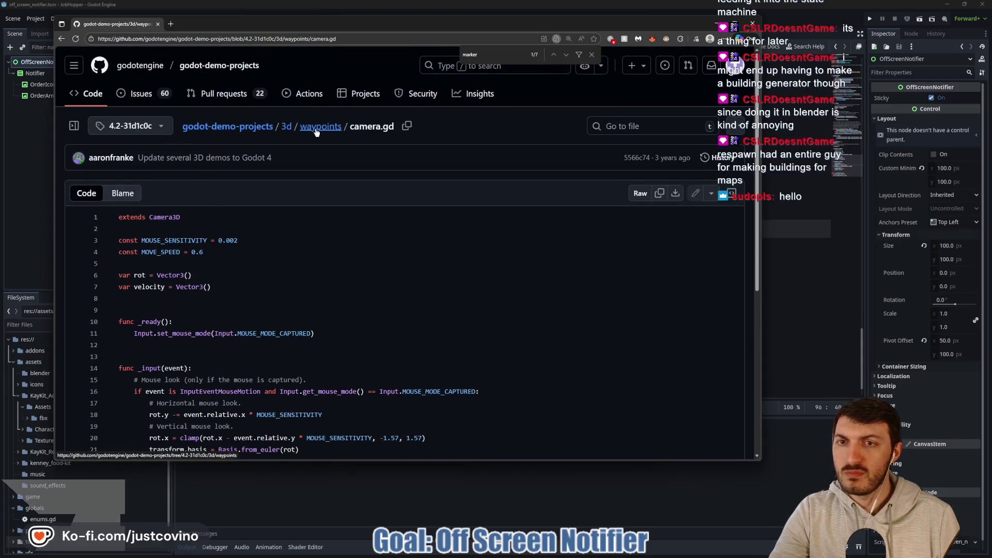
Go back to the waypoints folder page, then up to the parent 3d folder.
click(320, 126)
scroll(310, 155, down, 5)
scroll(272, 185, up, 3)
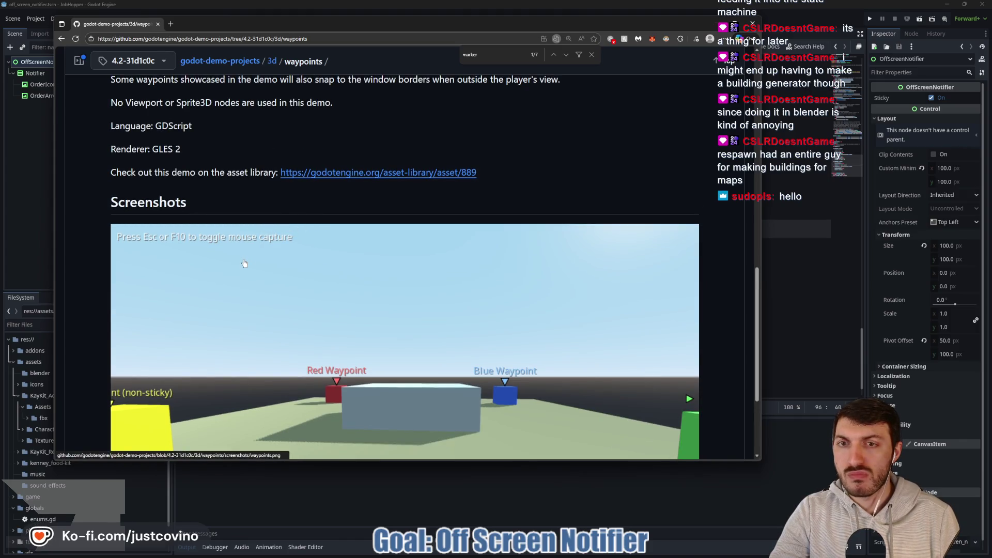
scroll(244, 263, down, 3)
scroll(245, 264, up, 10)
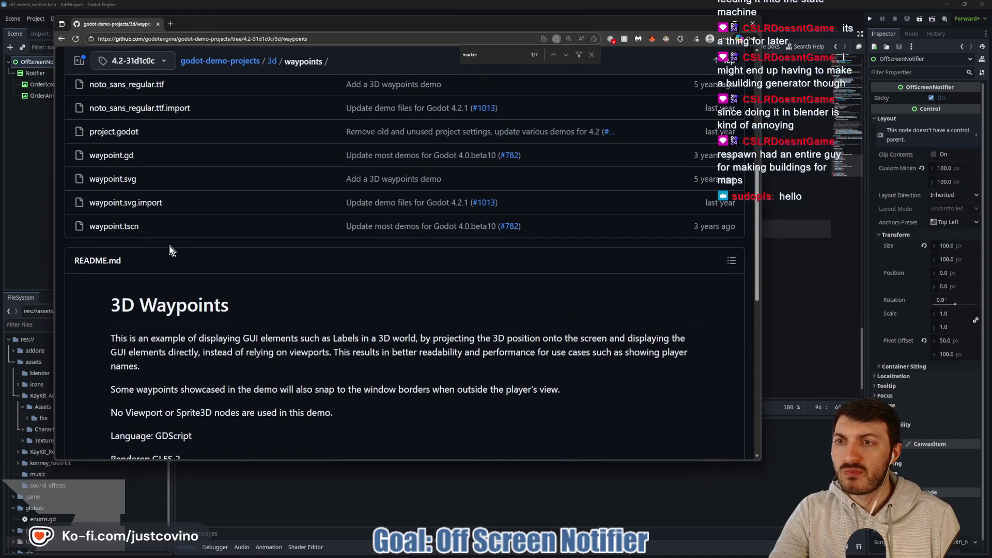
scroll(170, 246, up, 5)
scroll(166, 243, up, 1)
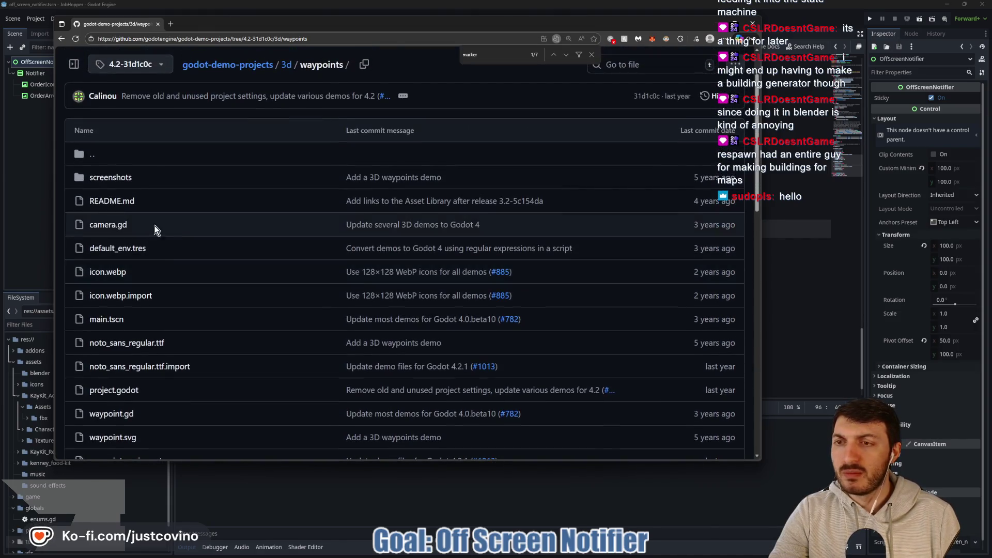
click(90, 156)
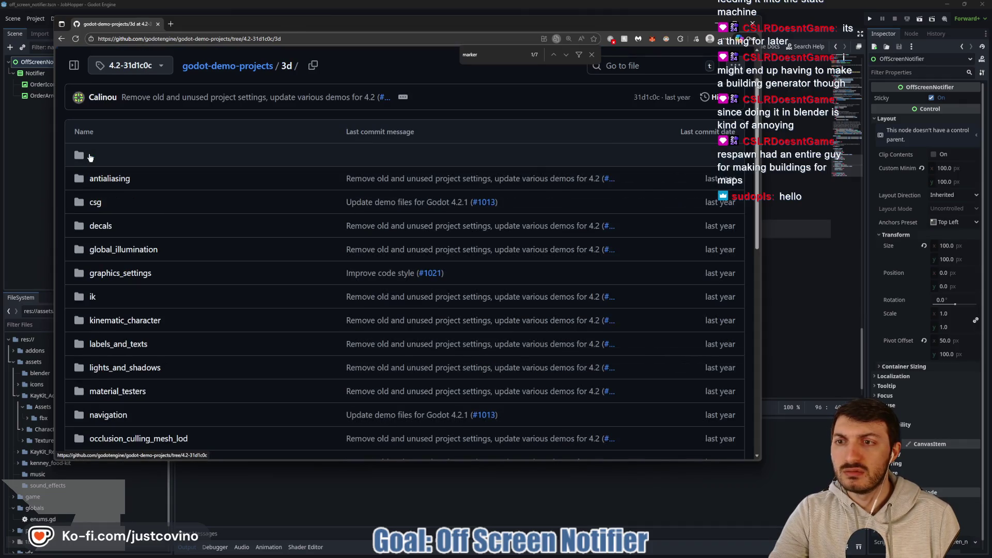
Scroll the 3d folder listing, reload the page, and widen the browser window slightly.
scroll(189, 251, down, 2)
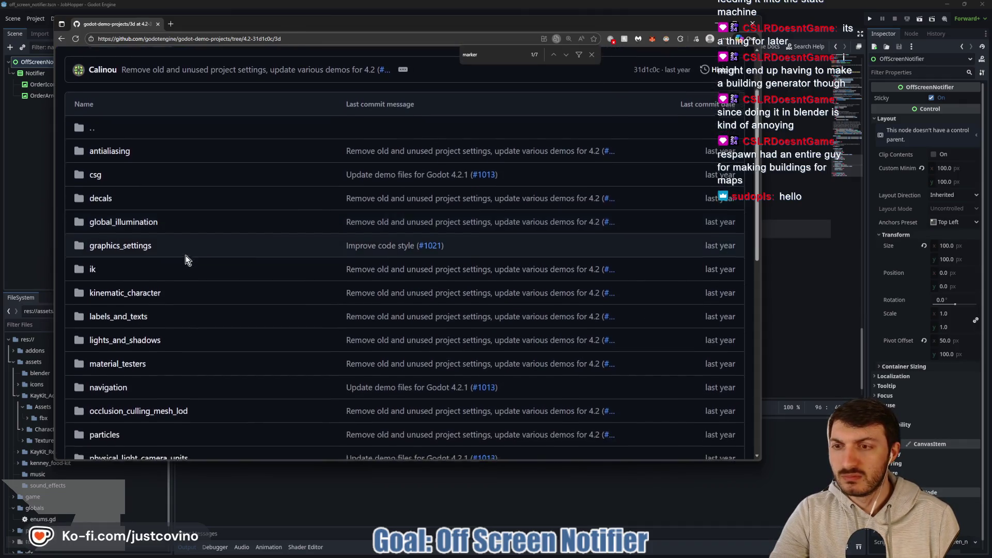
scroll(129, 269, down, 1)
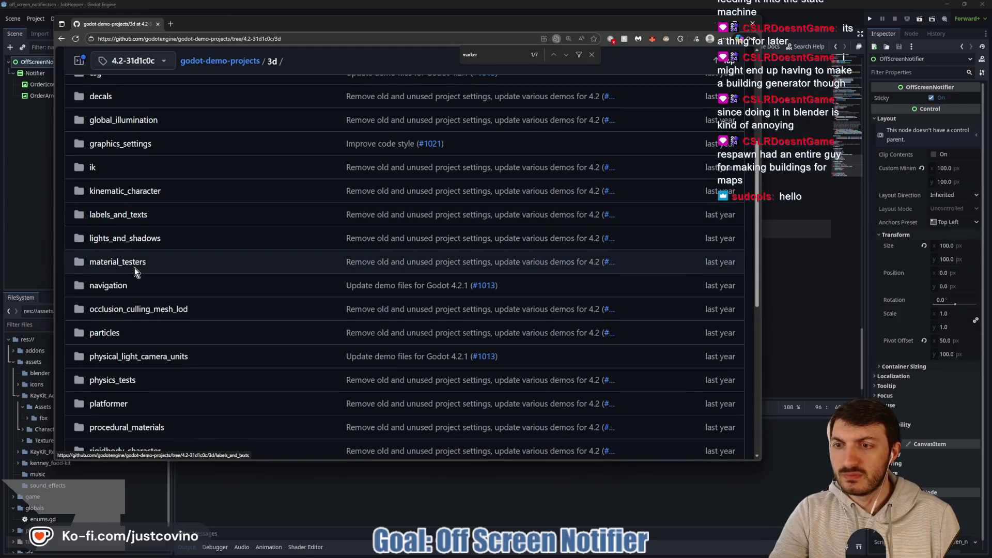
scroll(134, 270, down, 1)
scroll(155, 279, up, 2)
scroll(167, 284, up, 3)
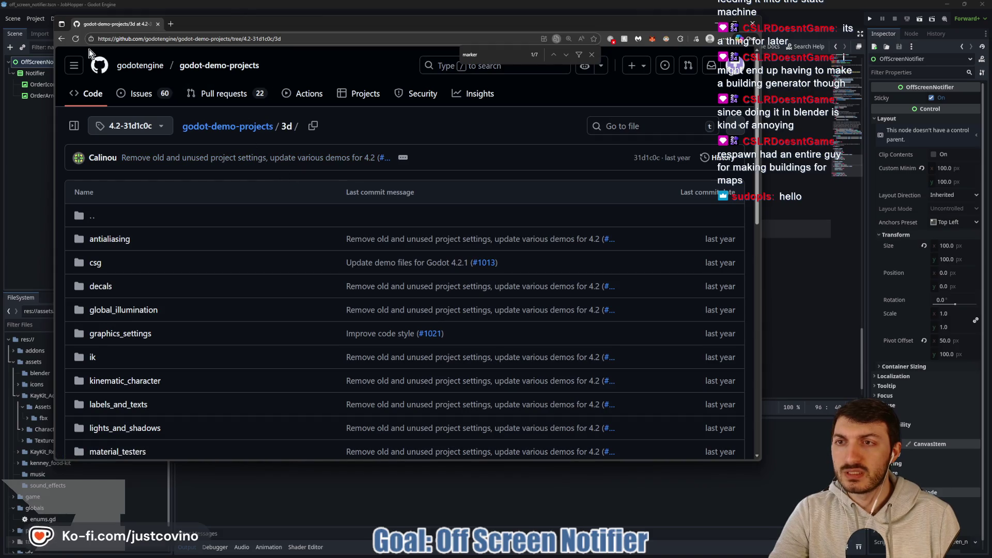
click(76, 40)
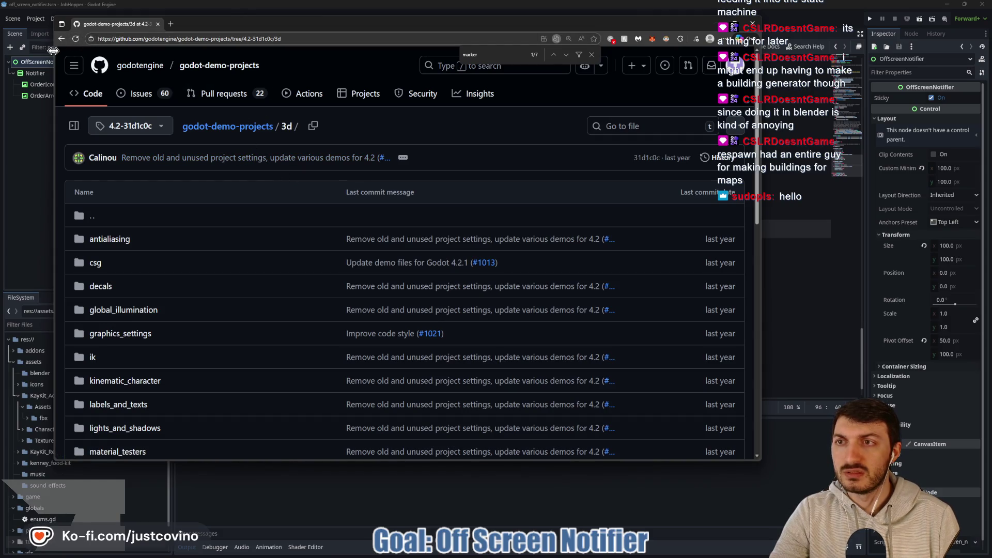
drag(53, 50, 47, 50)
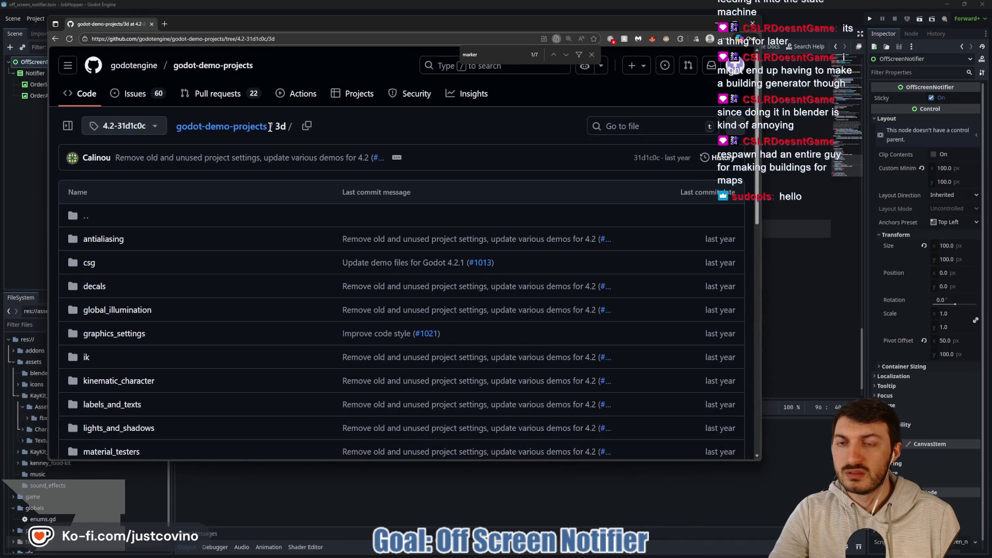
Open the waypoints folder and scroll down through the 3D Waypoints README.
scroll(258, 166, down, 3)
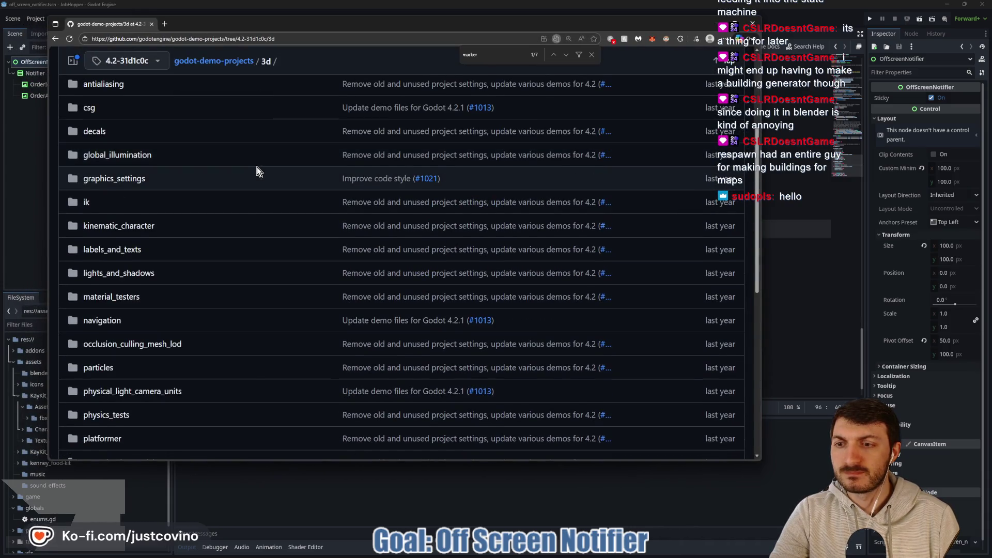
scroll(249, 172, down, 1)
scroll(249, 172, down, 4)
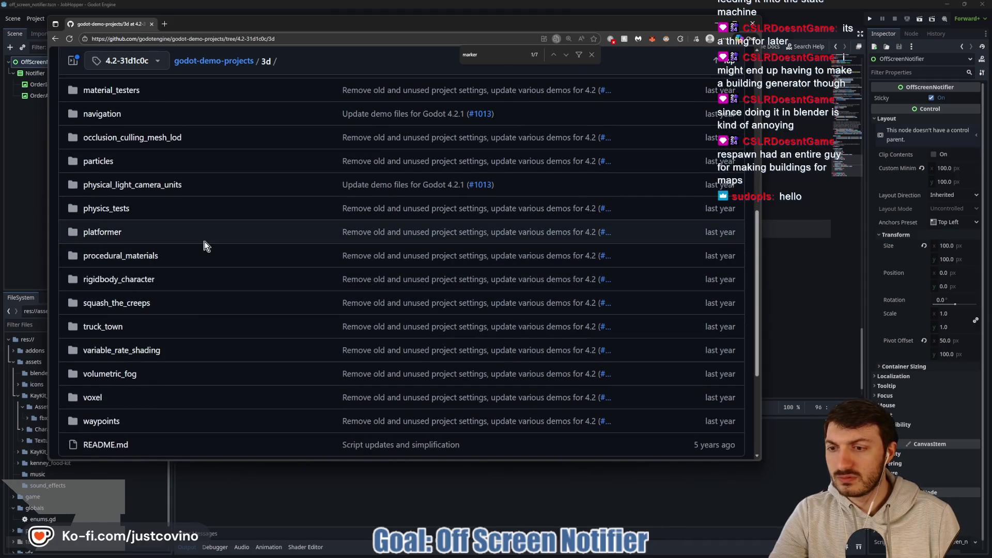
click(110, 421)
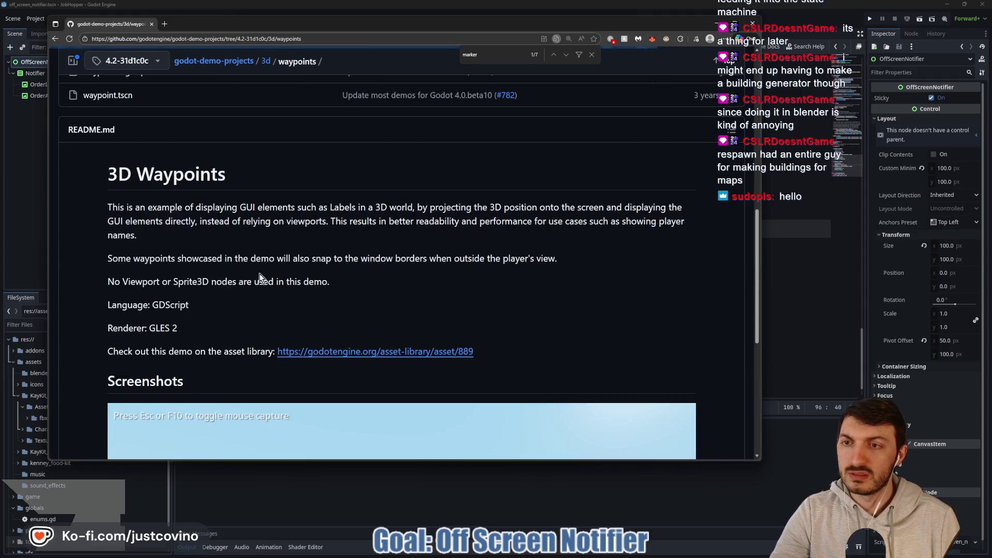
scroll(236, 286, up, 10)
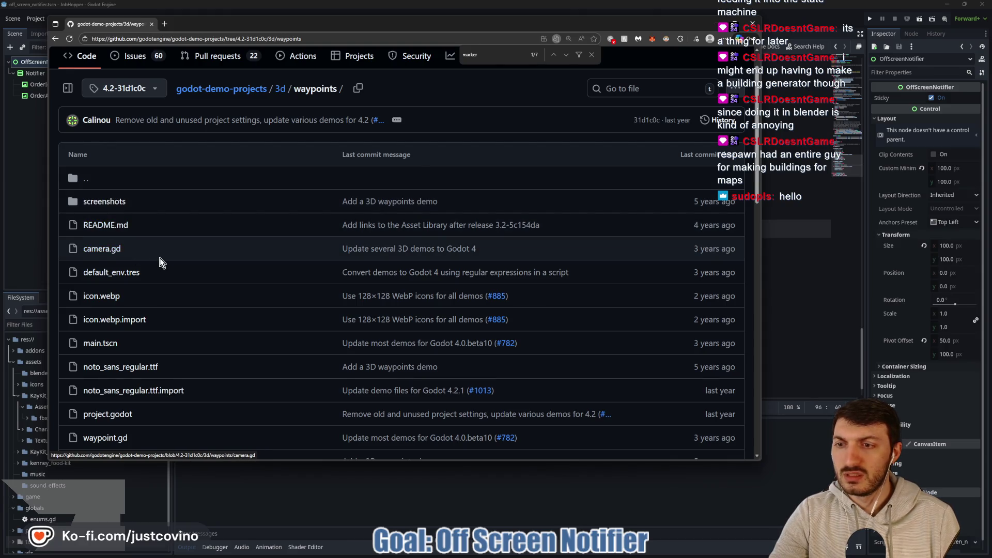
scroll(152, 263, down, 2)
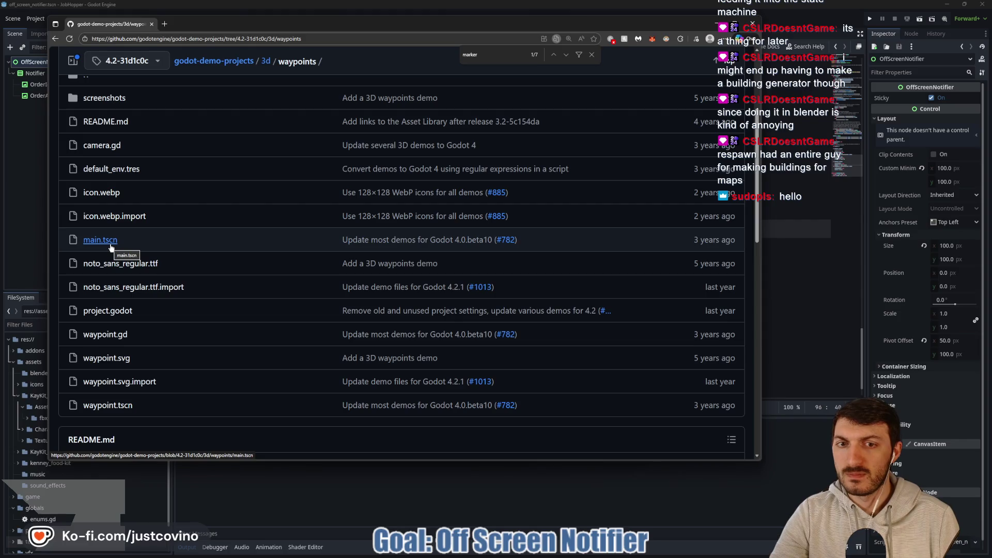
scroll(205, 247, down, 3)
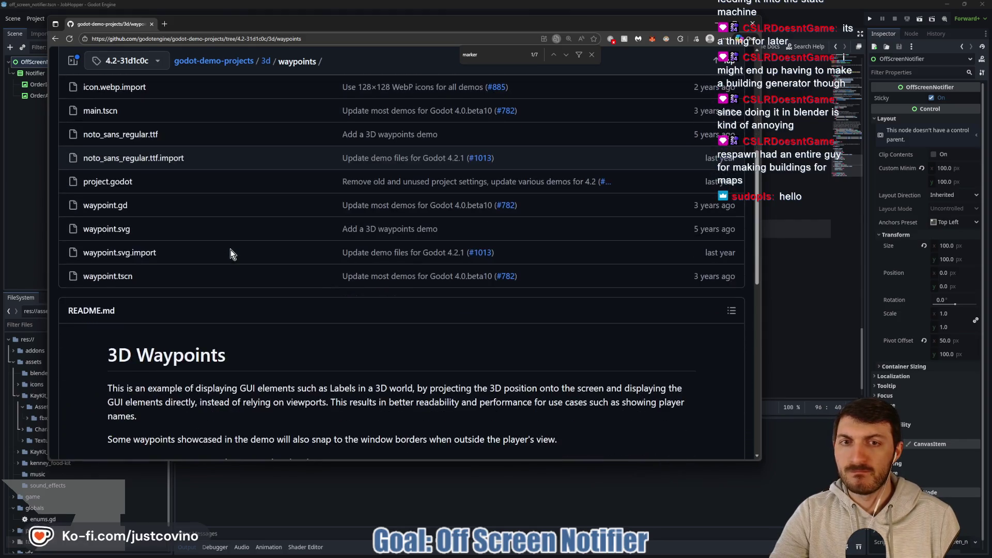
scroll(242, 268, down, 3)
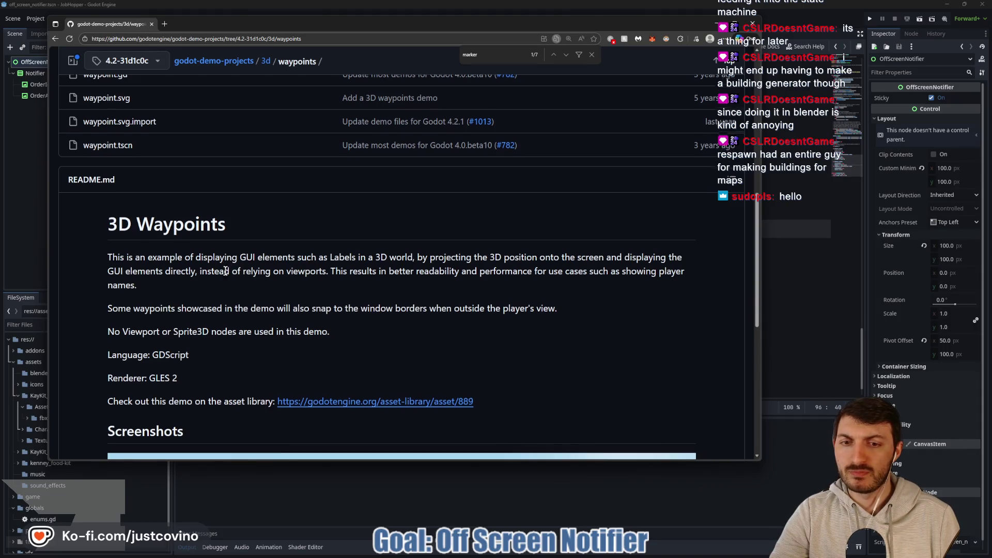
scroll(265, 294, down, 2)
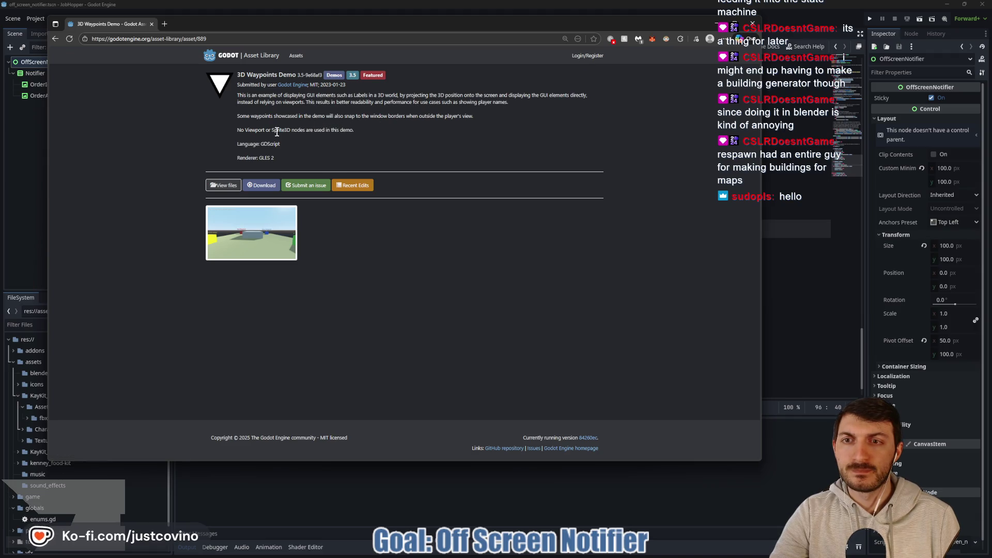
Highlight the GLES 2 renderer note on the 3D Waypoints Demo page, then return to Godot.
drag(252, 158, 305, 164)
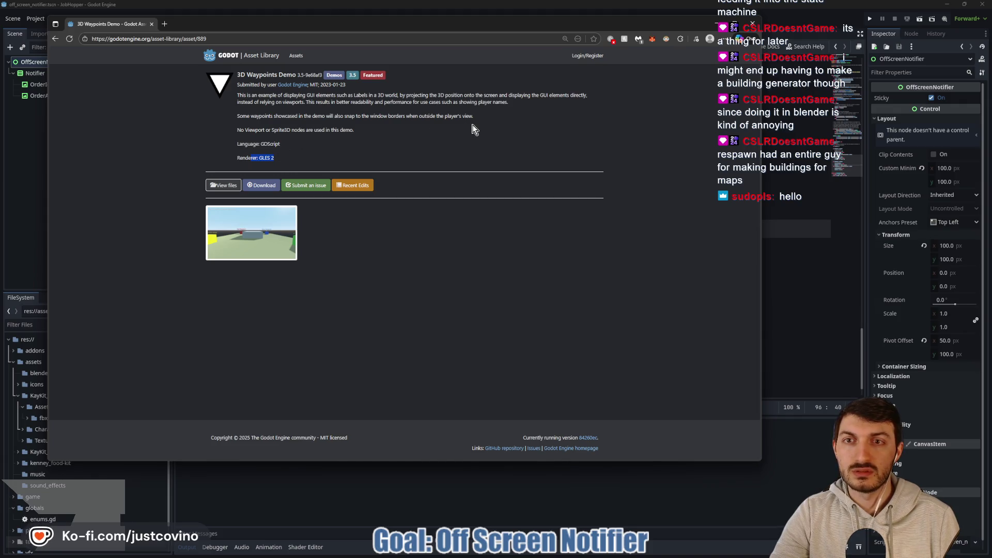
right_click(307, 47)
click(348, 75)
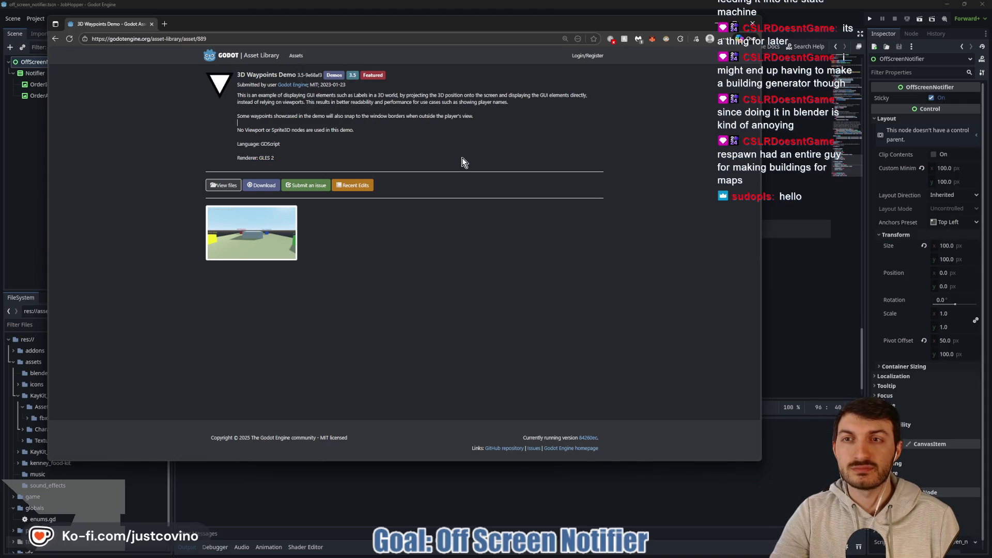
click(783, 108)
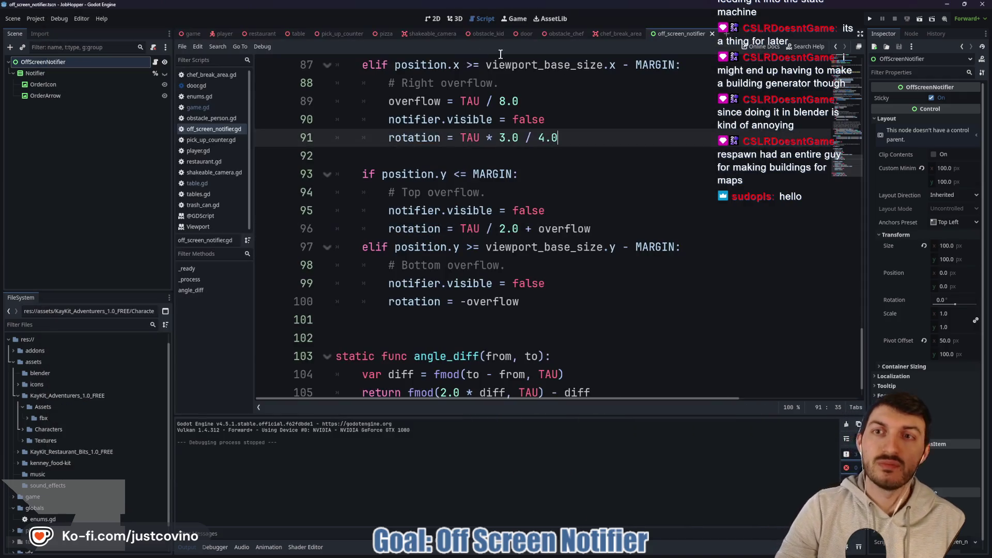
click(563, 21)
text(waypoint)
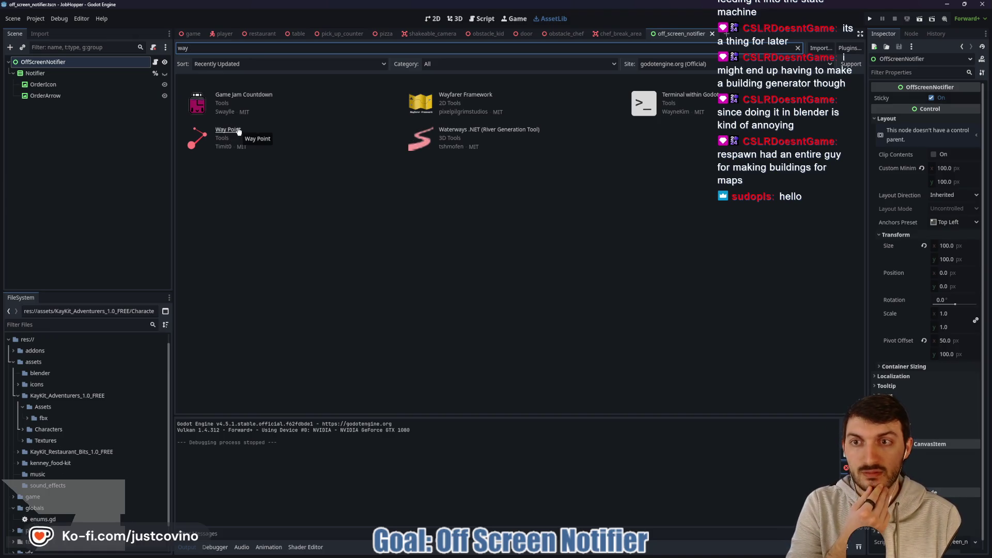
click(227, 129)
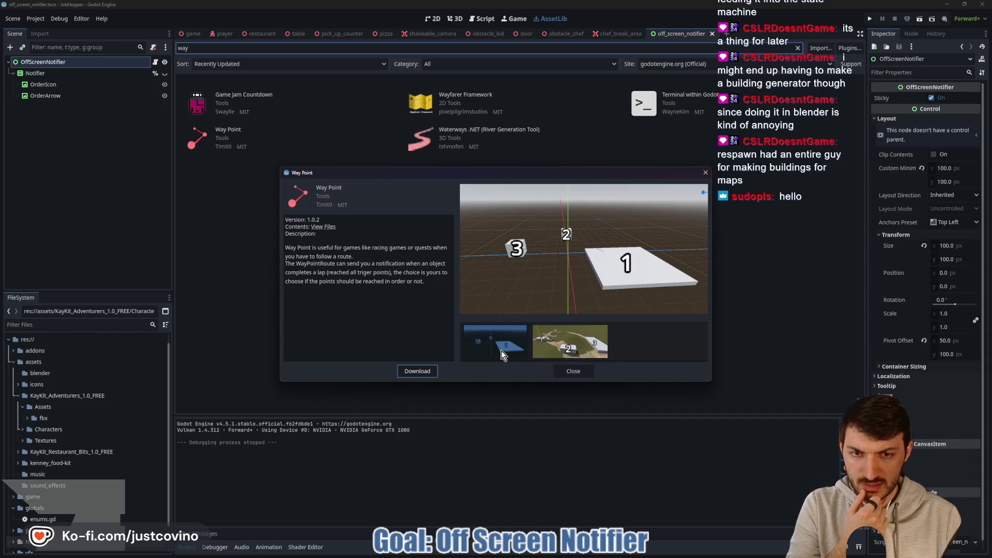
click(575, 371)
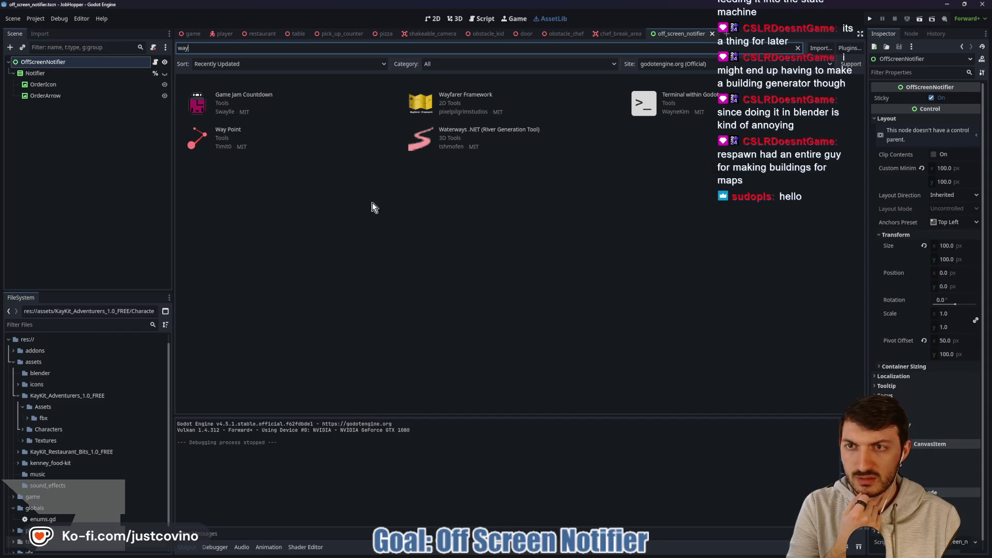
click(798, 48)
click(484, 18)
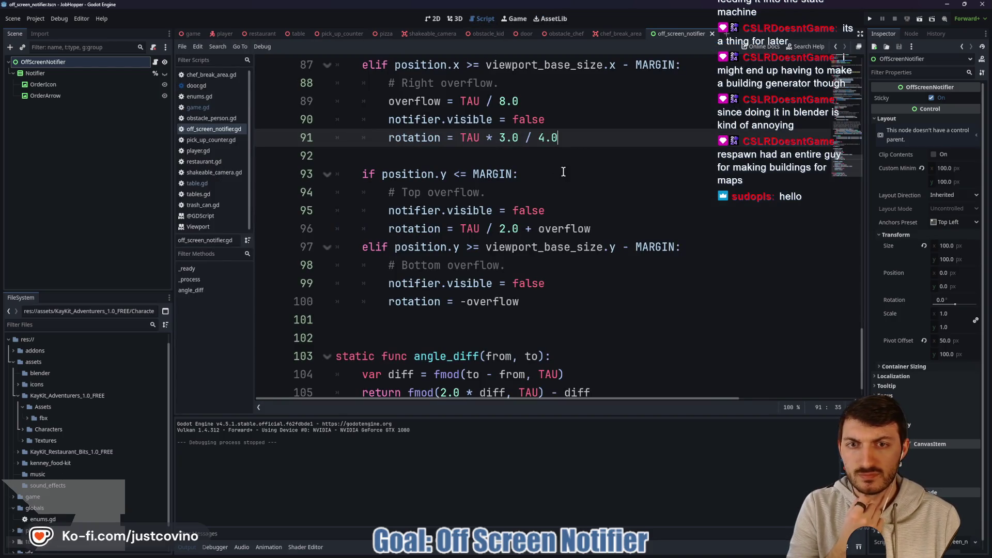
scroll(548, 193, down, 1)
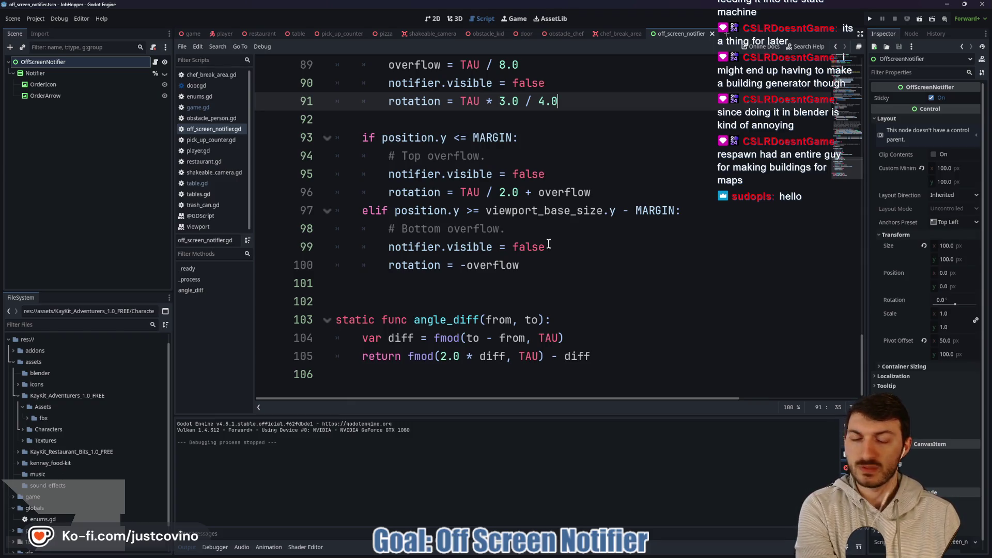
scroll(548, 244, up, 6)
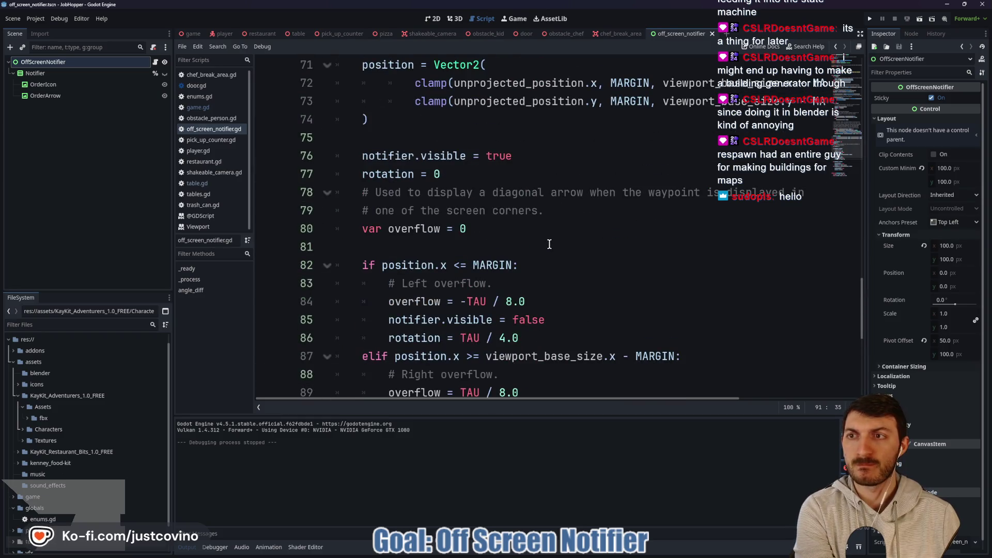
scroll(422, 141, up, 15)
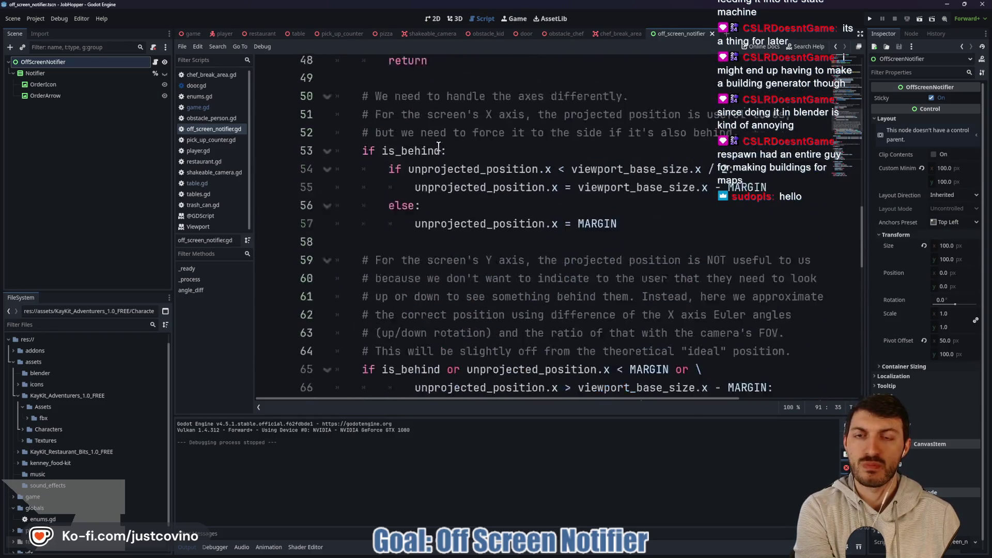
scroll(439, 147, up, 5)
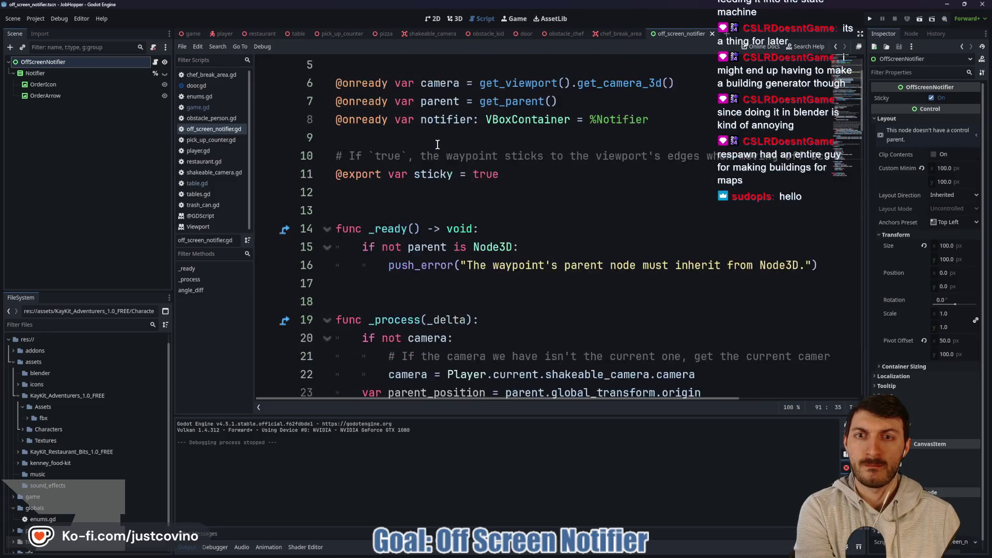
scroll(437, 144, down, 2)
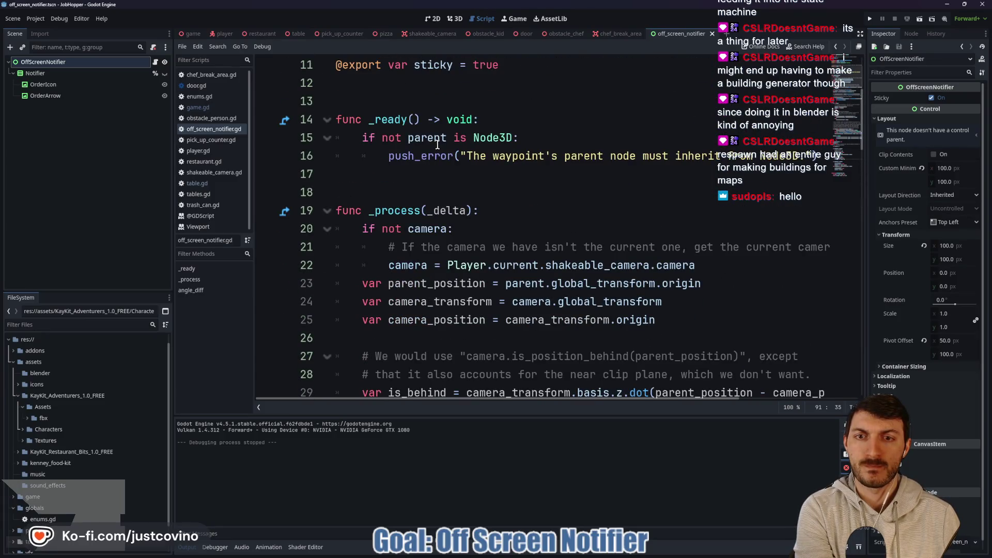
scroll(438, 145, down, 1)
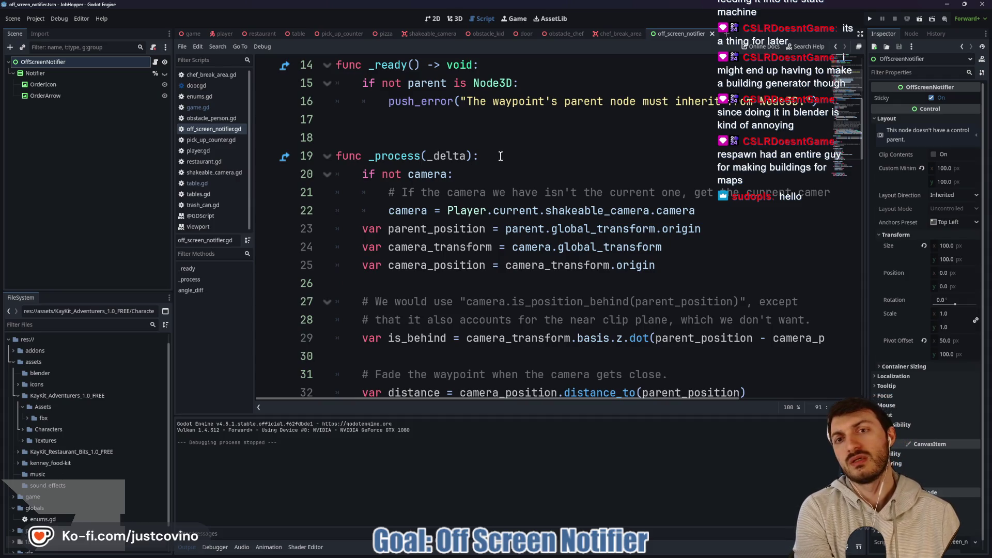
click(438, 130)
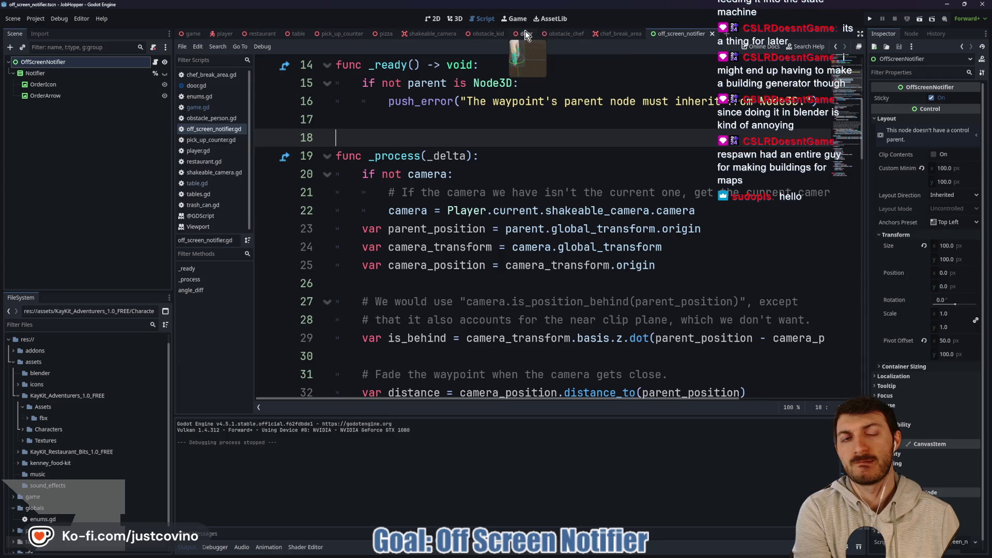
scroll(407, 128, down, 10)
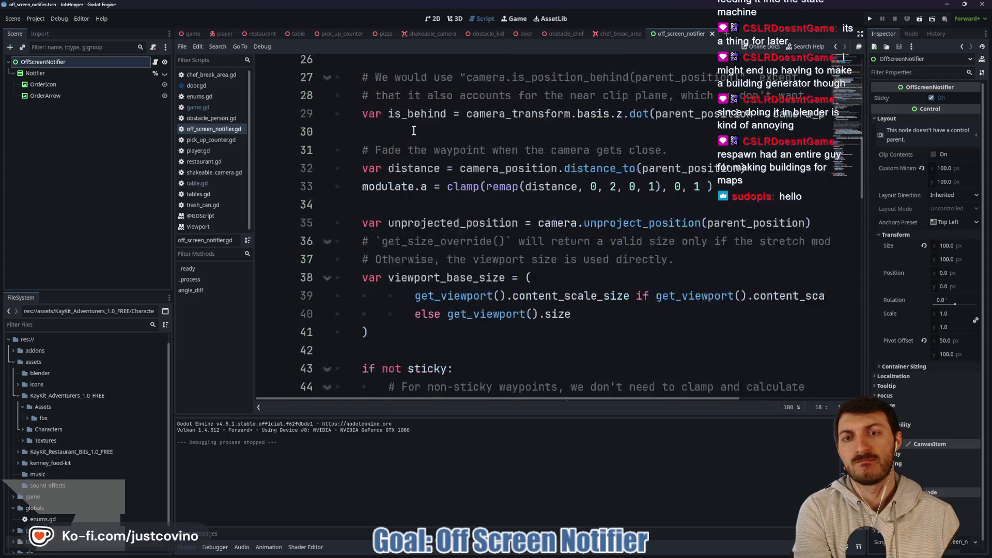
click(423, 156)
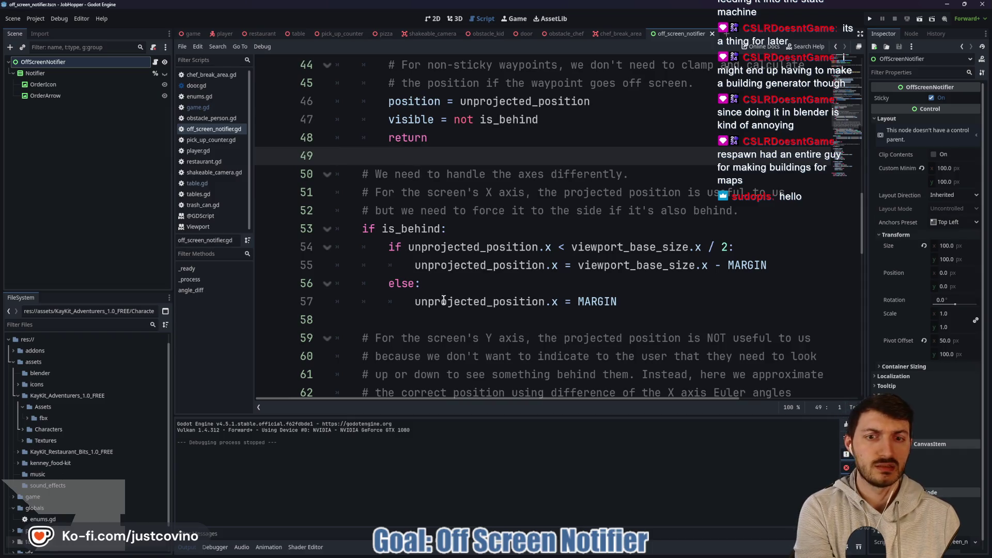
mouse_move(549, 556)
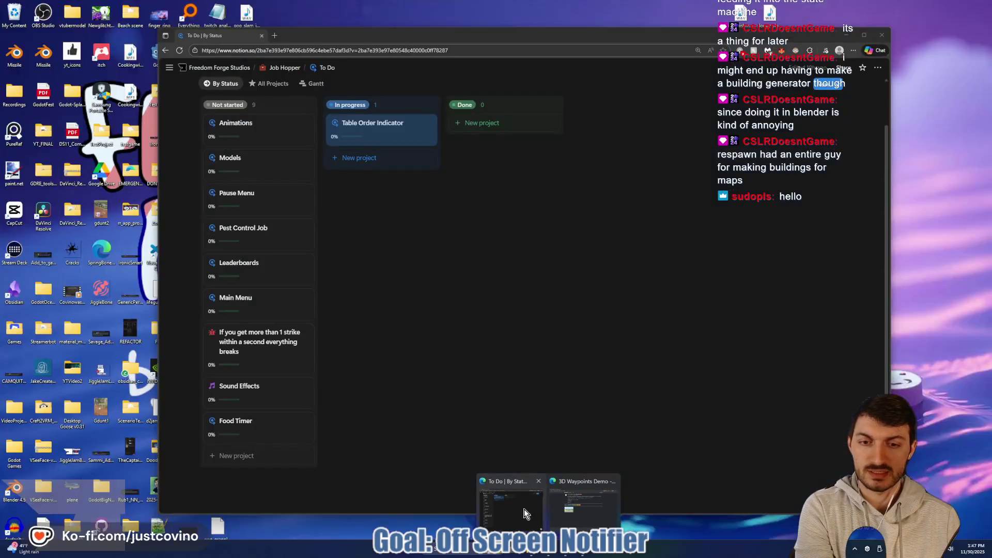
Add an 'Icon with Arrow Created' to-do on Table Order Indicator and tick it done.
click(524, 509)
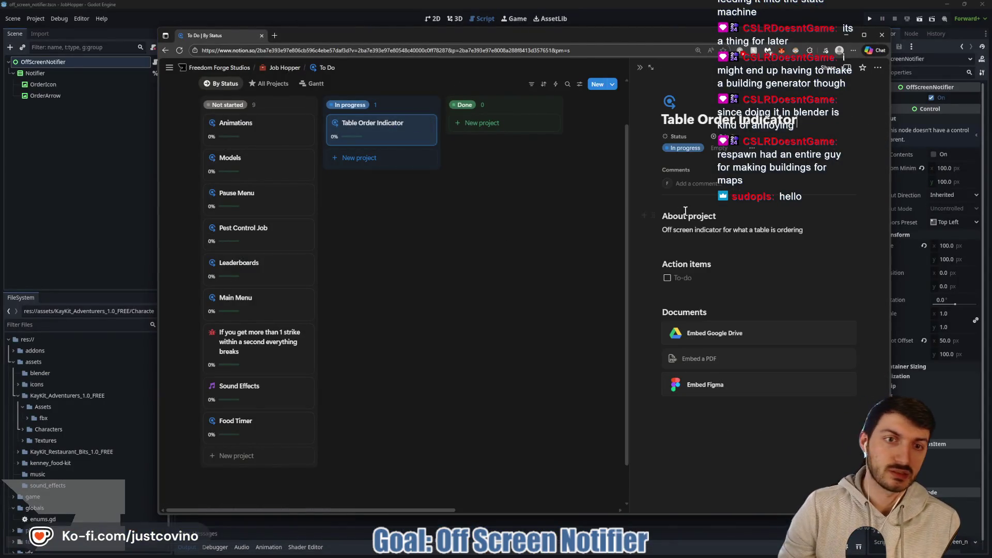
drag(804, 231, 641, 219)
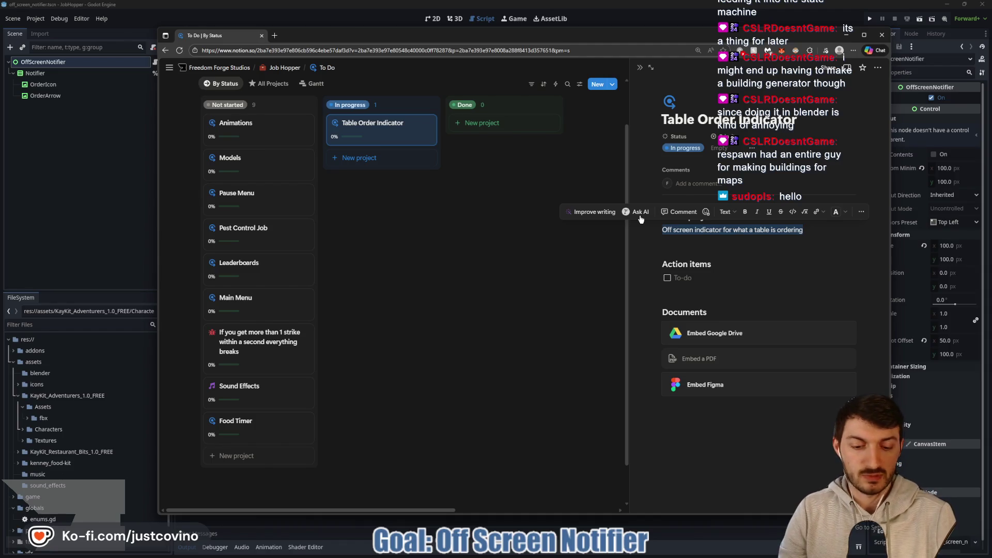
click(724, 277)
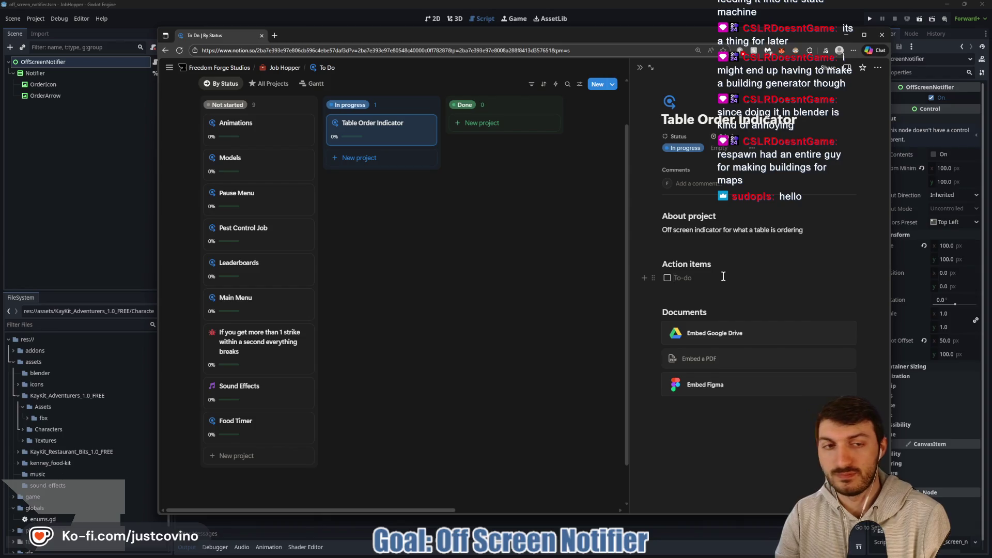
text(Icon with A)
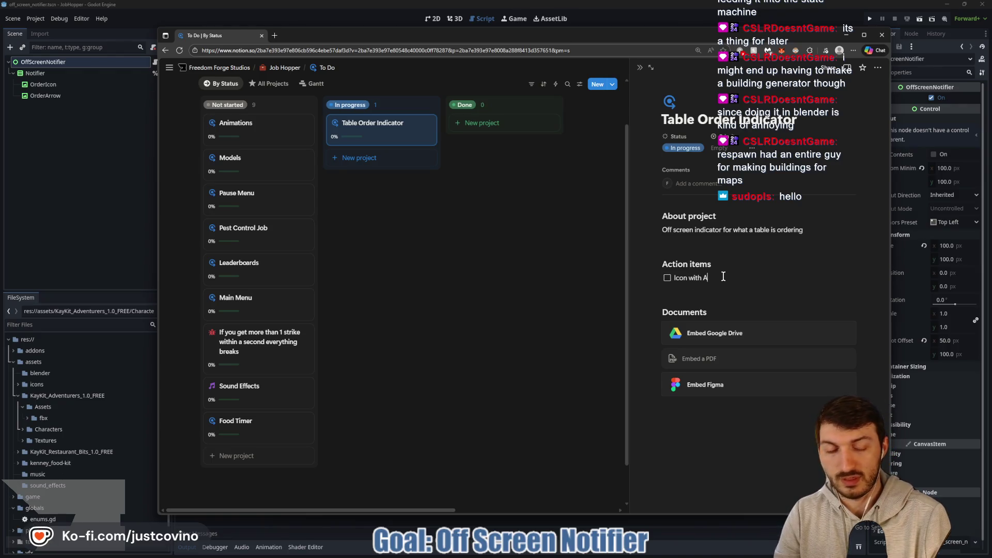
text(eated)
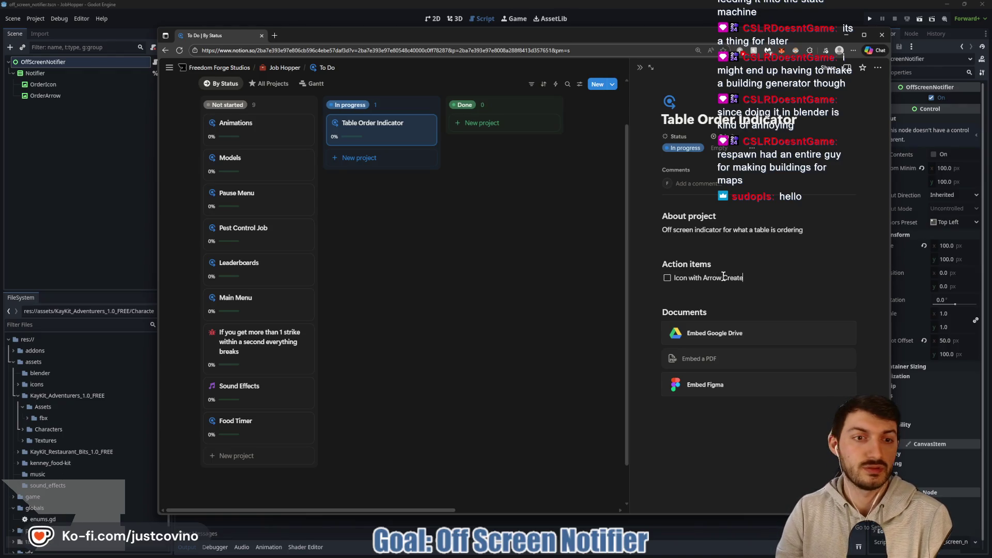
key(Return)
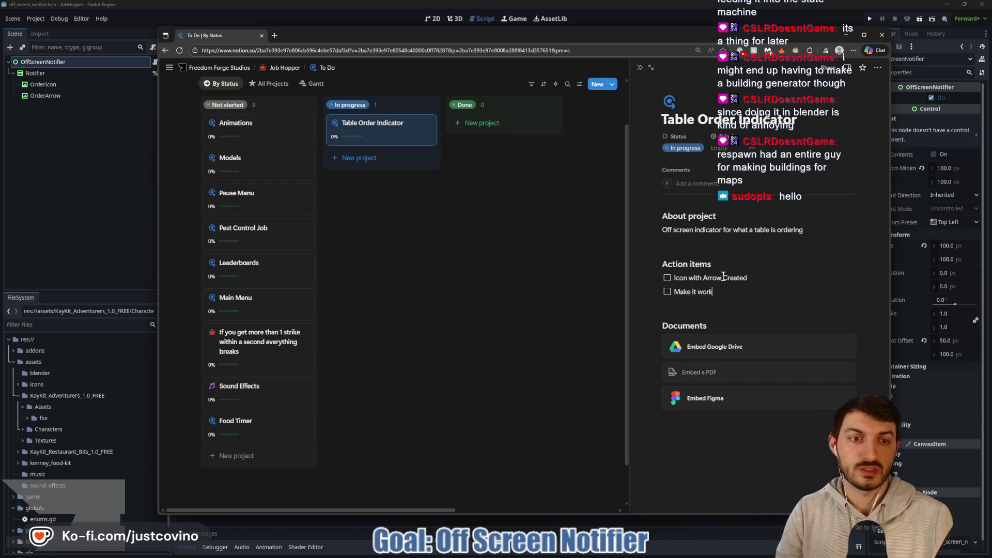
click(667, 279)
Add a bold BROKEN line under the project description and close the page preview.
click(805, 231)
key(Return)
key(Return)
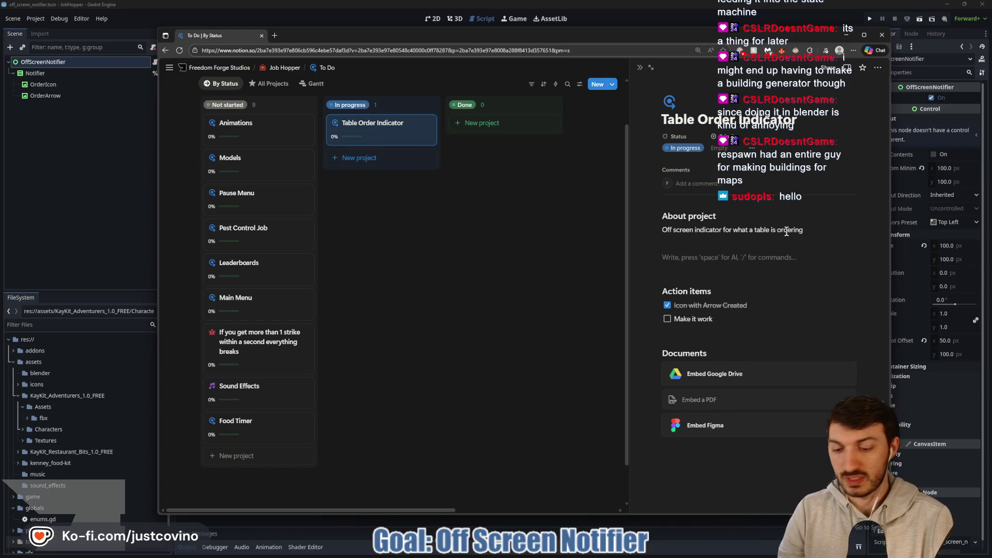
text(**)
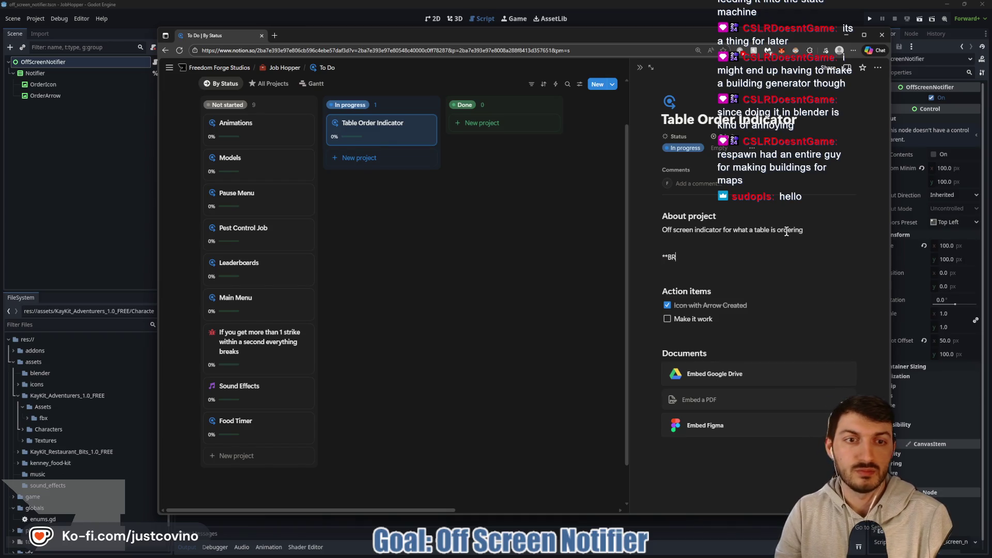
text(**)
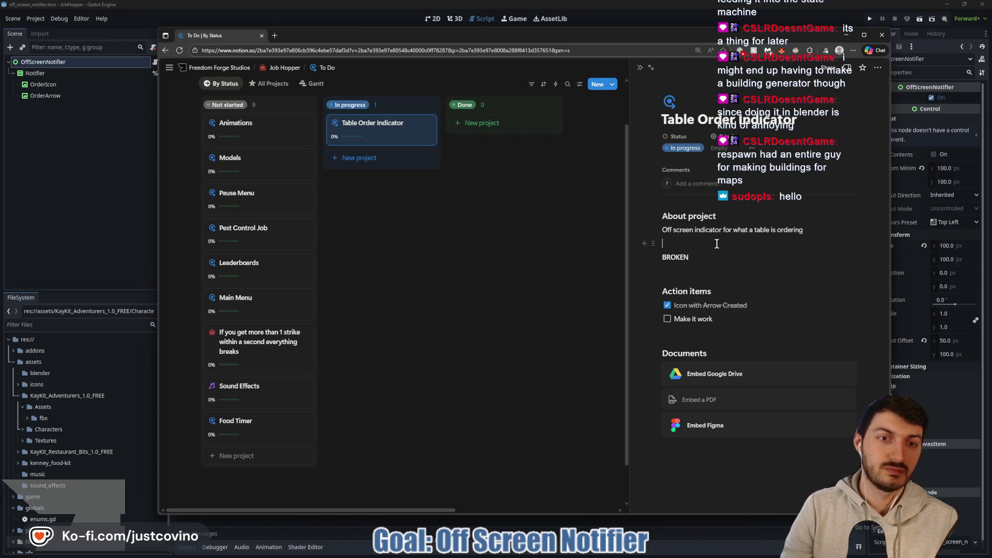
click(452, 234)
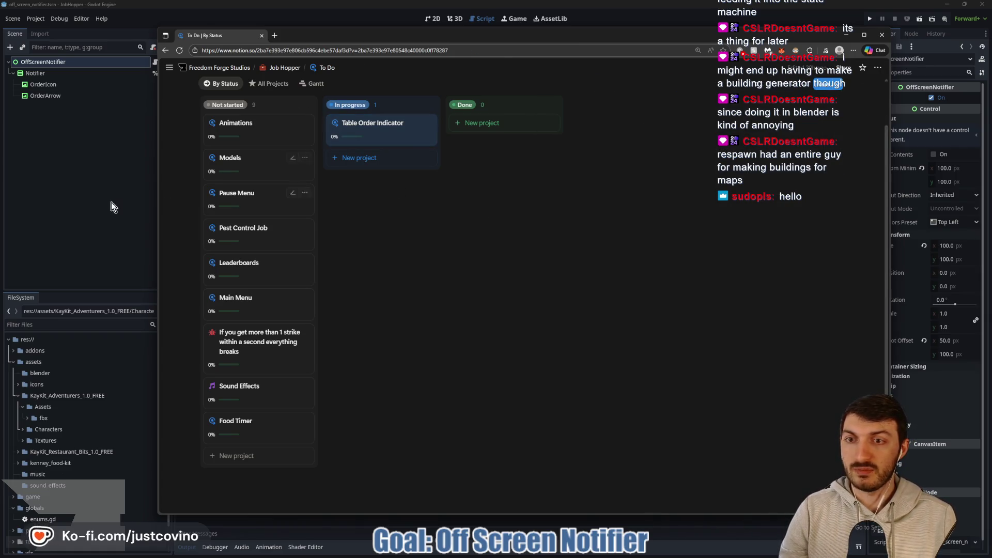
Scroll up through off_screen_notifier.gd from line 30 to line 18, then switch to table.gd.
click(111, 205)
scroll(507, 214, up, 5)
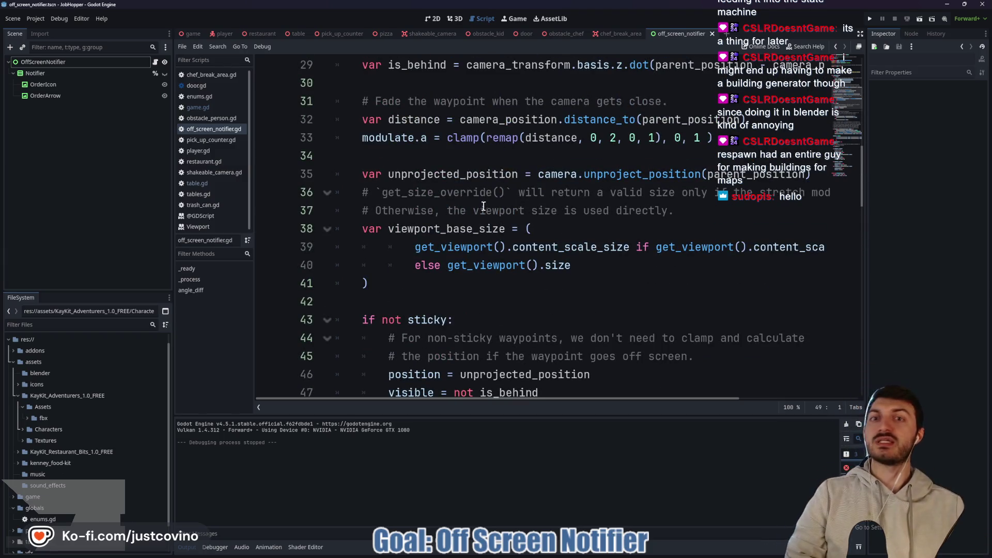
scroll(485, 207, up, 2)
click(413, 195)
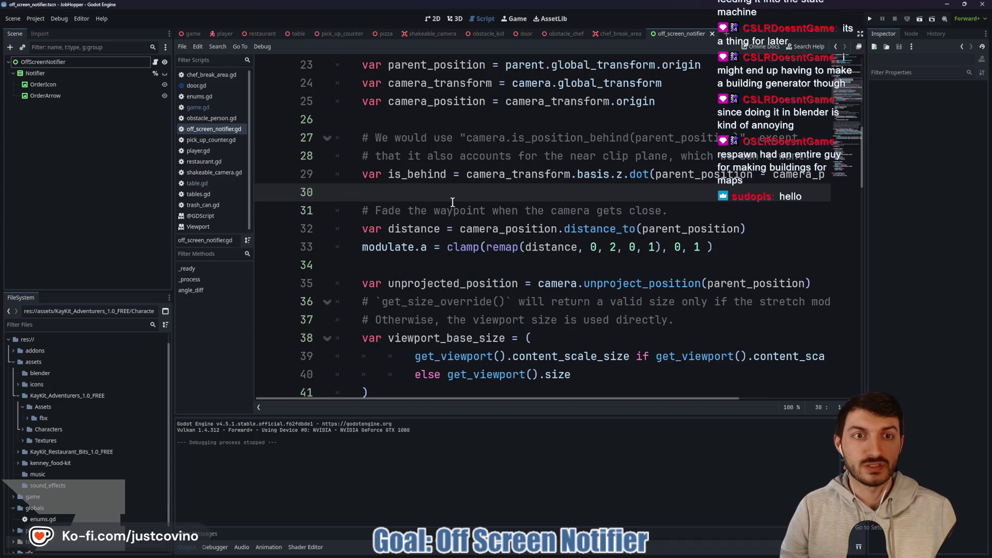
scroll(464, 220, up, 2)
click(441, 240)
scroll(443, 233, up, 2)
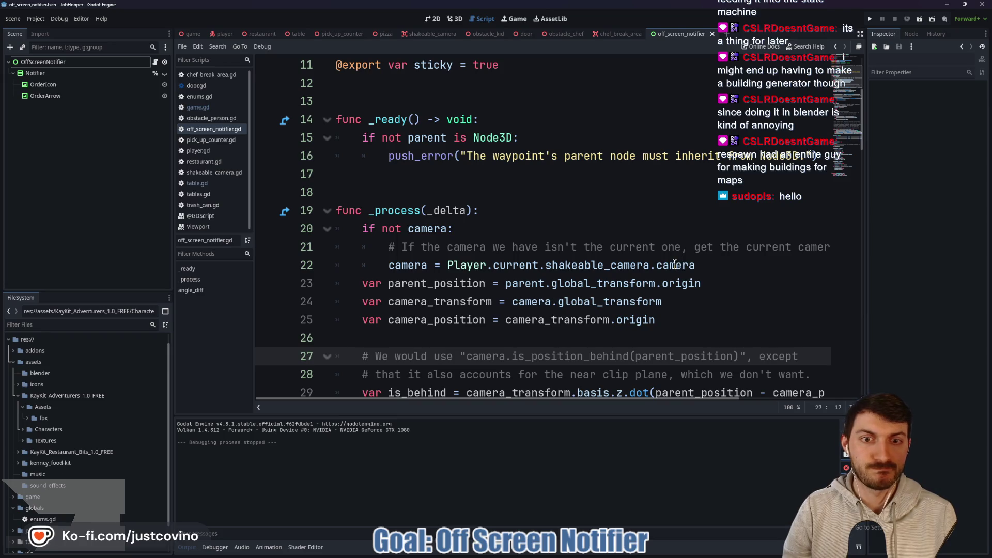
click(527, 253)
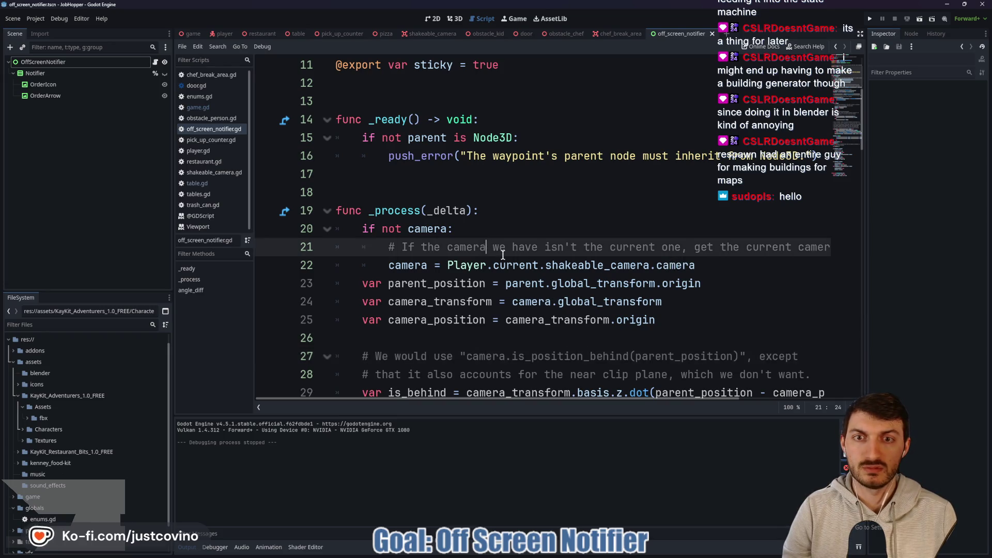
scroll(488, 245, up, 1)
click(454, 242)
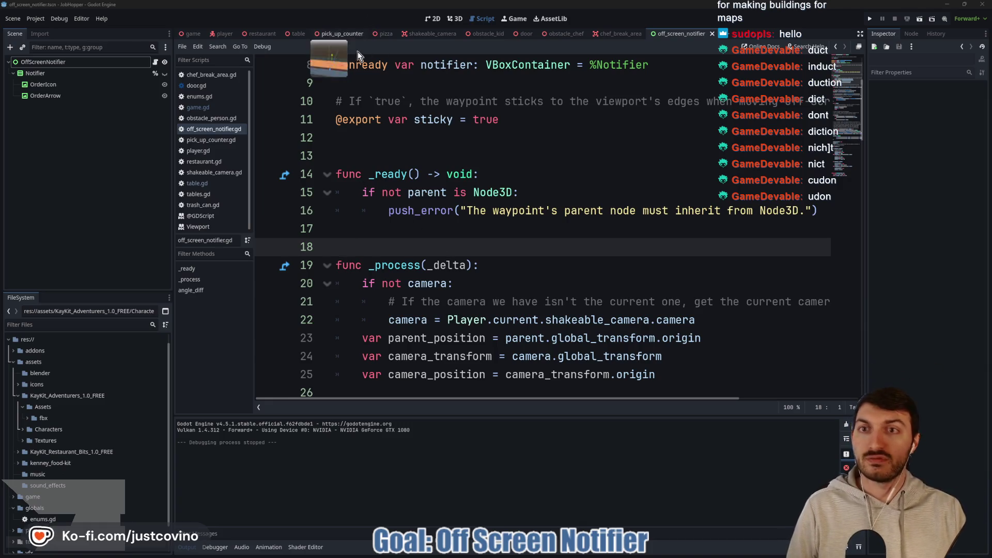
click(295, 33)
Hide the OffScreenNotifier node, save the Table scene with Ctrl+S, and return to Notion.
click(164, 197)
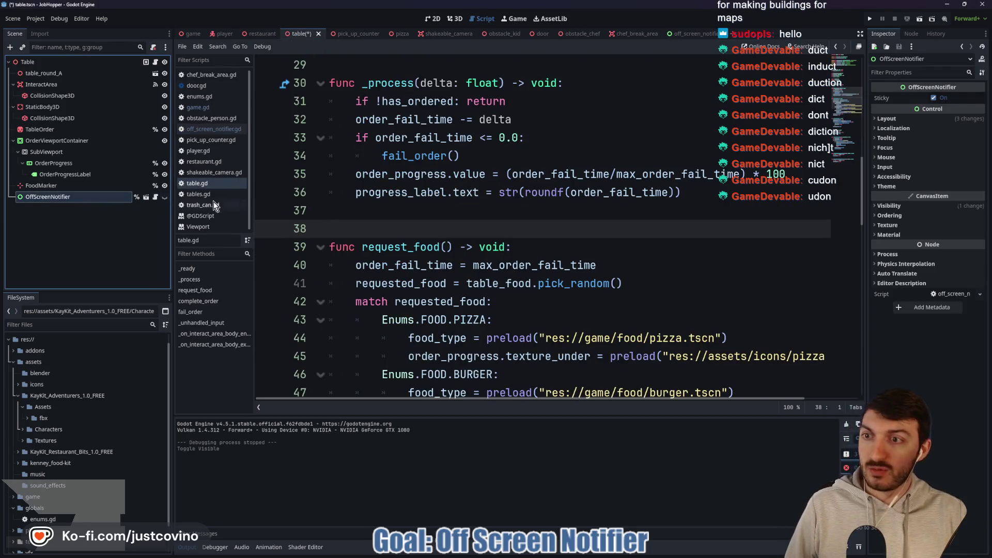
click(455, 216)
key(ctrl+s)
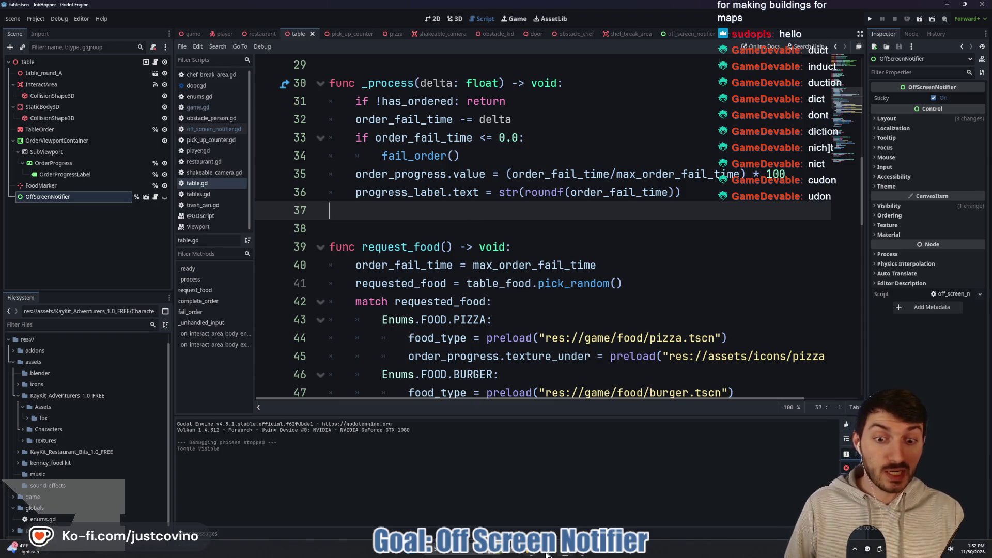
mouse_move(549, 550)
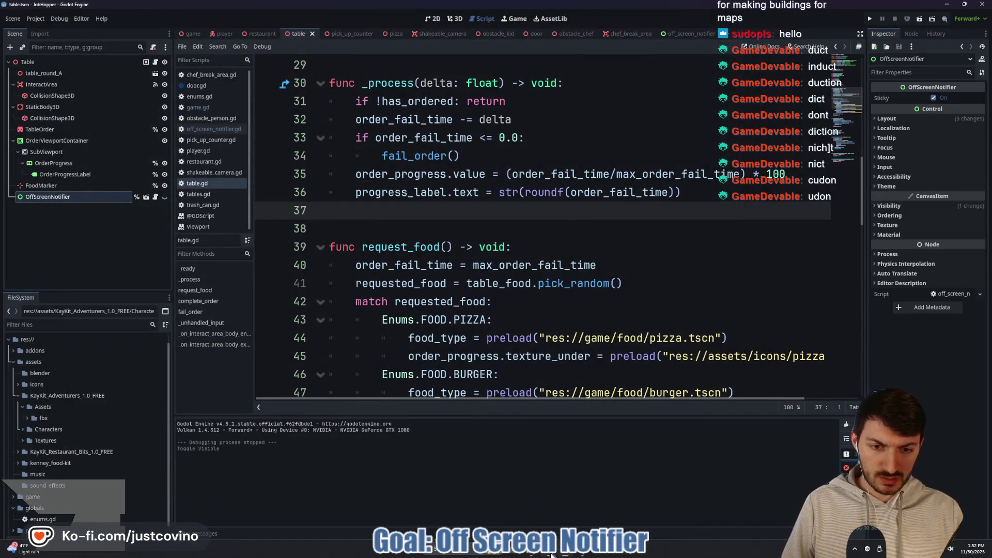
click(552, 554)
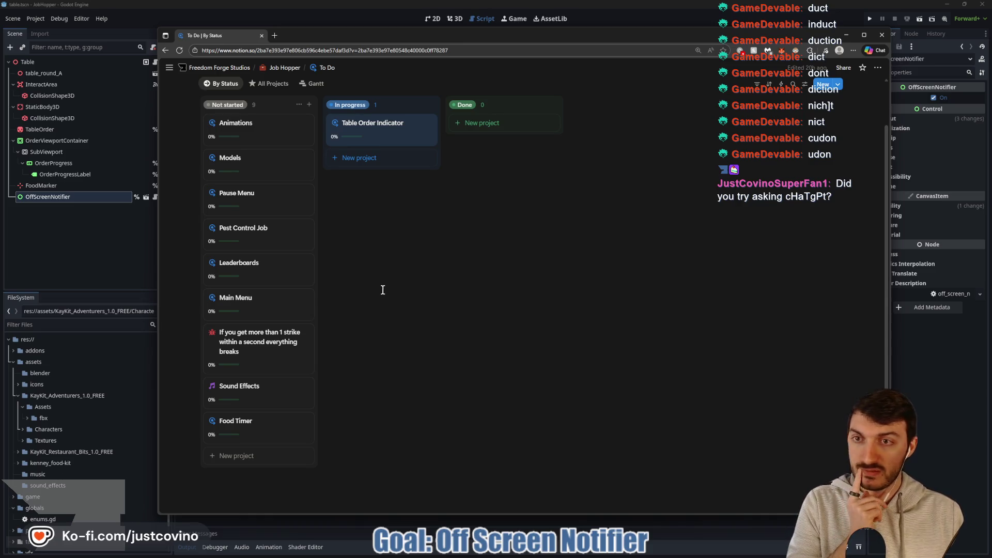
Open the Models project page from the To Do board, then start a new browser tab.
click(257, 161)
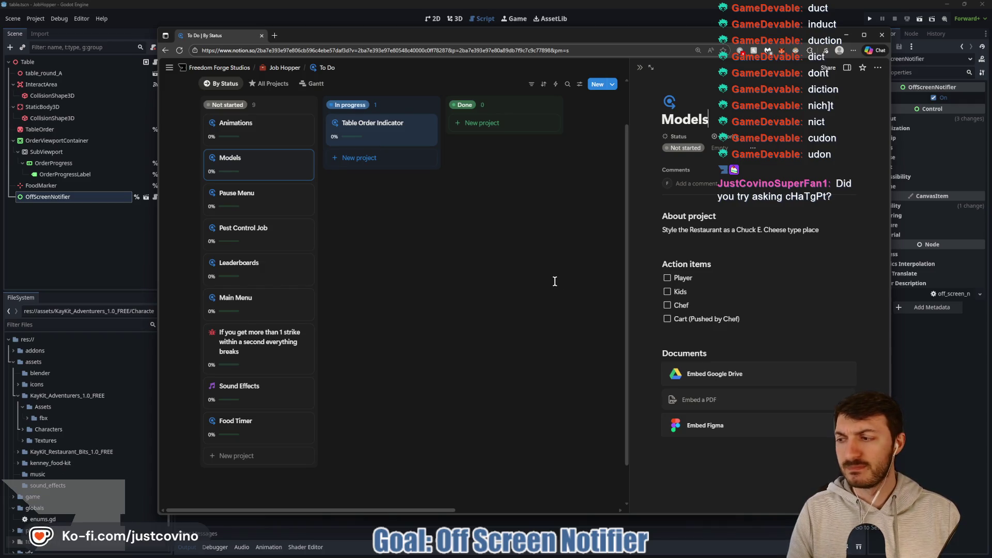
click(274, 35)
Load the Kenney Survival Kit page and the KayKit Skeletons itch.io page in separate tabs.
text(kenney)
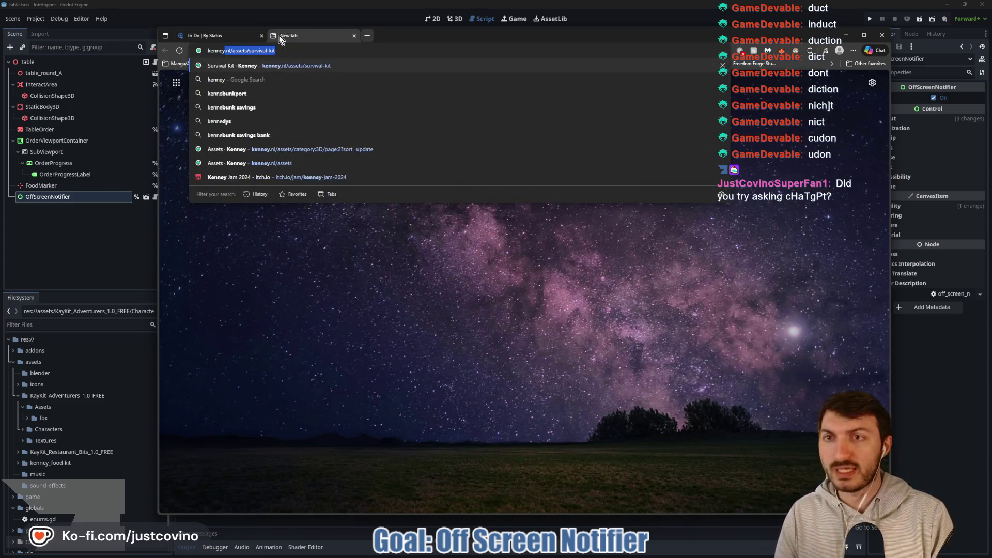
key(Return)
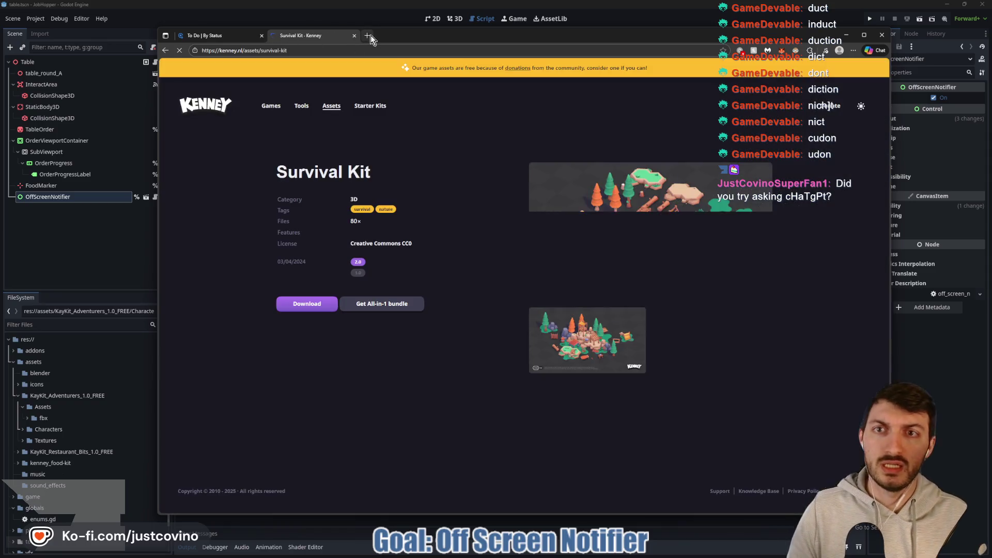
click(368, 36)
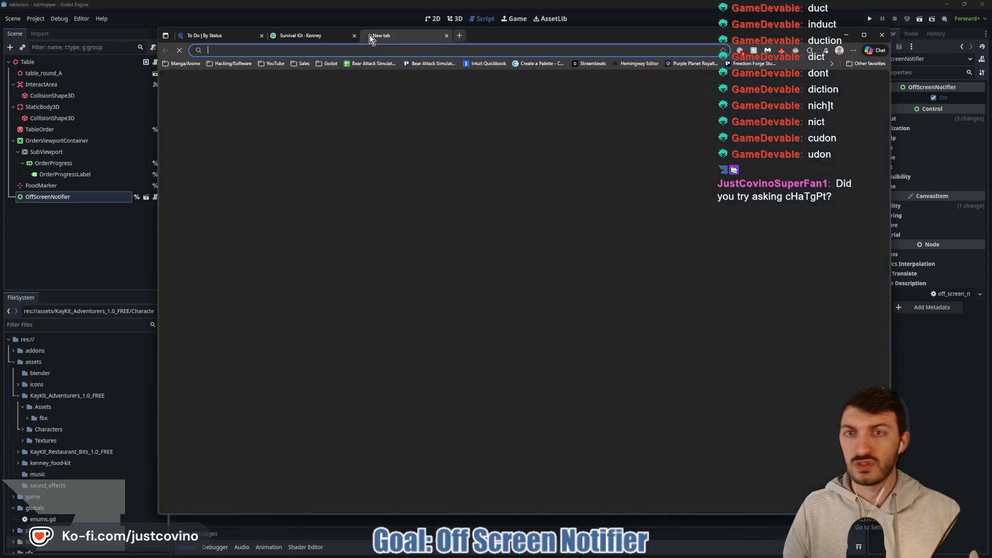
text(kay)
key(Return)
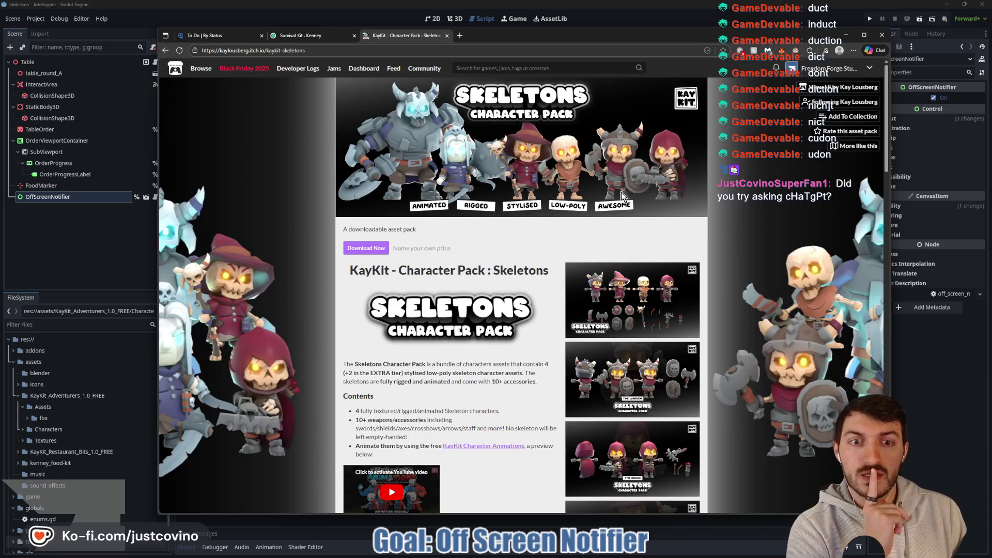
Go to the creator's itch.io store and scroll down to Character Packs and Legacy Content.
click(853, 87)
scroll(664, 221, down, 1)
scroll(664, 221, down, 5)
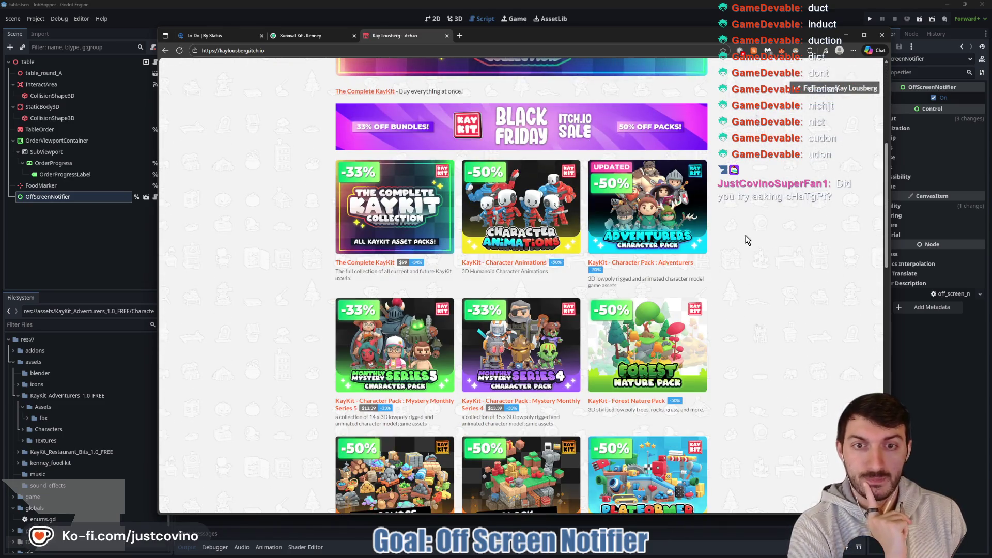
scroll(756, 247, down, 3)
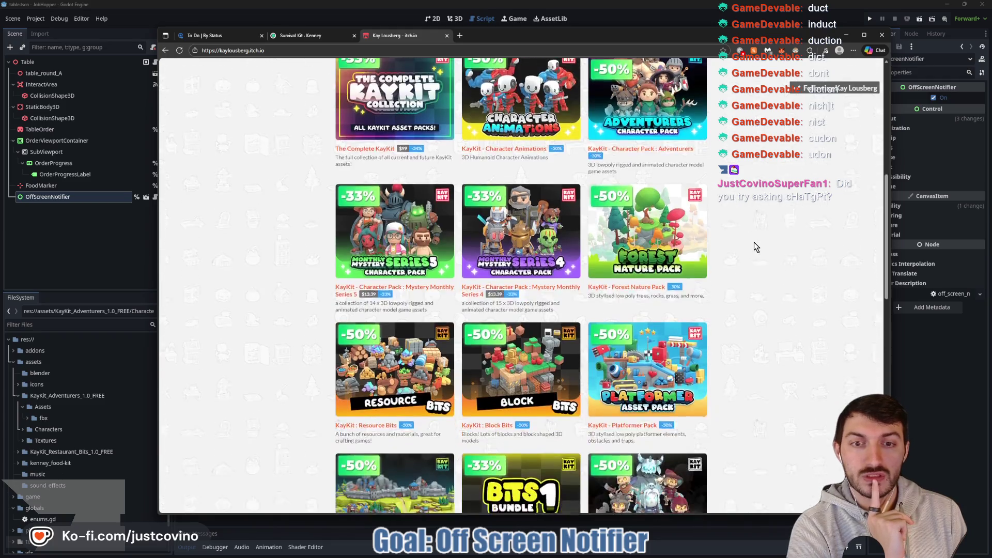
scroll(756, 246, down, 1)
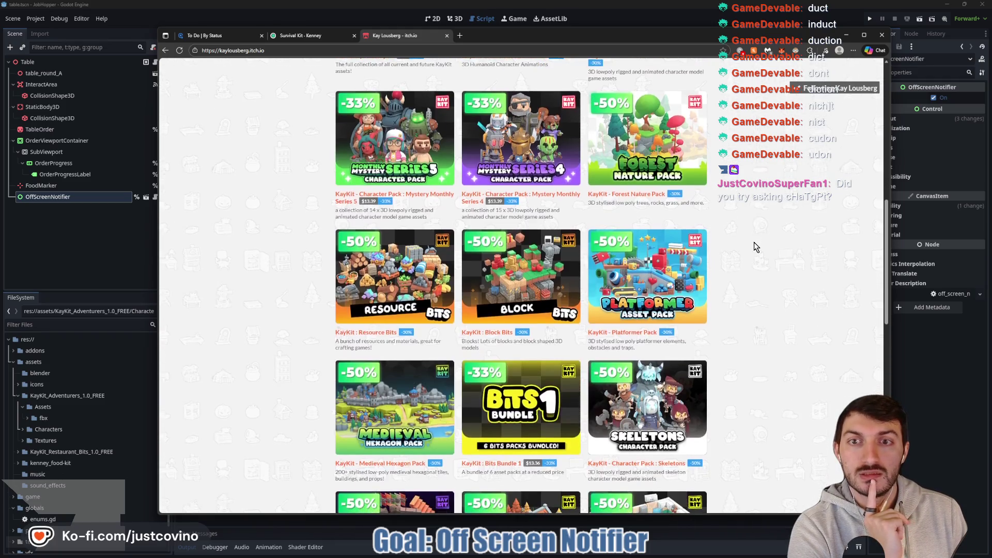
scroll(754, 247, down, 2)
scroll(754, 247, down, 3)
scroll(754, 247, down, 1)
scroll(752, 247, down, 6)
scroll(751, 246, down, 1)
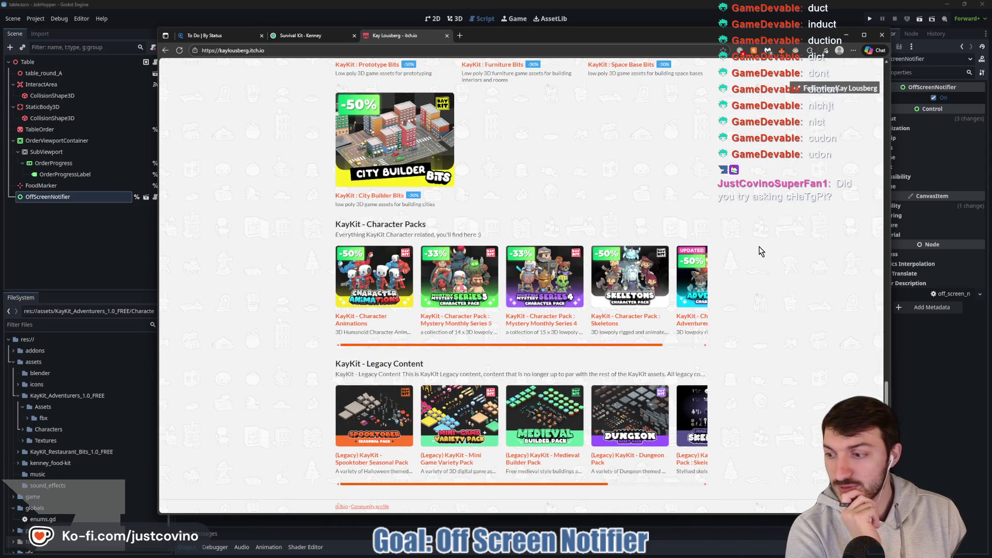
Browse the full Kenney asset listing to page 3, then return to the KayKit store's top.
click(314, 37)
click(333, 107)
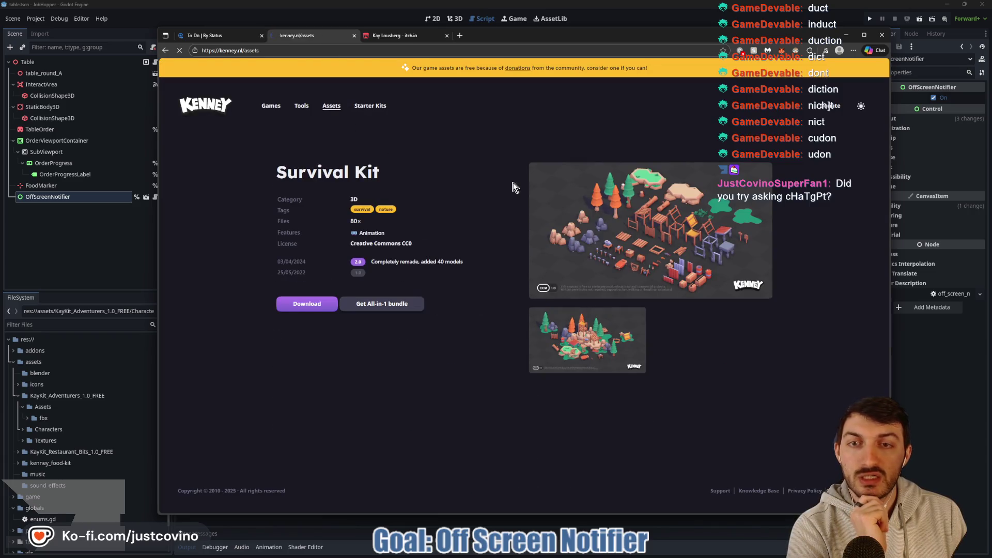
scroll(820, 244, down, 3)
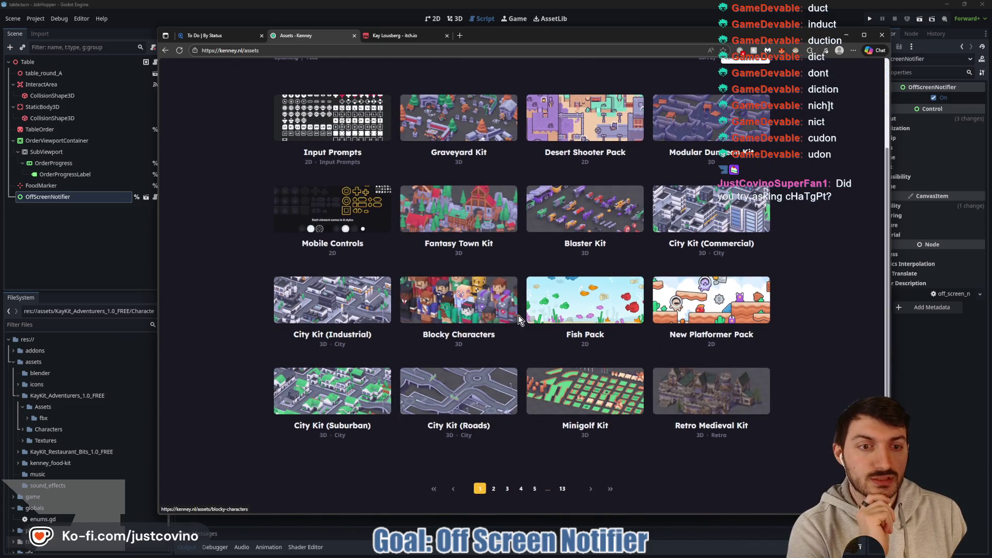
scroll(566, 354, down, 1)
click(494, 436)
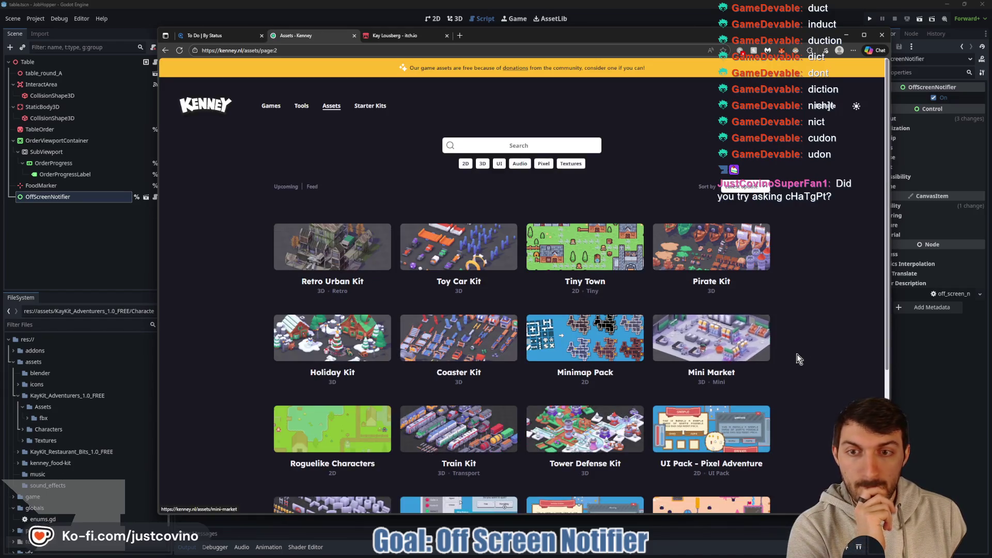
scroll(824, 348, down, 3)
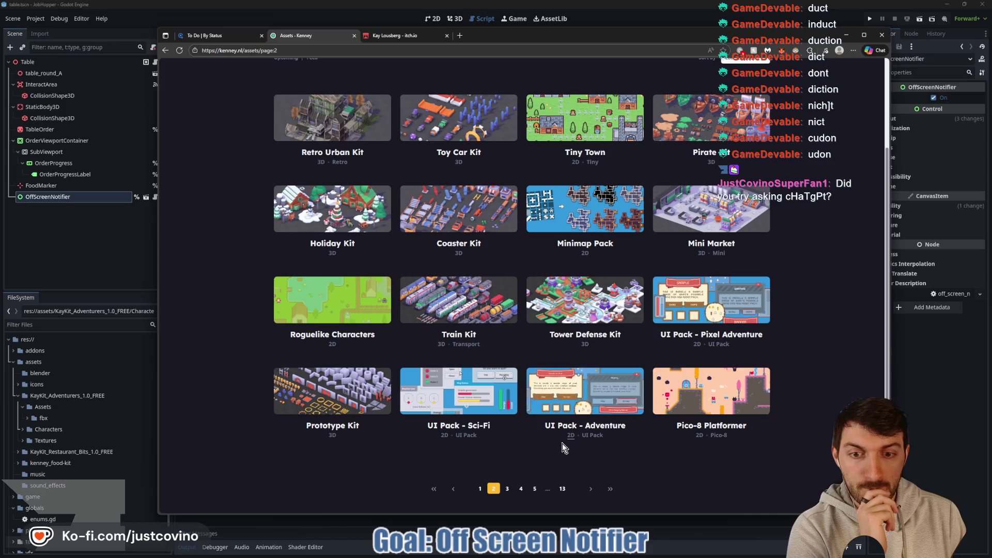
click(507, 489)
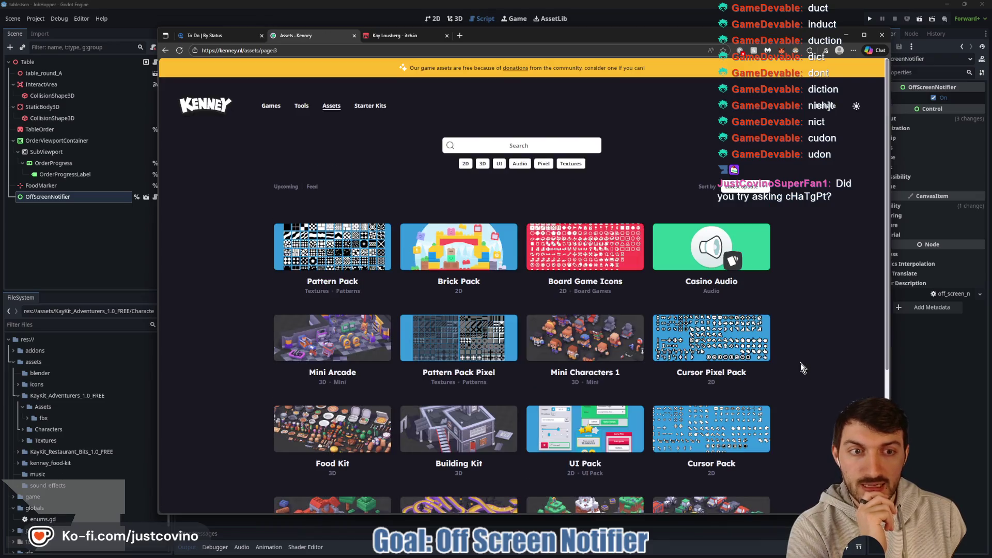
scroll(803, 372, down, 3)
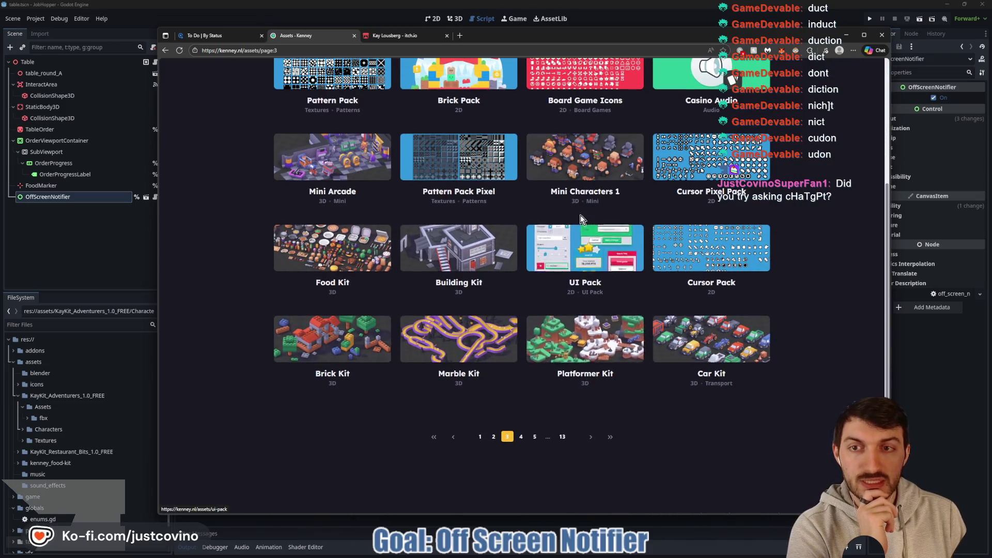
click(392, 35)
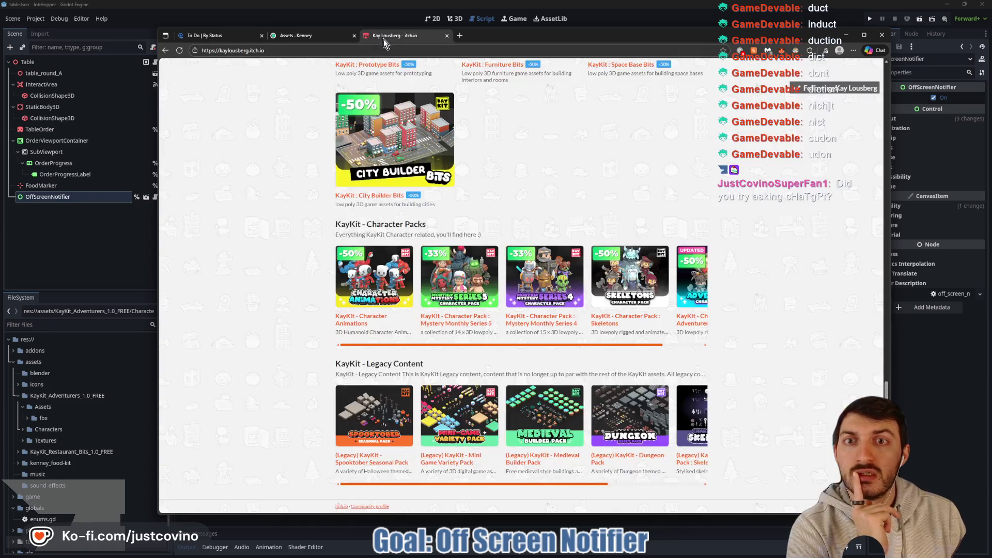
scroll(653, 203, up, 10)
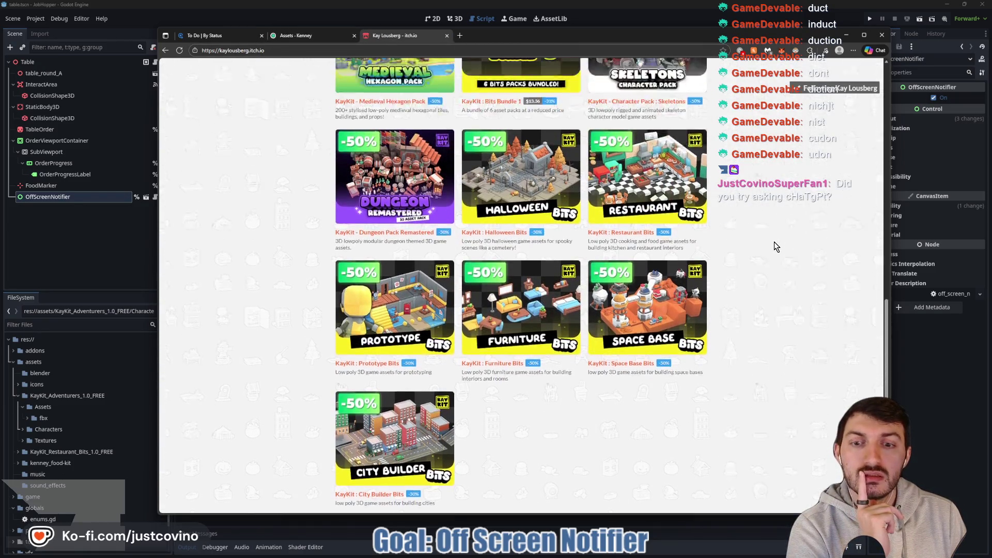
scroll(775, 242, up, 10)
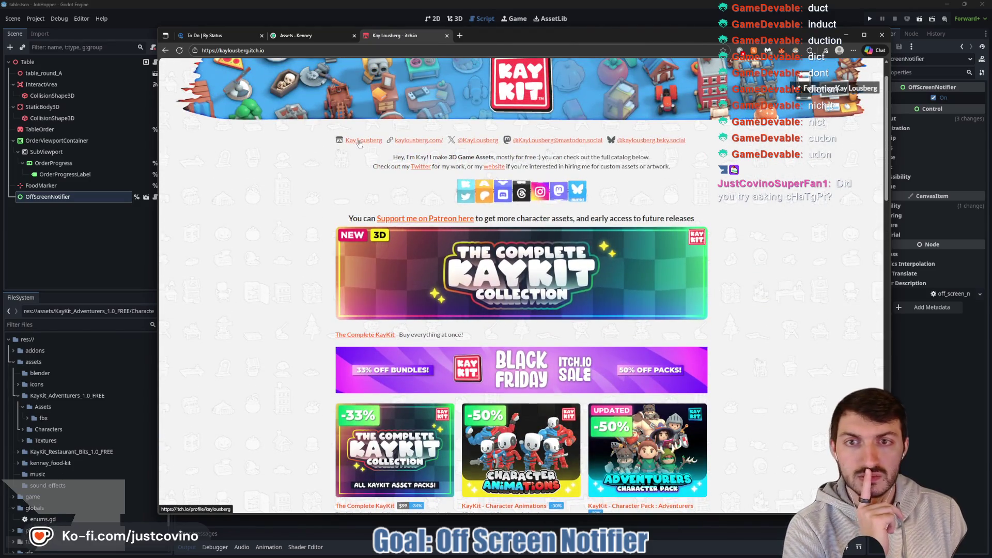
Visit kaylousberg.com's GAME ASSETS listing and open the Restaurant Bits pack page.
click(406, 146)
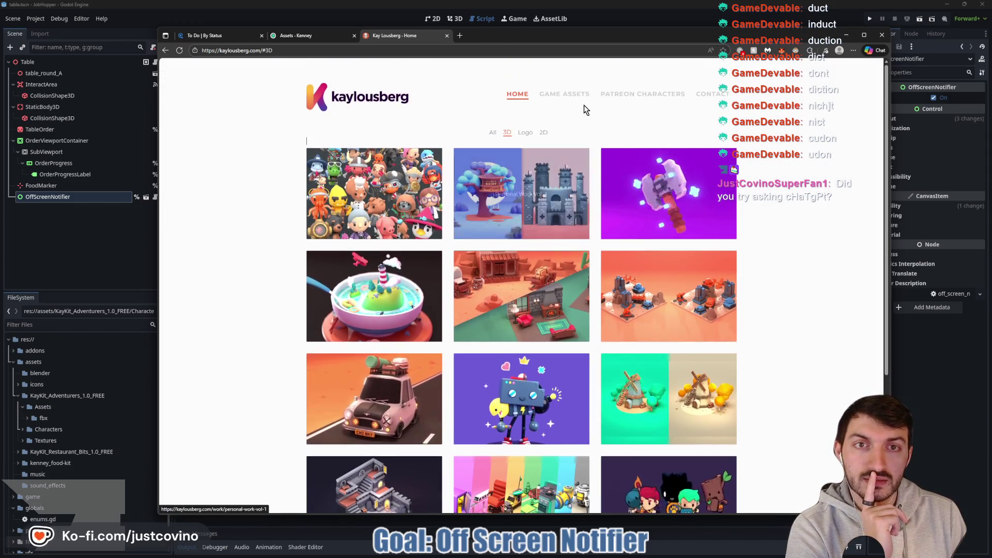
click(566, 95)
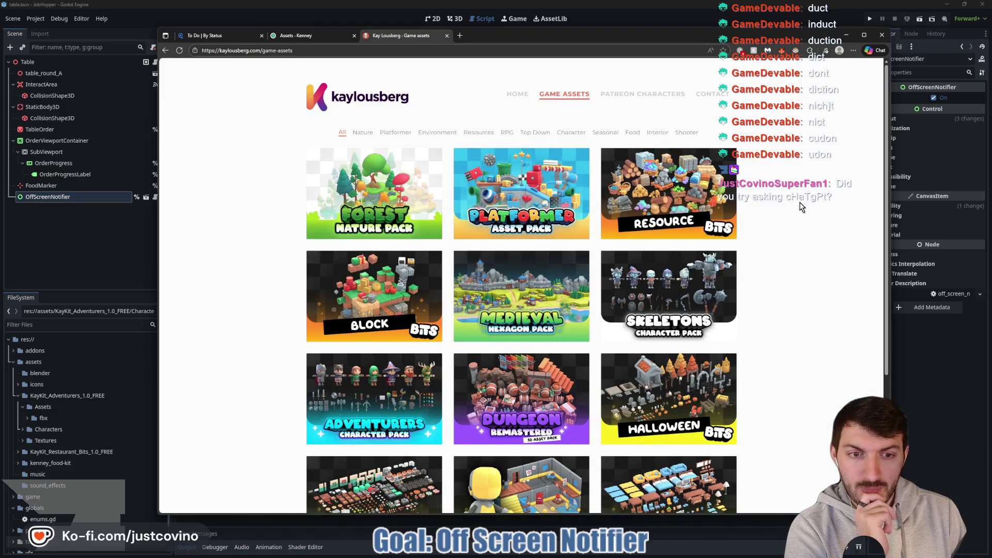
scroll(801, 207, down, 2)
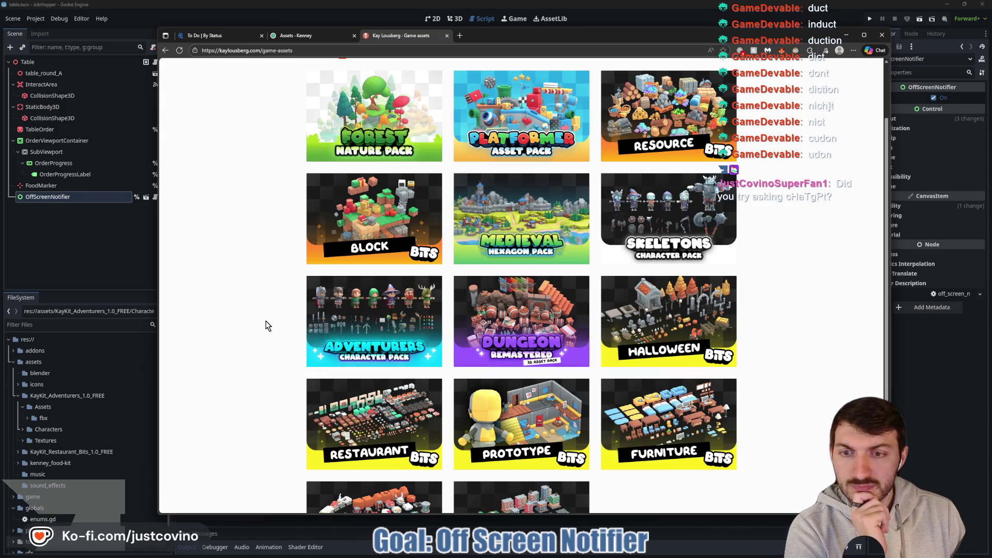
scroll(266, 321, down, 1)
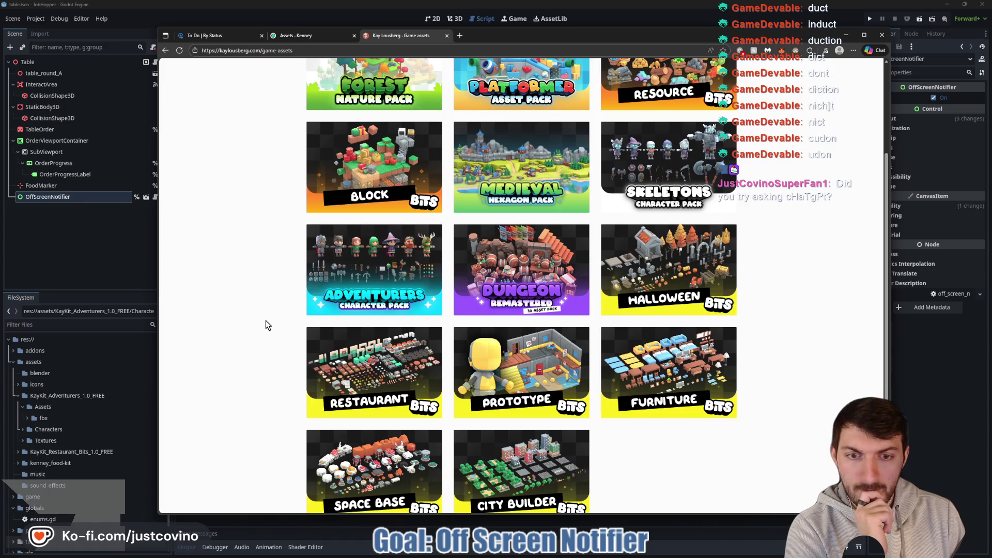
scroll(266, 321, down, 2)
scroll(265, 320, up, 3)
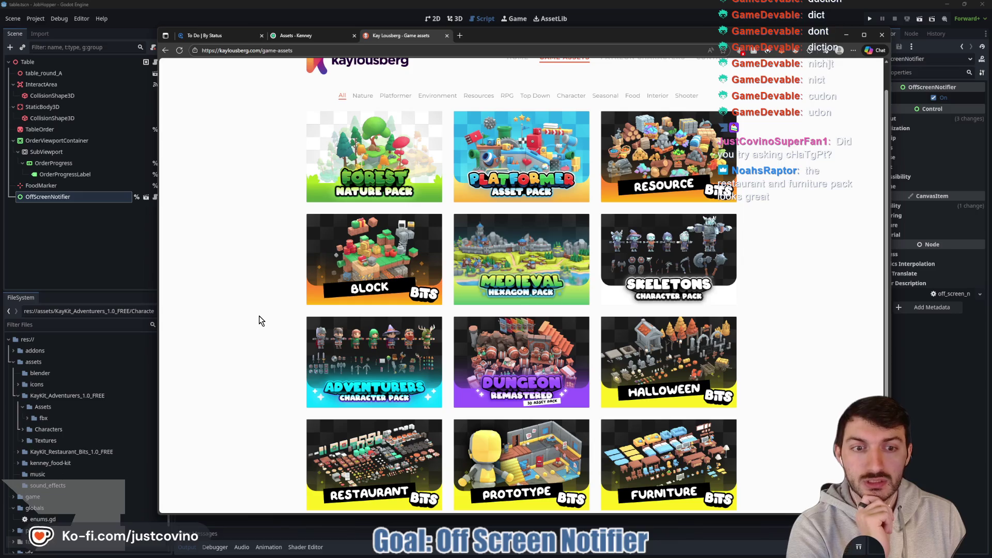
scroll(259, 317, down, 2)
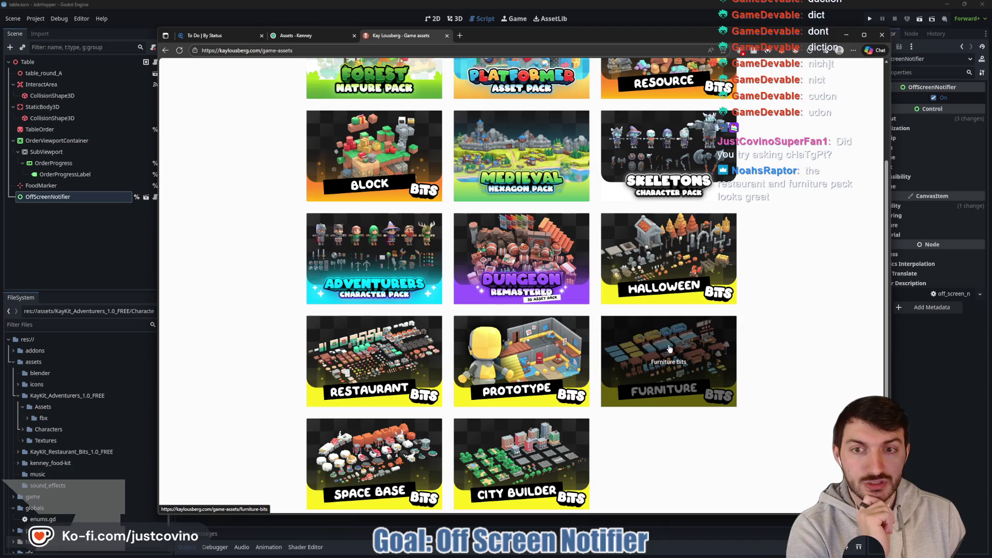
scroll(789, 343, down, 1)
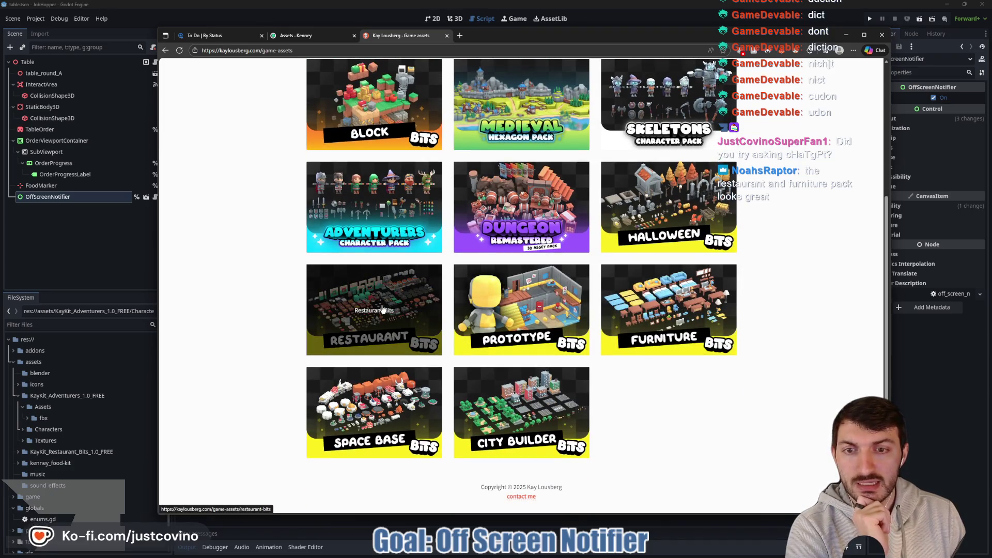
click(368, 296)
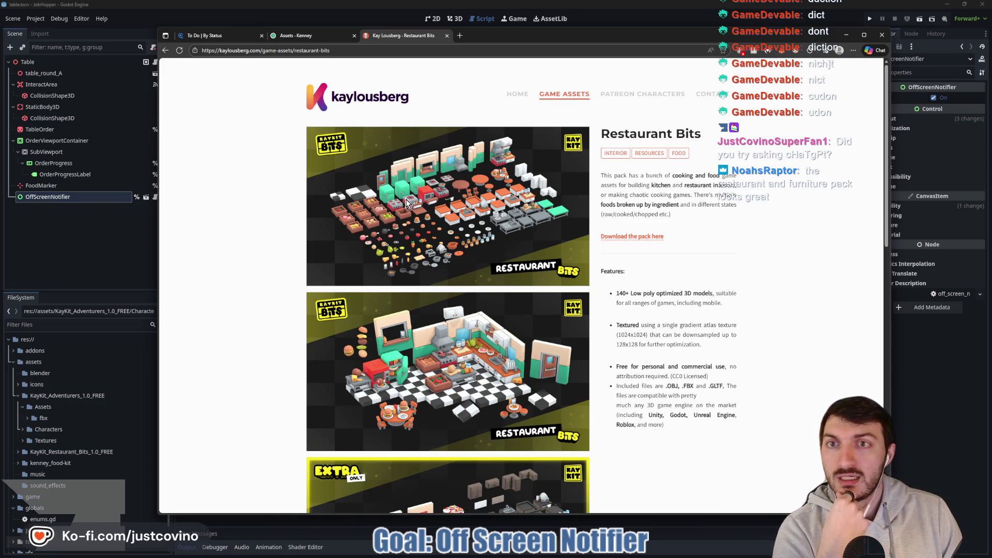
Switch to the Kenney assets tab, then leave the browser with Alt+Tab to reach Godot.
click(309, 50)
click(309, 35)
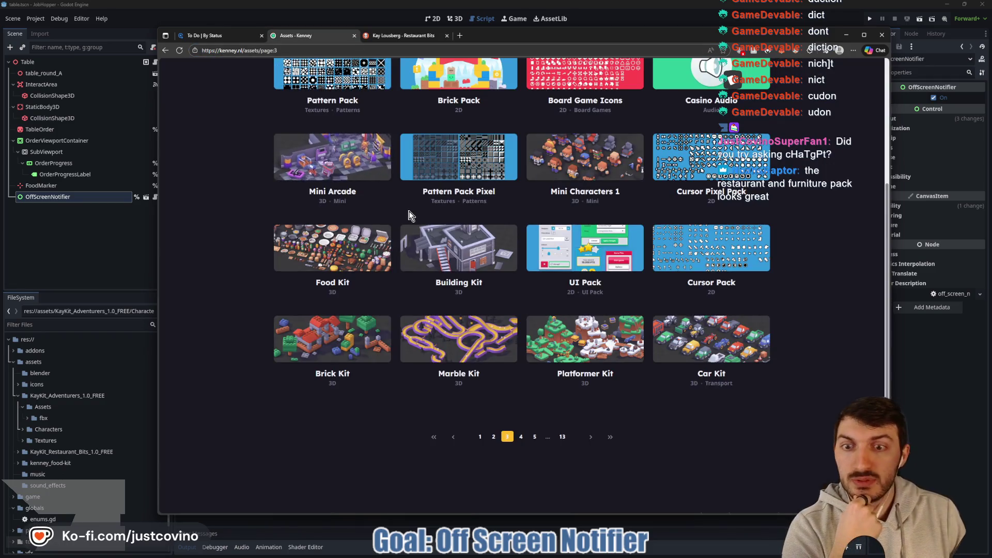
scroll(322, 267, up, 3)
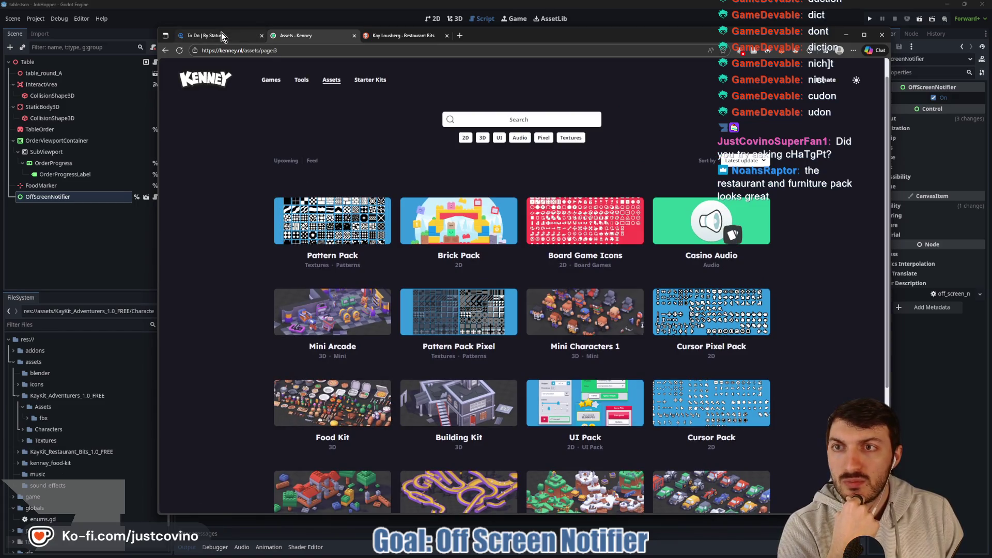
key(alt+Tab)
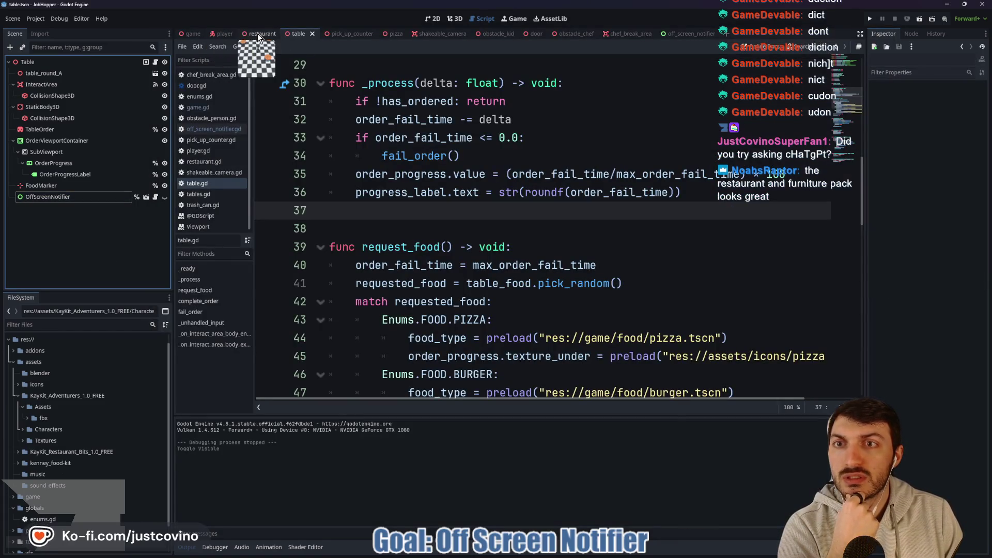
Open the player scene in the 3D view and orbit around the character model.
click(222, 34)
click(465, 18)
mouse_move(491, 233)
mouse_down()
mouse_move(510, 278)
mouse_move(606, 267)
mouse_move(627, 249)
mouse_move(571, 257)
mouse_move(463, 235)
mouse_move(615, 250)
mouse_move(568, 253)
mouse_move(633, 250)
mouse_move(473, 256)
mouse_move(683, 247)
mouse_move(582, 253)
mouse_up()
scroll(615, 250, down, 3)
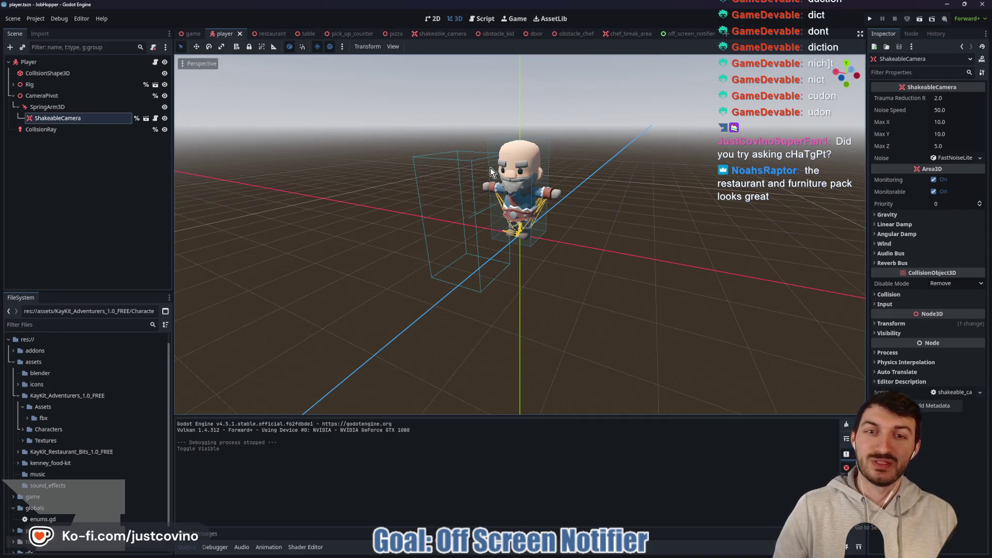
Open the restaurant scene and zoom and orbit down to a low angle on the characters.
click(272, 34)
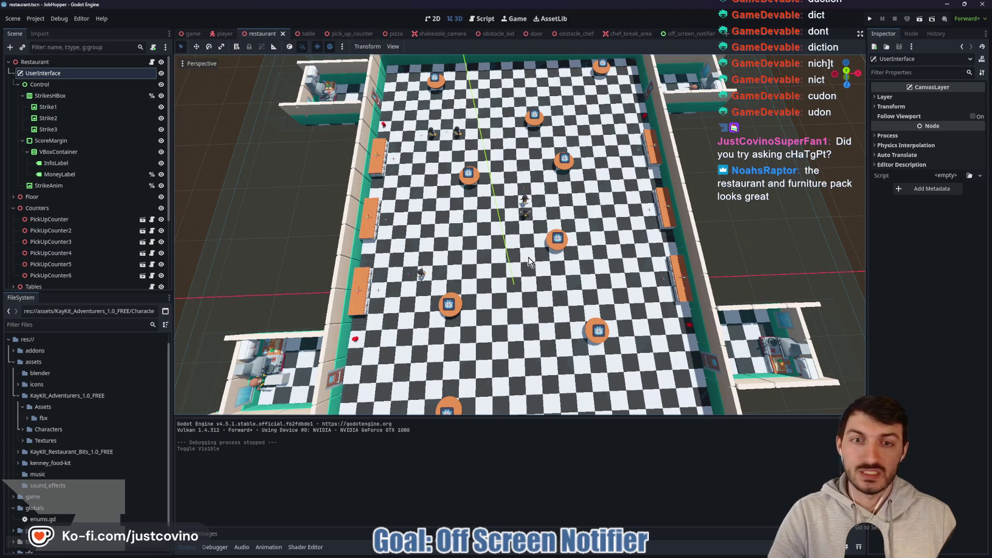
scroll(513, 167, up, 10)
scroll(513, 166, up, 5)
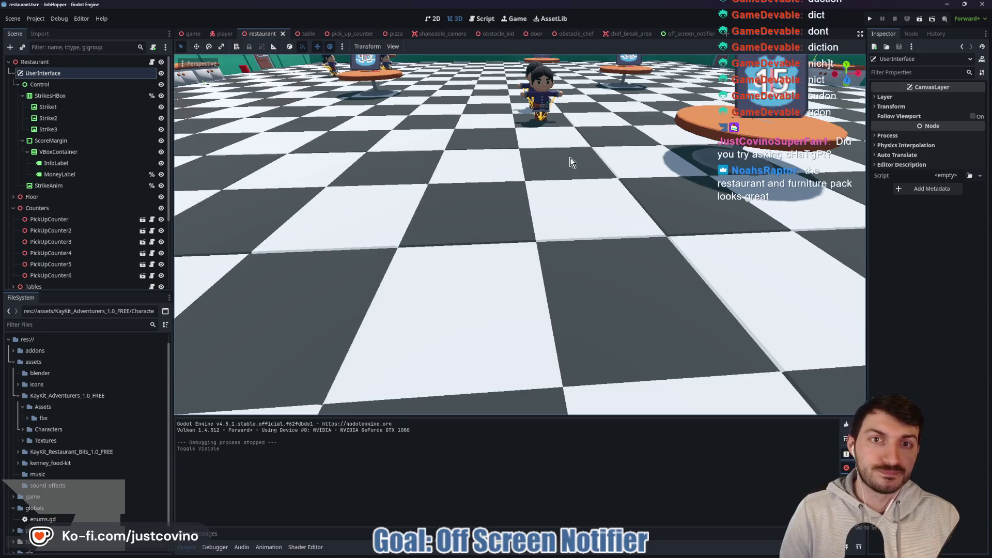
scroll(571, 159, up, 5)
mouse_move(515, 245)
mouse_down()
mouse_move(440, 232)
mouse_move(694, 214)
mouse_move(414, 233)
mouse_move(540, 231)
mouse_move(475, 140)
mouse_move(478, 129)
mouse_move(436, 135)
mouse_up()
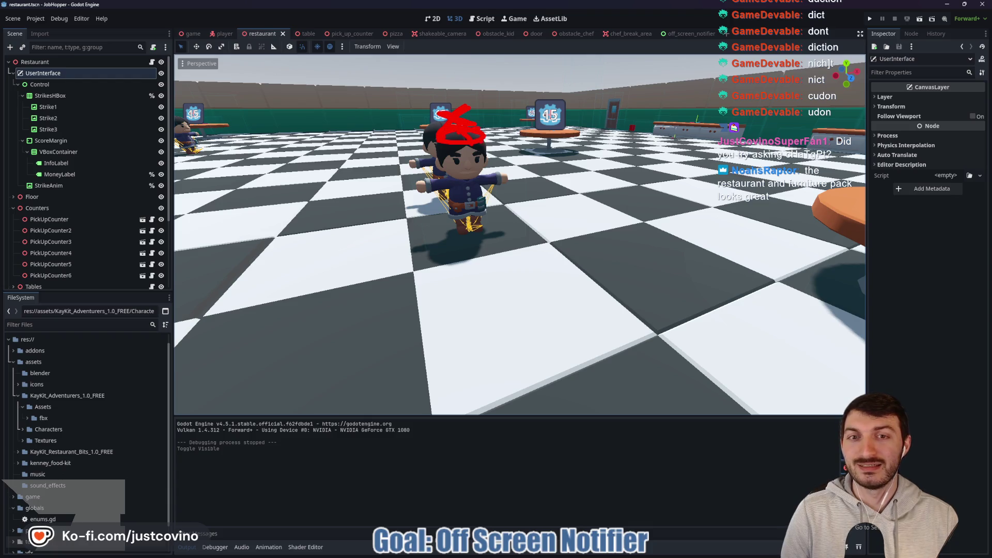
key(Escape)
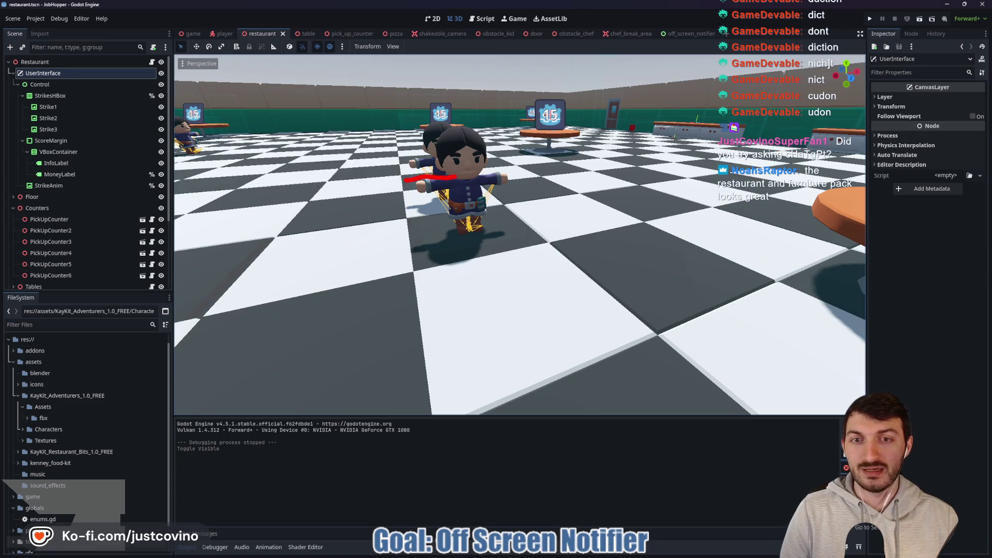
mouse_move(510, 179)
mouse_down()
mouse_move(483, 190)
mouse_move(486, 214)
mouse_move(411, 184)
mouse_up()
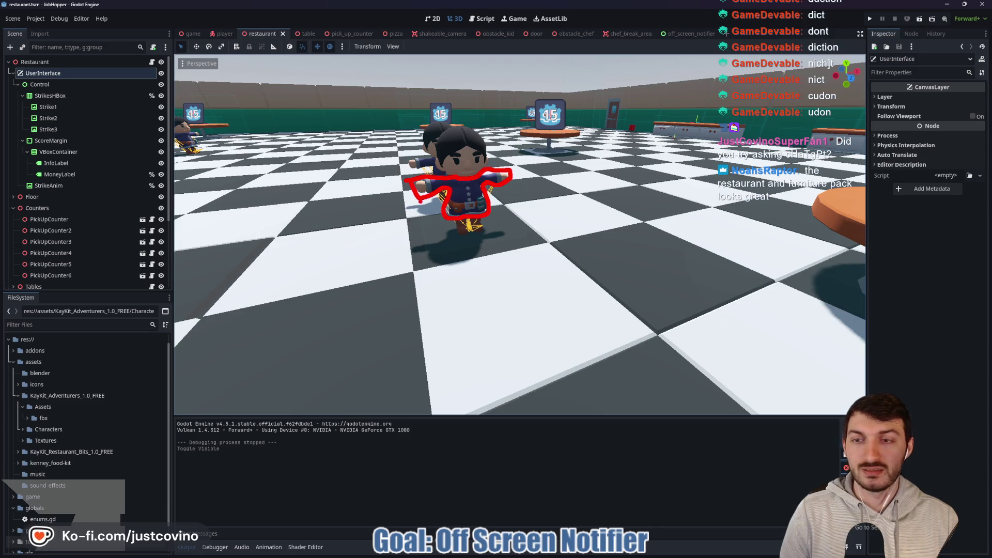
key(Escape)
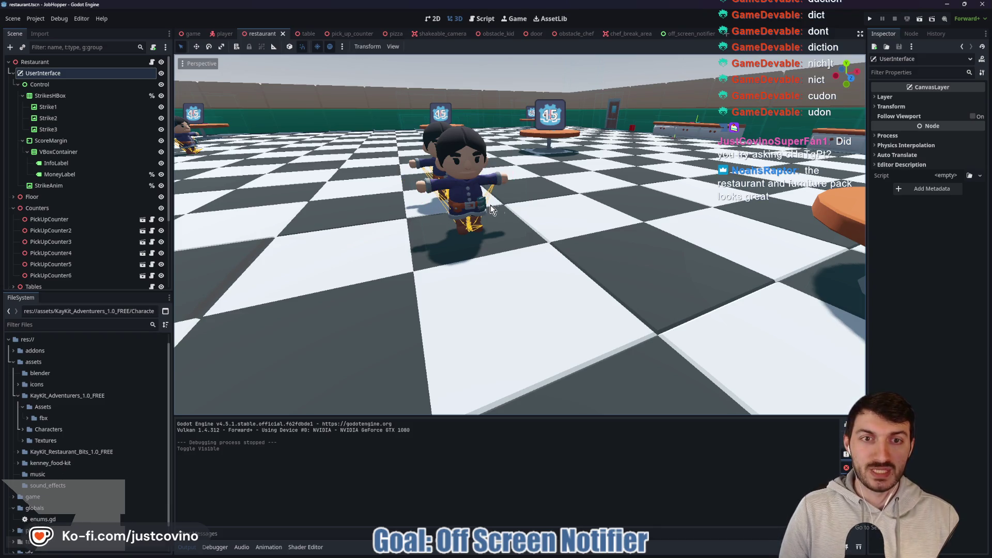
key(super)
Launch Blender 4.5 and delete the default cube, camera and light.
text(blender)
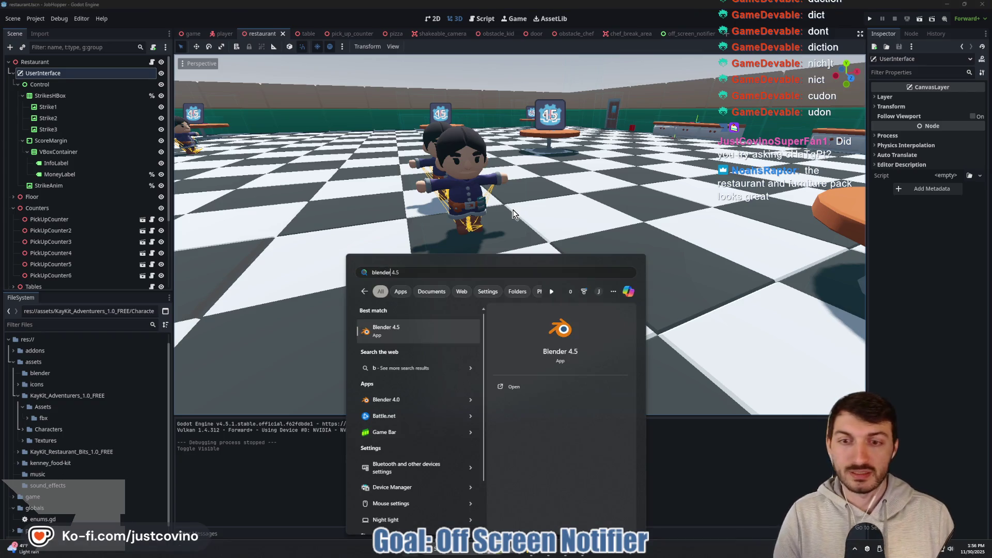
key(Return)
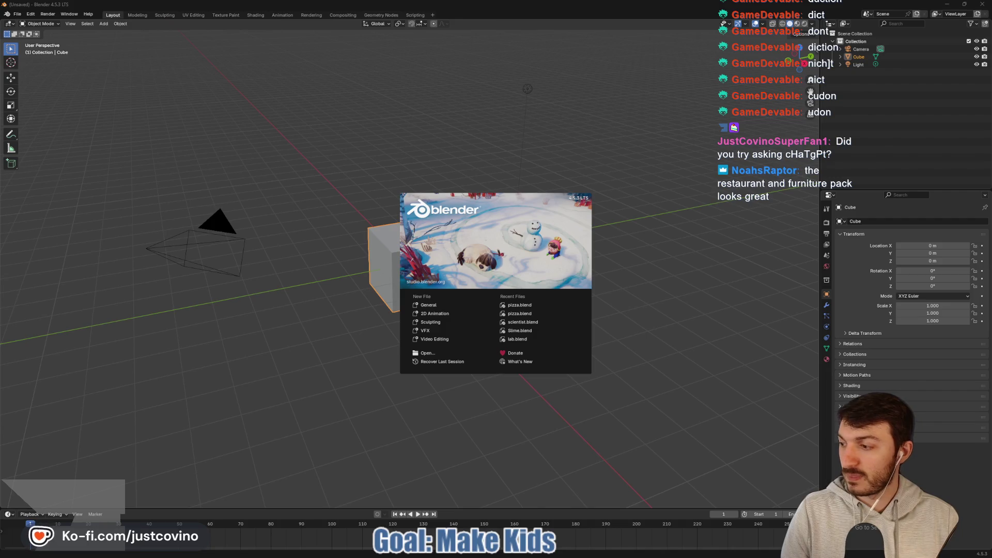
key(a)
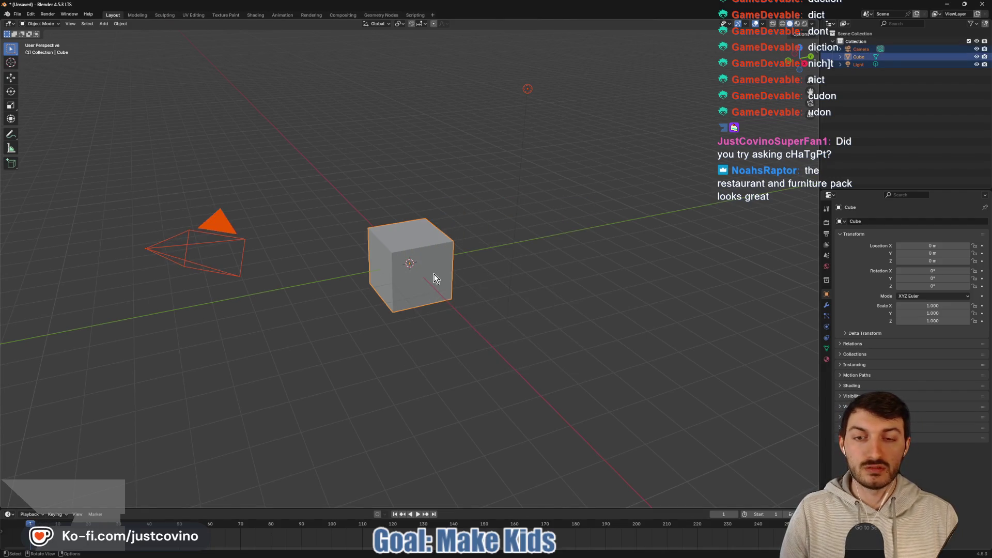
key(Delete)
click(14, 15)
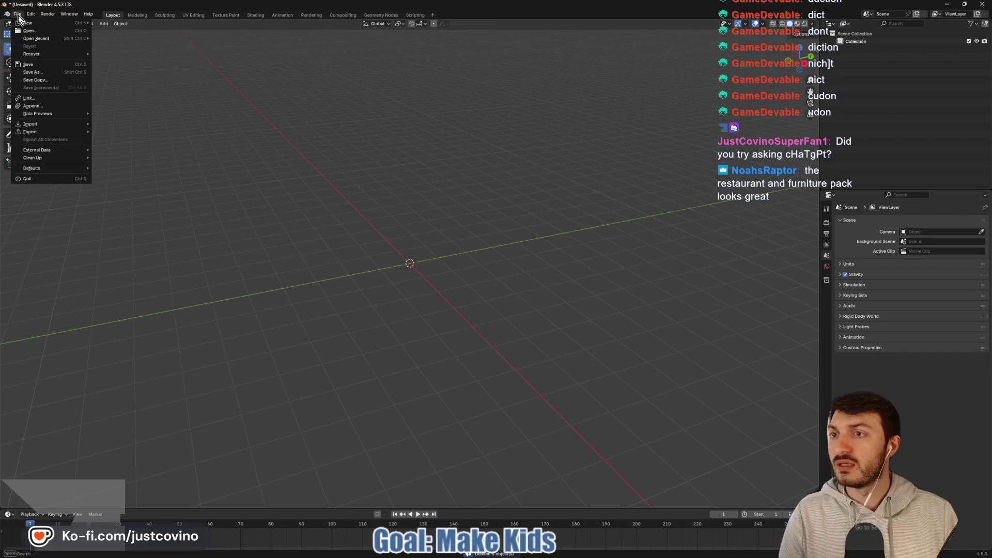
Import Mage.fbx from Desktop\GameAssets\KayKit Adventurers\Characters\fbx and view it with coloured materials.
mouse_move(45, 124)
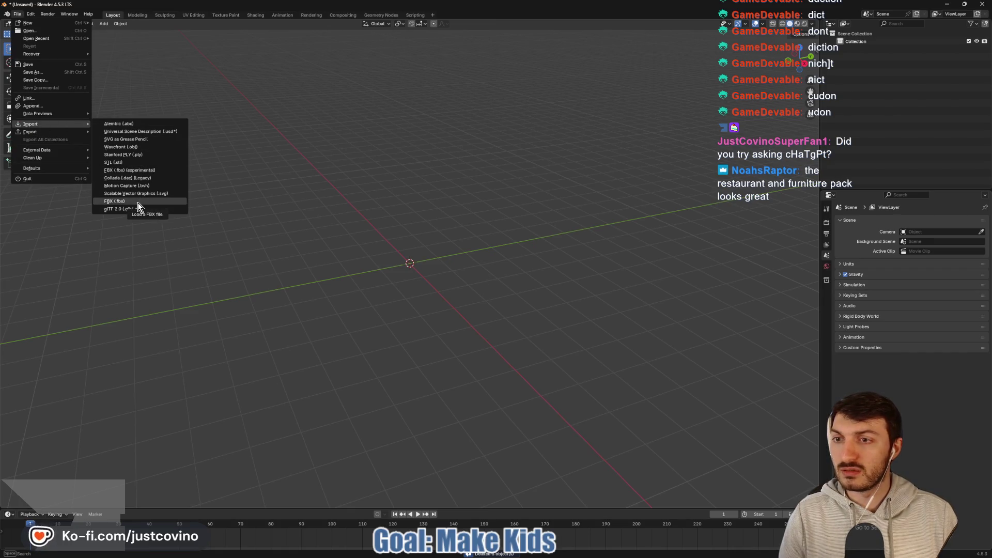
click(138, 202)
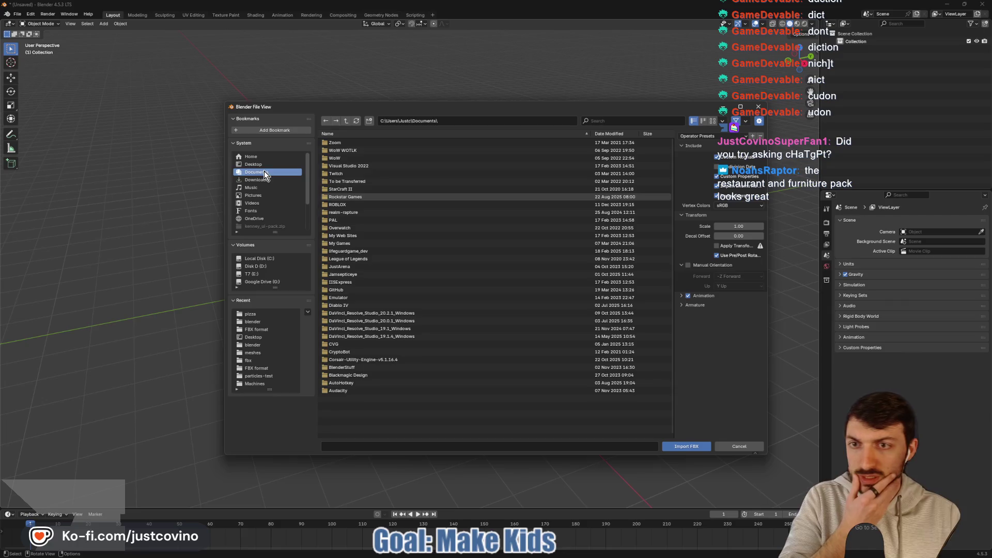
click(254, 164)
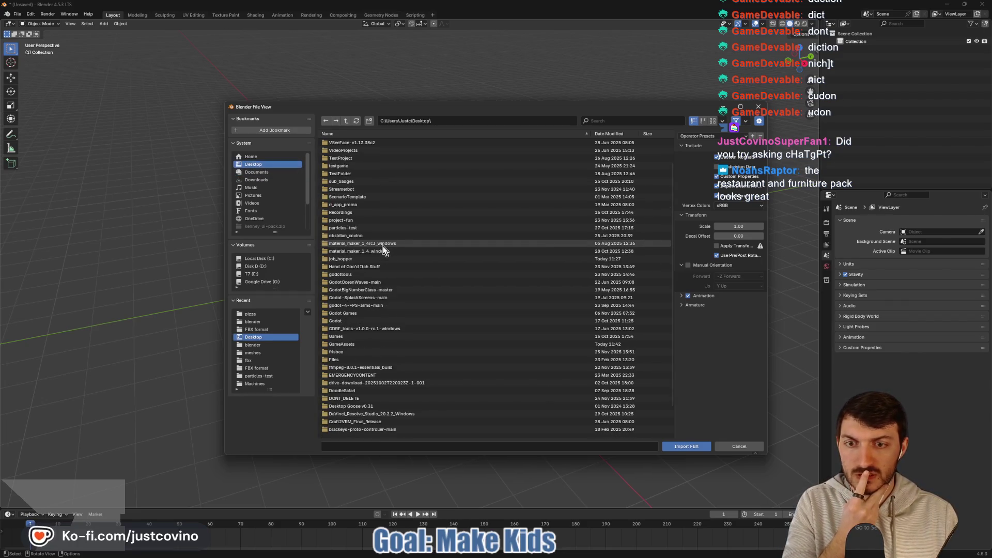
scroll(382, 247, down, 3)
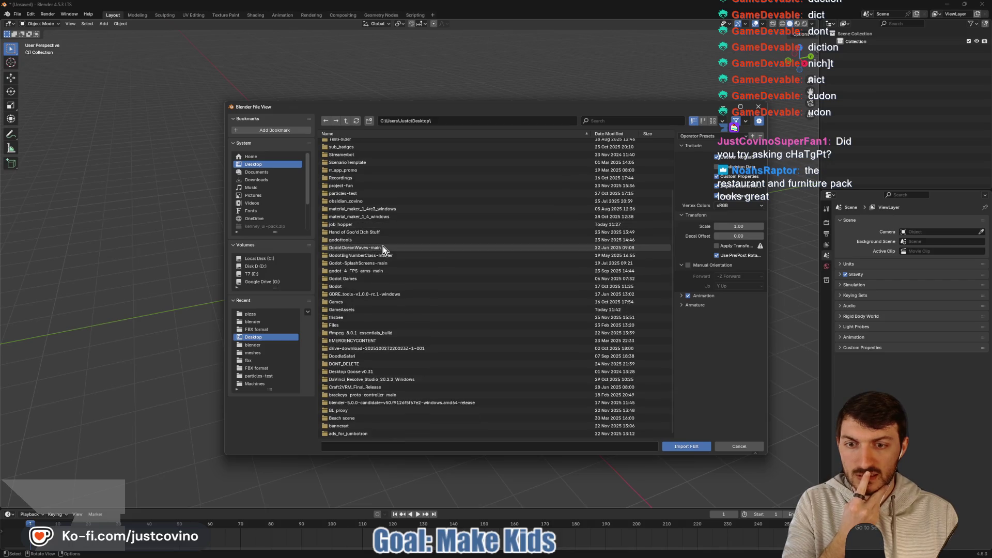
double_click(355, 311)
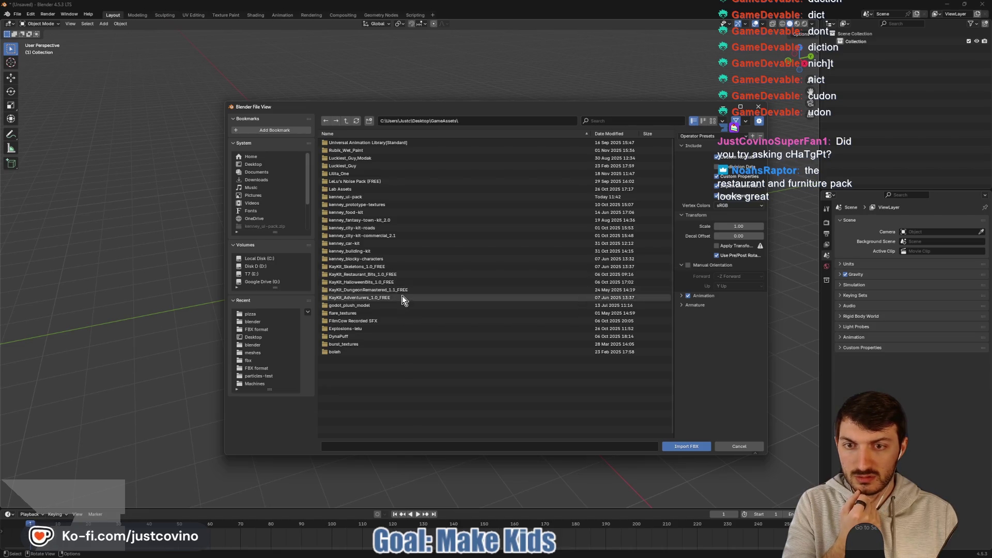
double_click(402, 297)
double_click(386, 145)
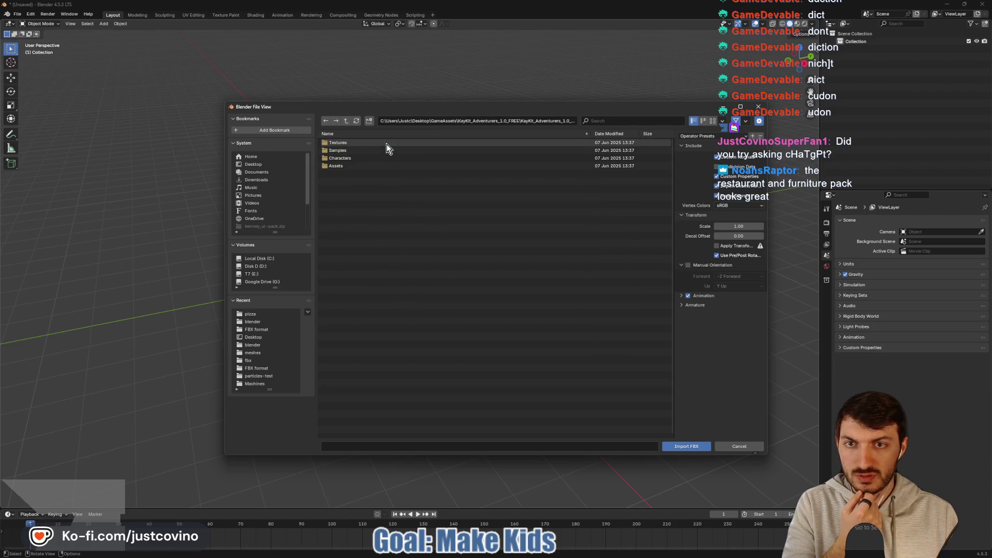
double_click(359, 161)
double_click(343, 151)
click(343, 158)
click(687, 447)
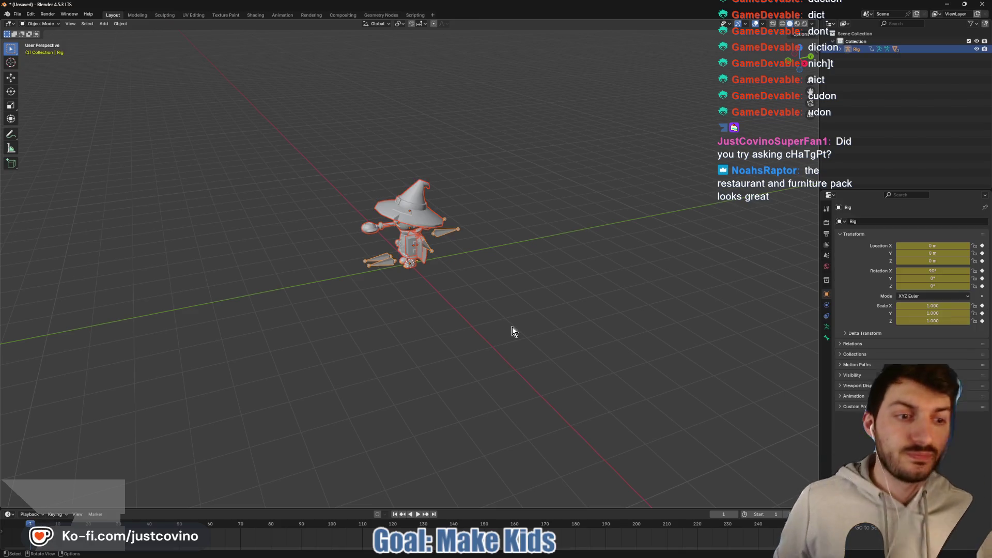
click(798, 24)
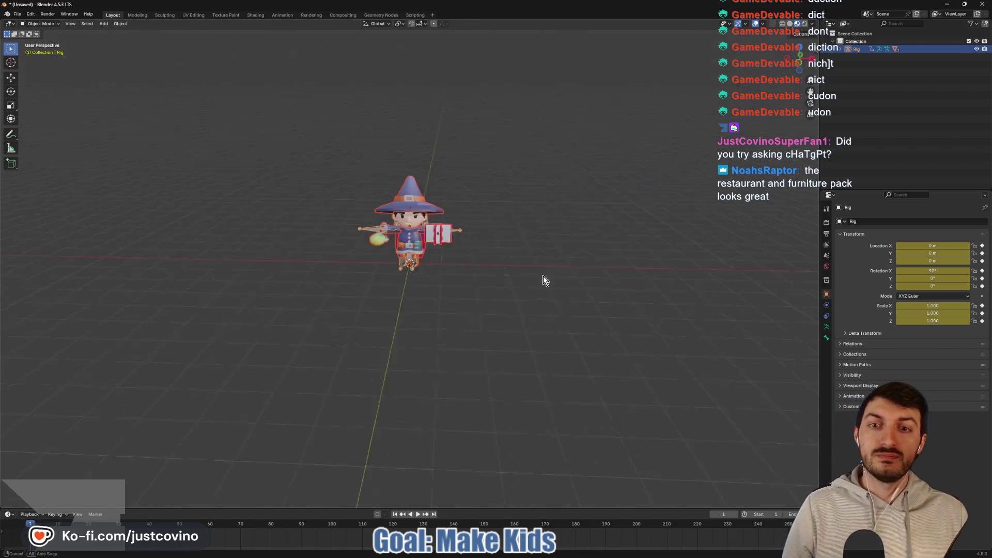
Expand the rig and delete the 1H_Wand and 2H_Staff objects from the mage.
scroll(535, 275, up, 6)
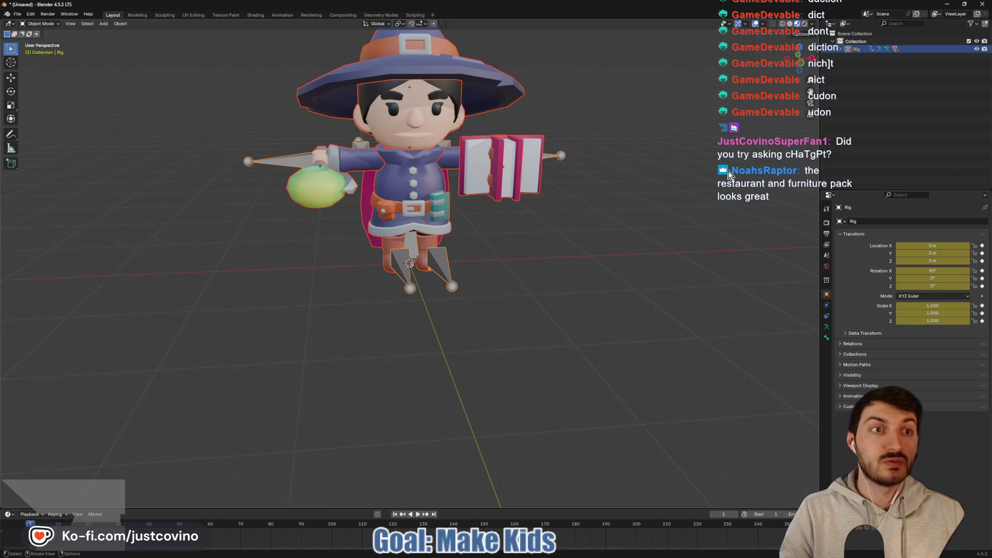
click(841, 48)
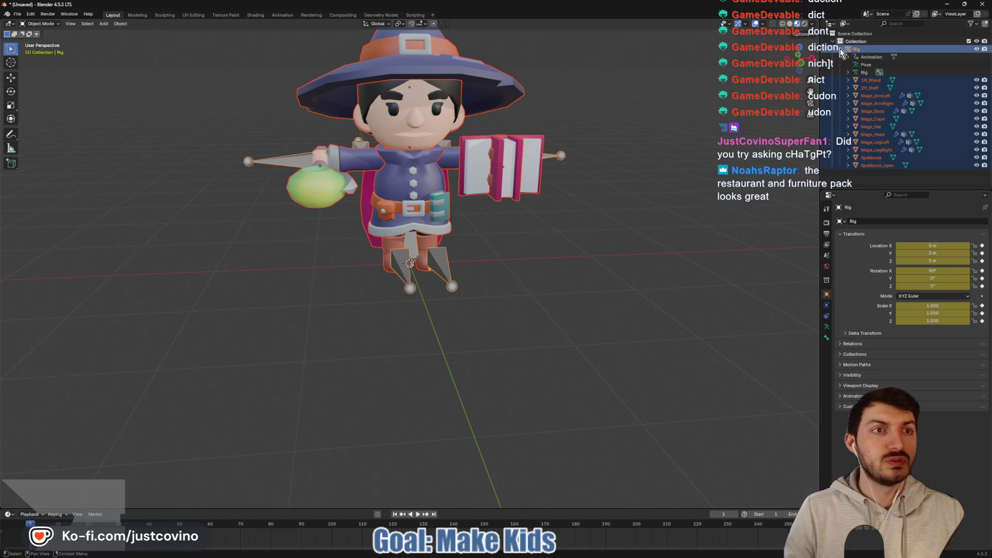
click(869, 81)
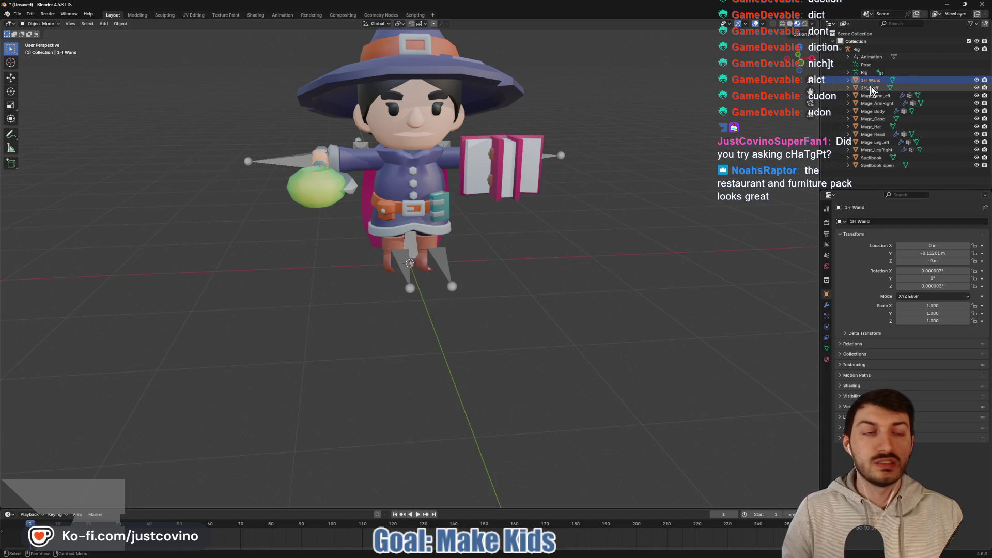
key(x)
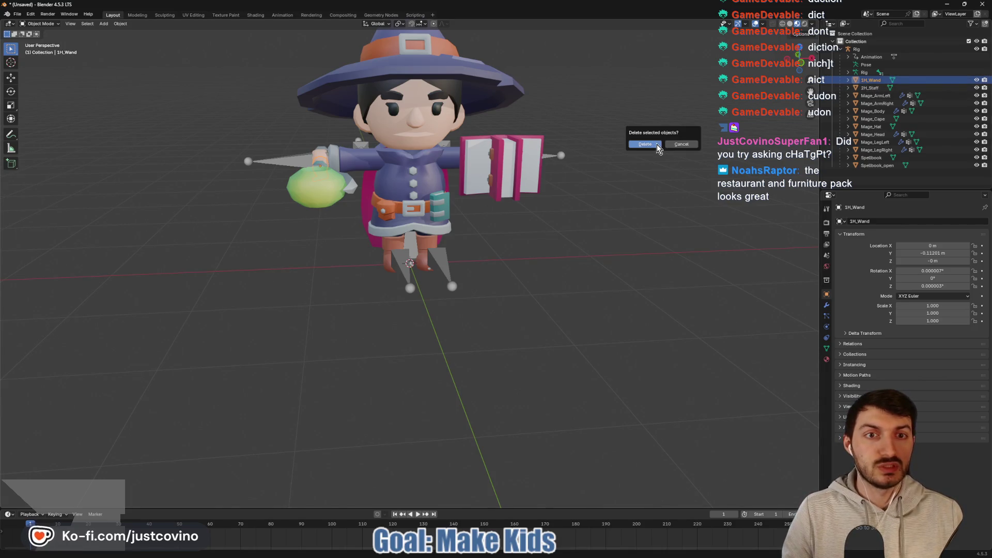
click(655, 146)
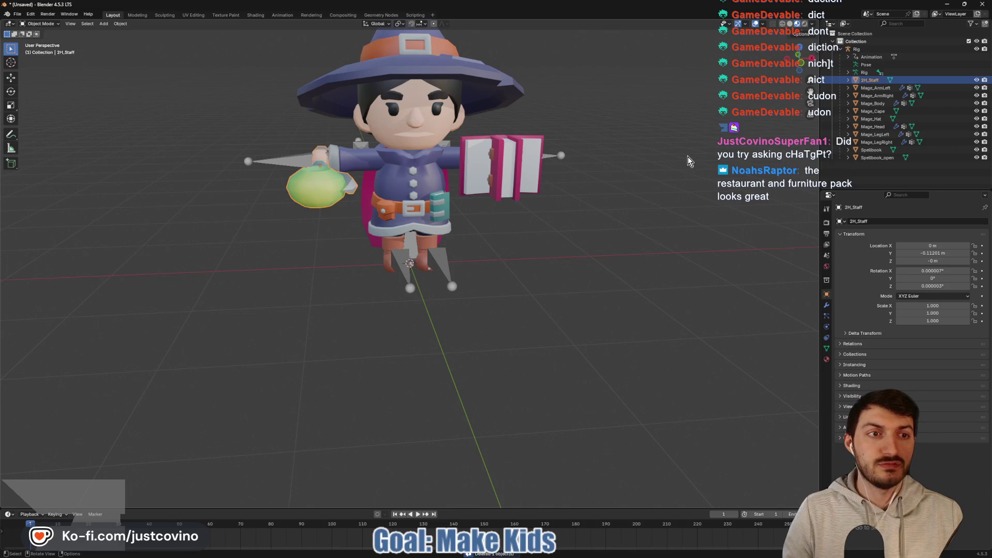
mouse_move(620, 169)
mouse_down()
mouse_move(693, 191)
mouse_move(634, 193)
mouse_up()
key(Delete)
click(871, 82)
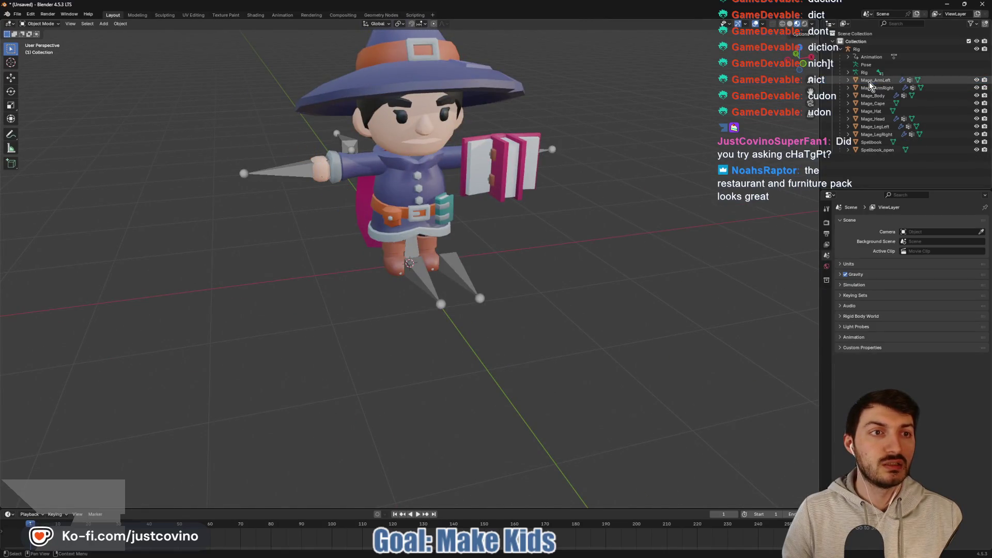
Select the wizard hat object and enter Edit Mode on its mesh.
click(872, 88)
click(872, 97)
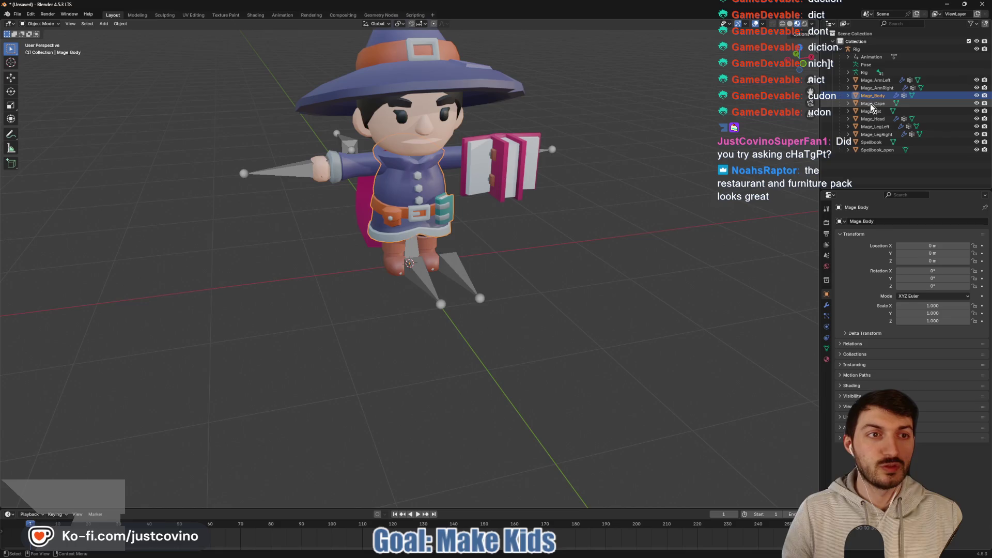
click(872, 104)
mouse_move(631, 202)
mouse_down()
mouse_move(652, 200)
mouse_move(610, 202)
mouse_move(630, 202)
mouse_up()
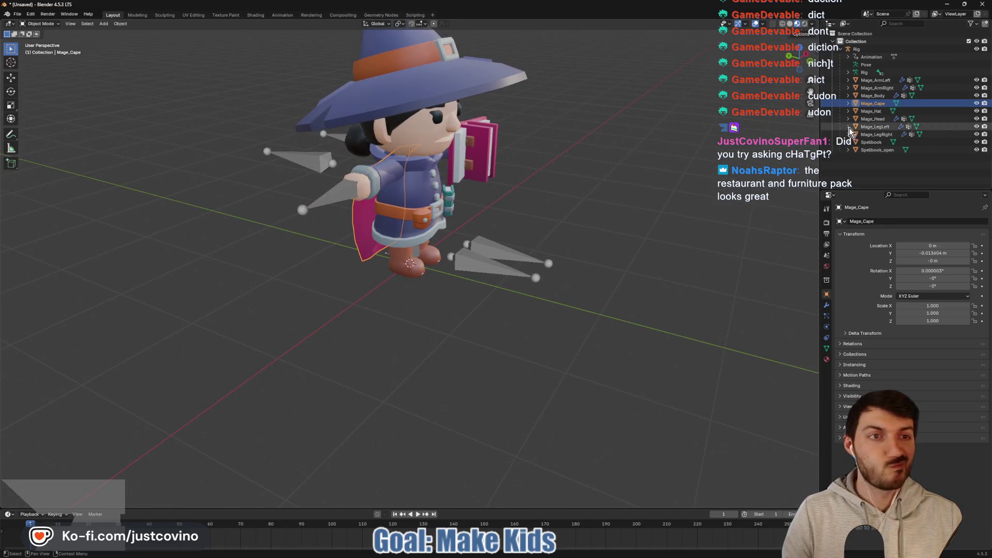
click(872, 111)
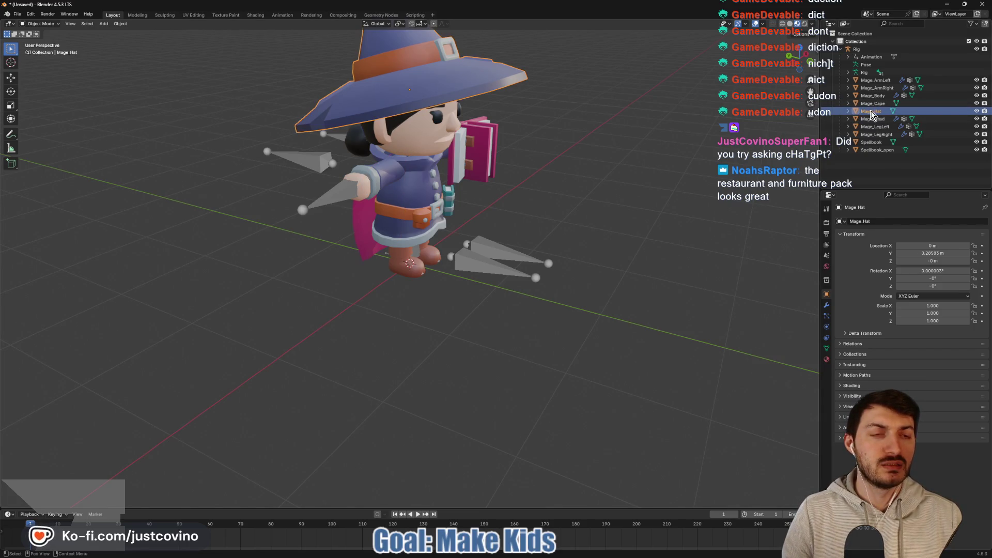
click(848, 112)
click(856, 119)
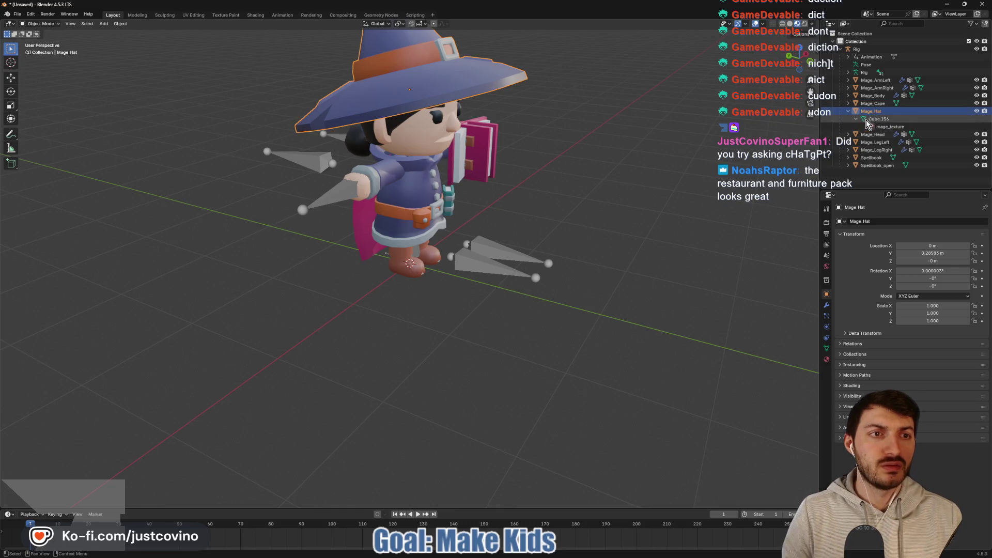
click(874, 120)
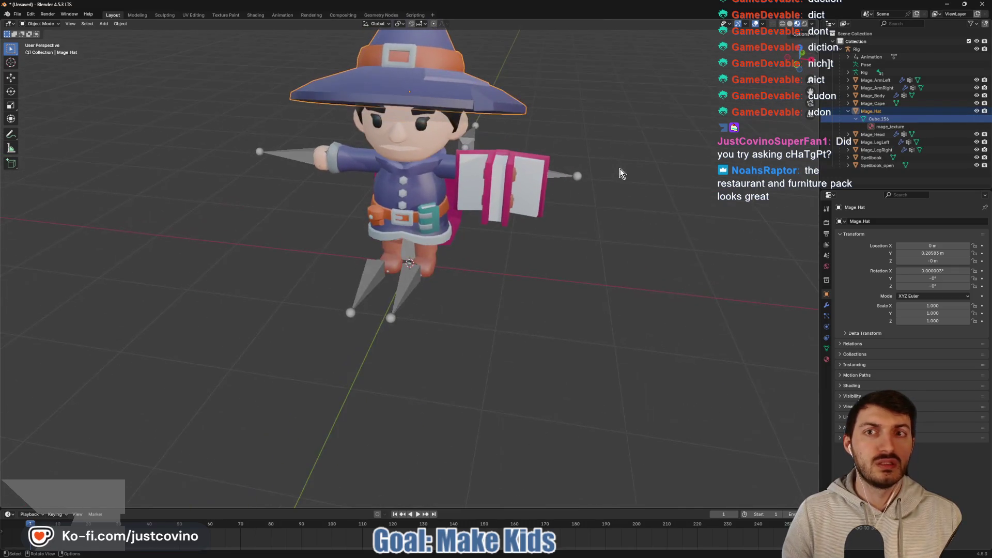
mouse_move(639, 134)
mouse_down()
mouse_move(594, 140)
mouse_move(682, 137)
mouse_move(646, 135)
mouse_move(664, 135)
mouse_move(631, 163)
mouse_up()
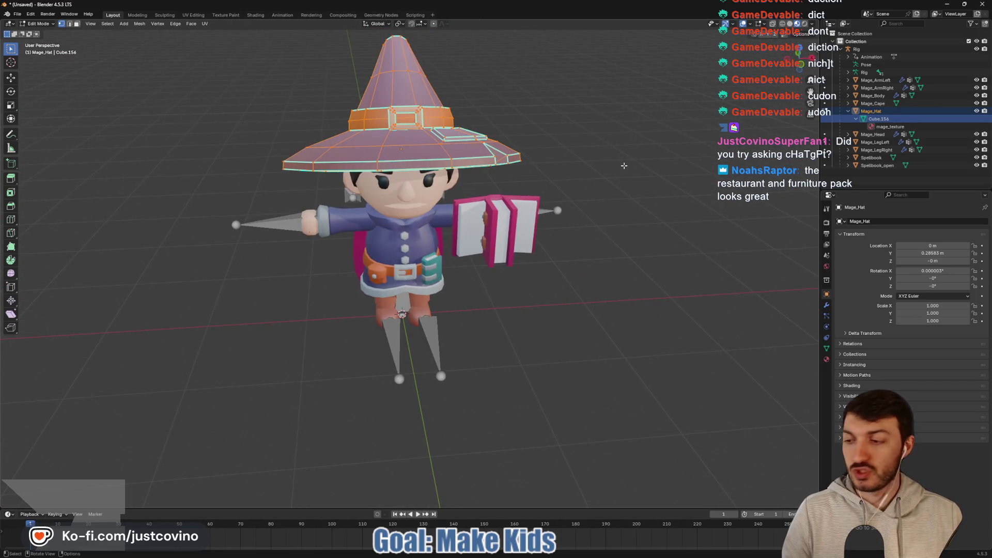
Launch PureRef to get an empty reference board alongside Blender.
key(super)
text(pureref)
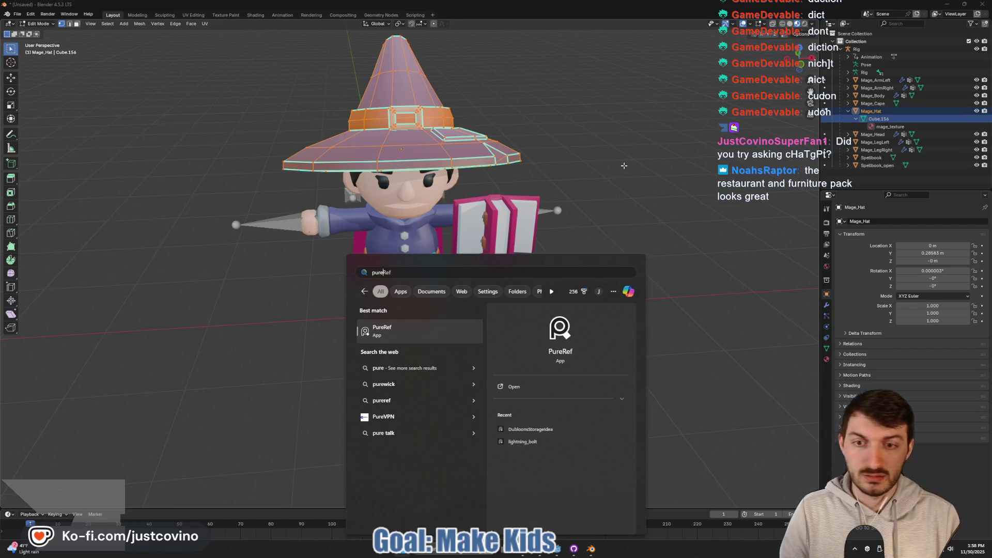
key(Return)
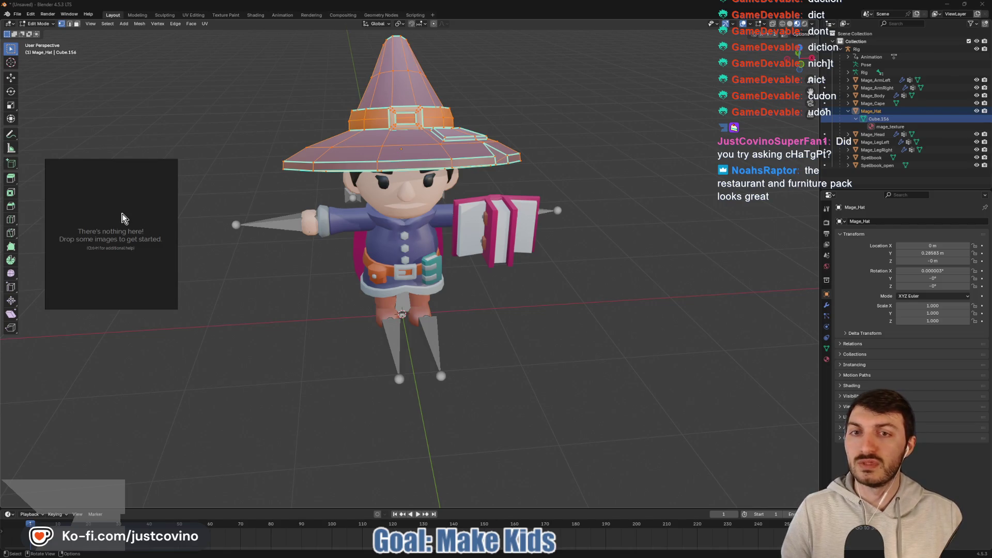
click(537, 551)
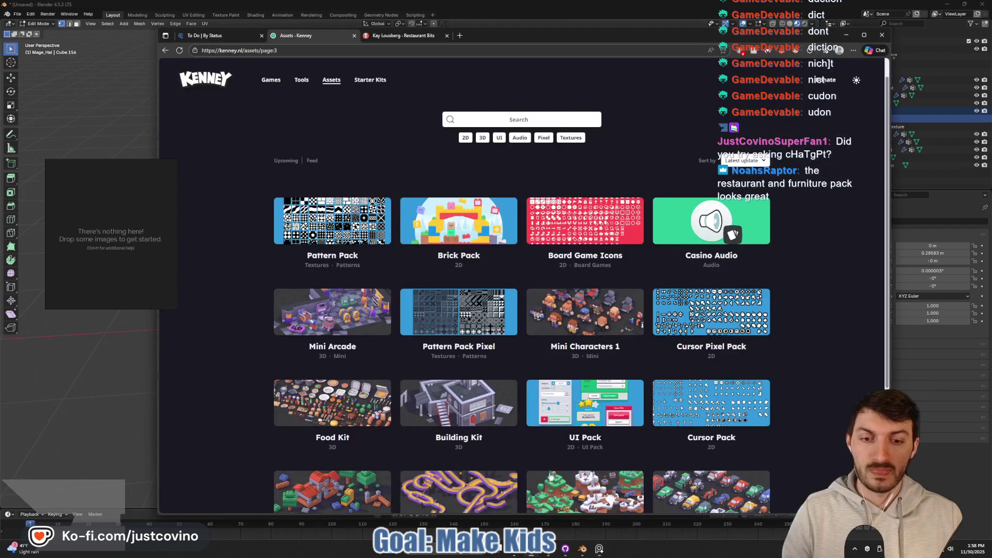
Image-search 'propeller hat in video games' in Edge and drag a propeller cap picture onto PureRef.
click(460, 38)
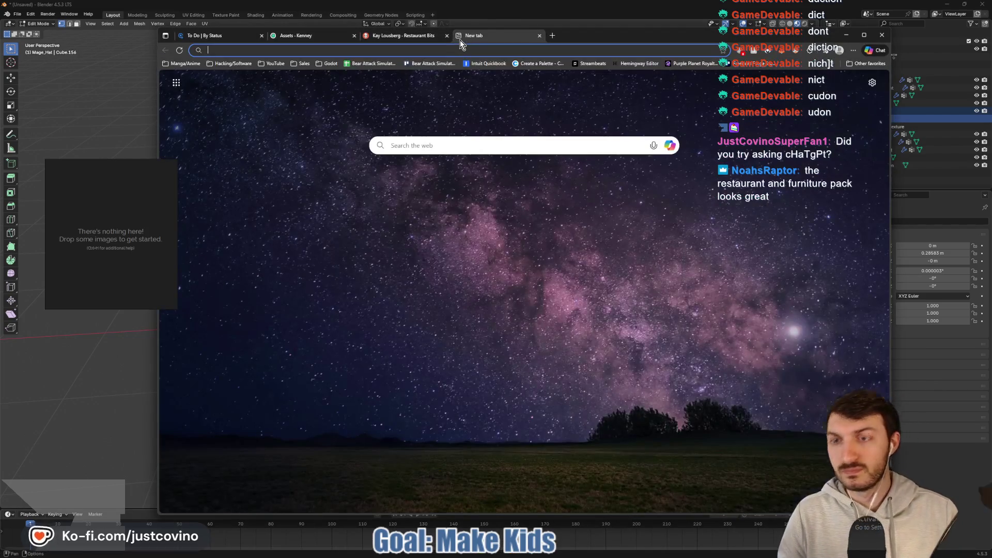
text(propeller hat in )
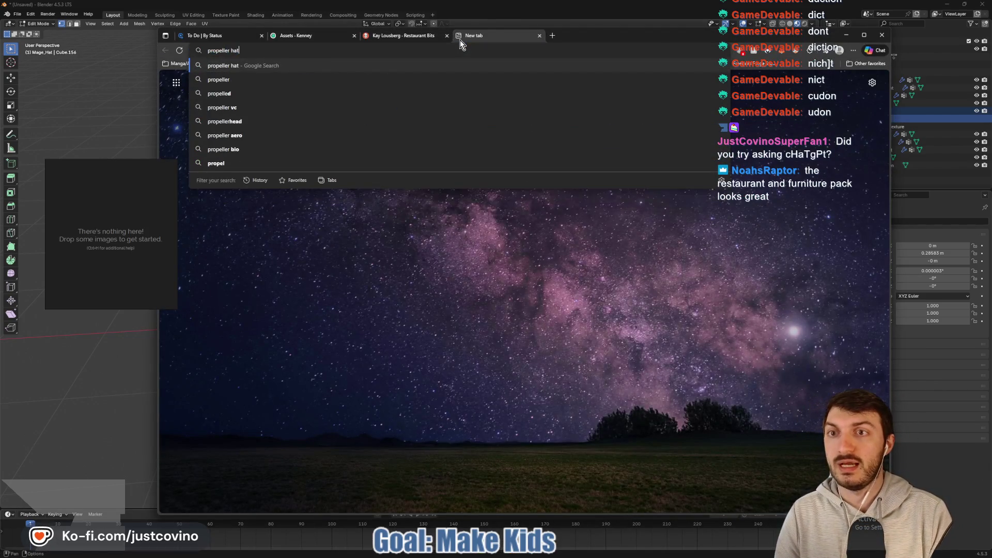
text(video games)
key(Return)
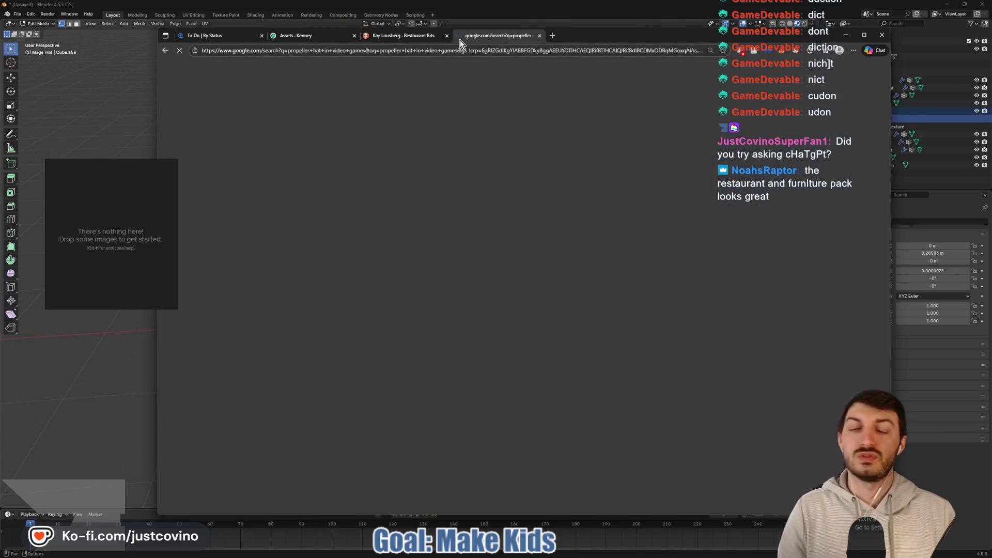
click(261, 99)
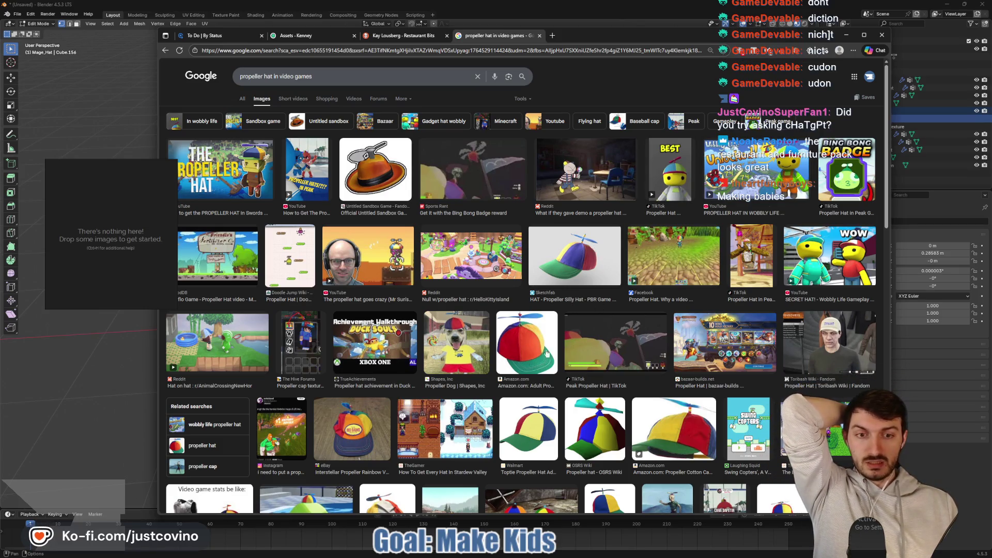
drag(536, 361, 139, 248)
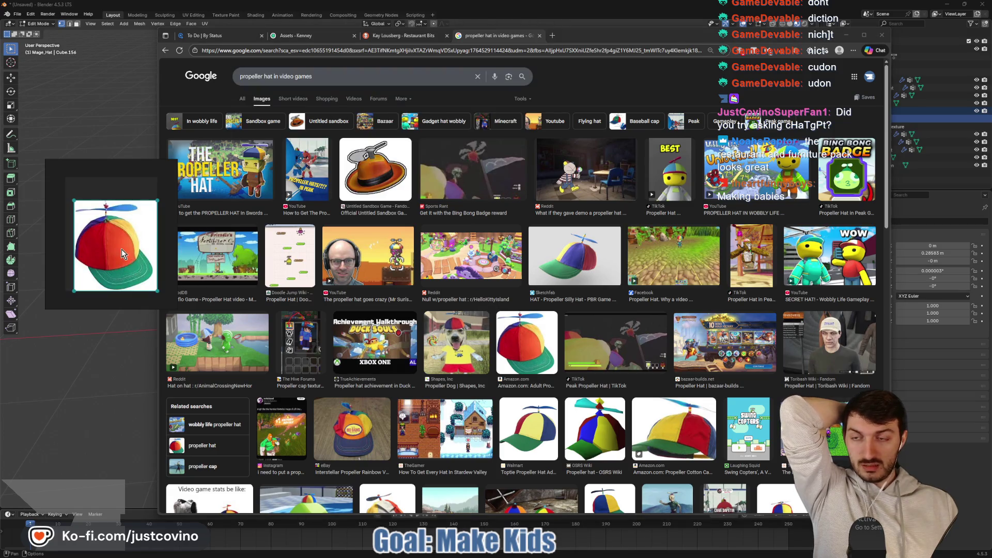
click(110, 112)
mouse_move(593, 149)
mouse_down()
mouse_move(541, 145)
mouse_move(493, 169)
mouse_up()
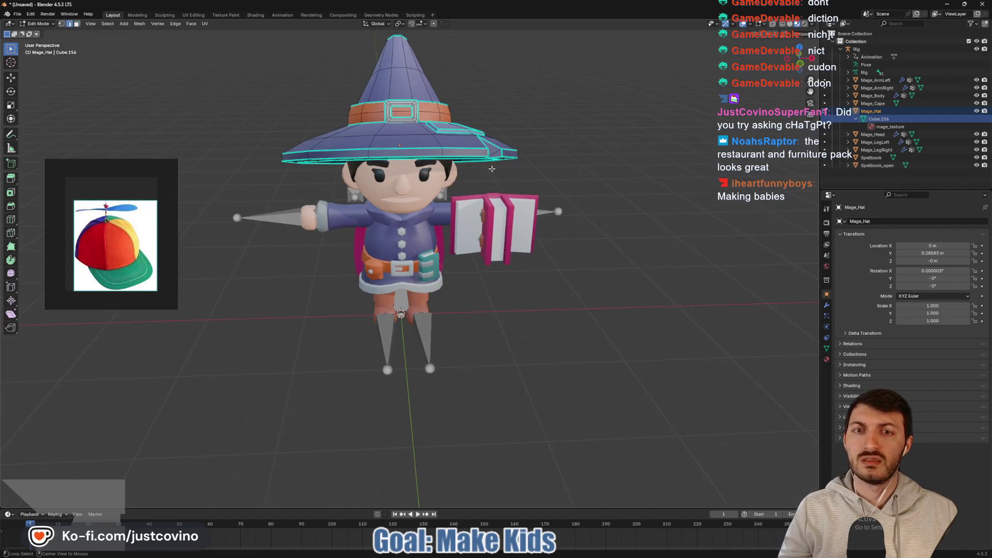
Shrink the whole hat in width and depth with Shift+Z scaling, then raise it along Z.
drag(576, 176, 527, 133)
mouse_move(613, 135)
mouse_down()
mouse_move(563, 186)
mouse_move(632, 177)
mouse_move(581, 184)
mouse_move(580, 173)
mouse_move(597, 168)
mouse_up()
key(a)
key(s)
key(shift+z)
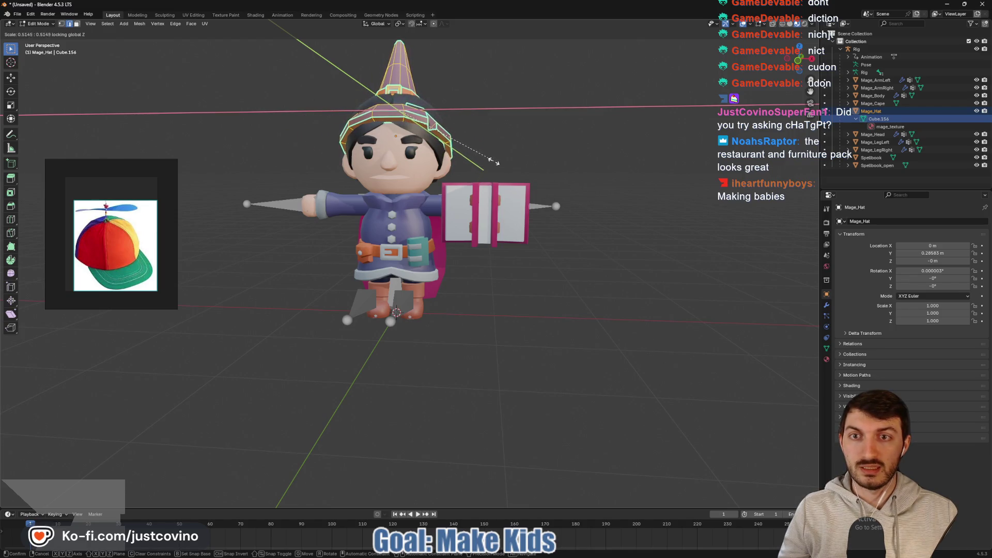
click(494, 161)
mouse_move(494, 162)
mouse_down()
mouse_move(426, 151)
mouse_move(487, 157)
mouse_up()
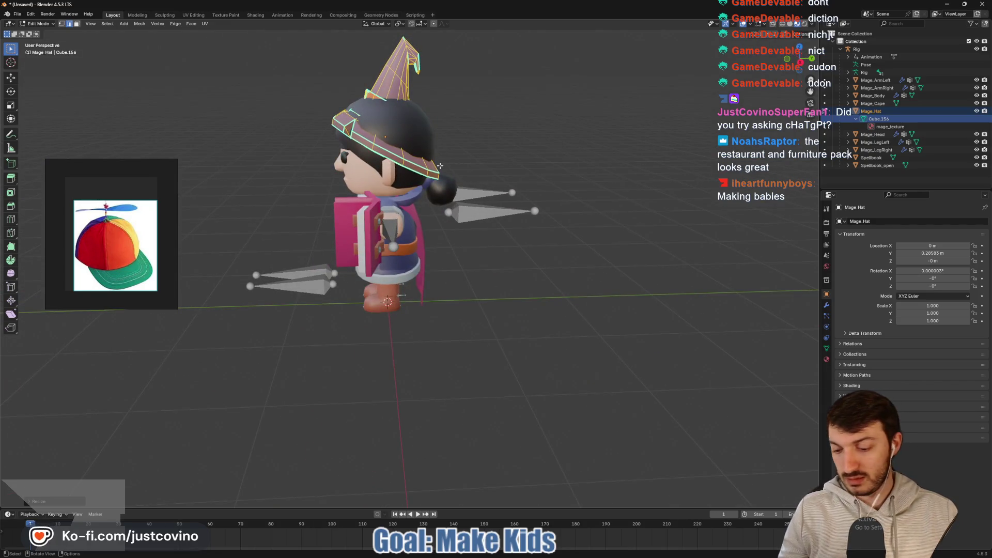
key(g)
key(z)
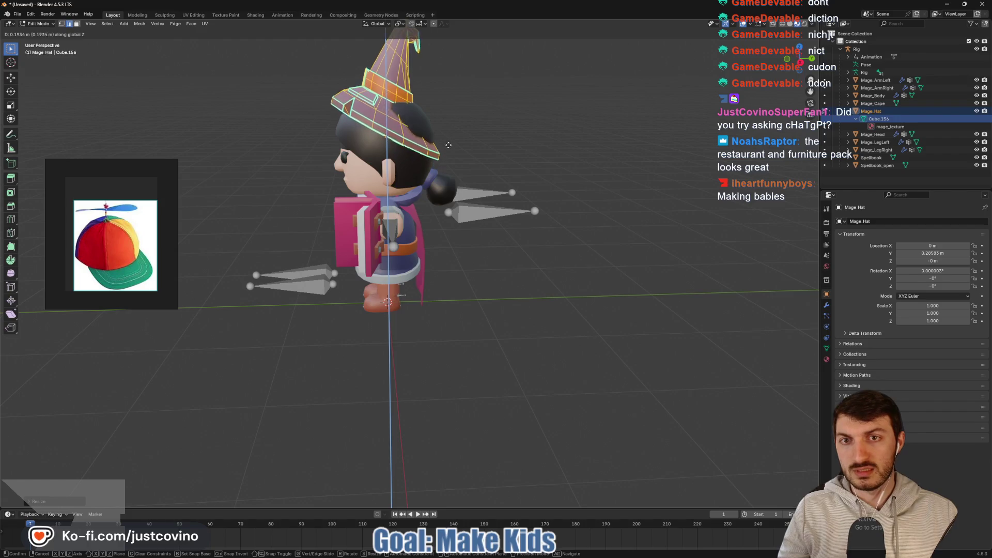
click(454, 135)
mouse_move(454, 135)
mouse_down()
mouse_move(680, 137)
mouse_move(423, 160)
mouse_move(584, 154)
mouse_up()
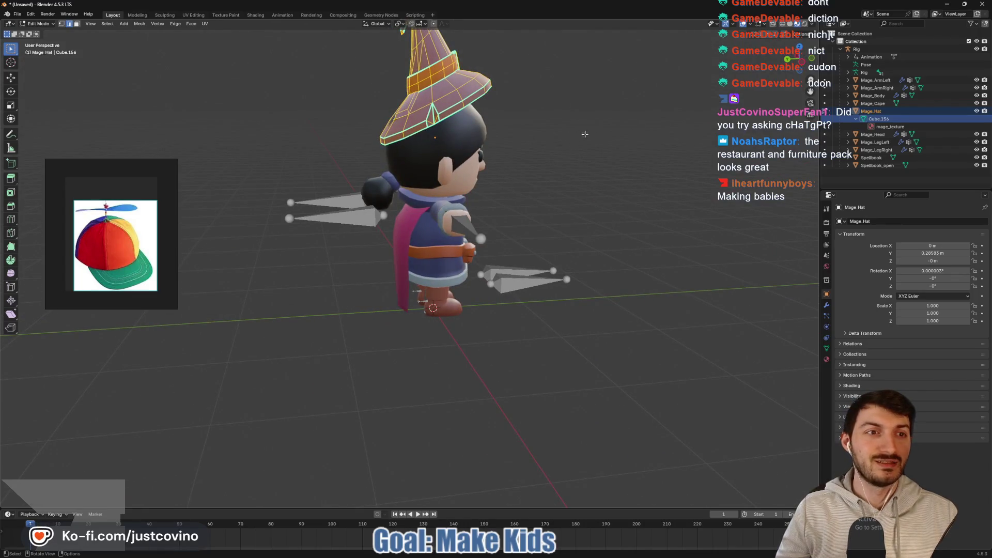
Return to Object Mode and delete the Mage_Hat object.
key(Tab)
key(x)
click(654, 135)
drag(659, 139, 594, 155)
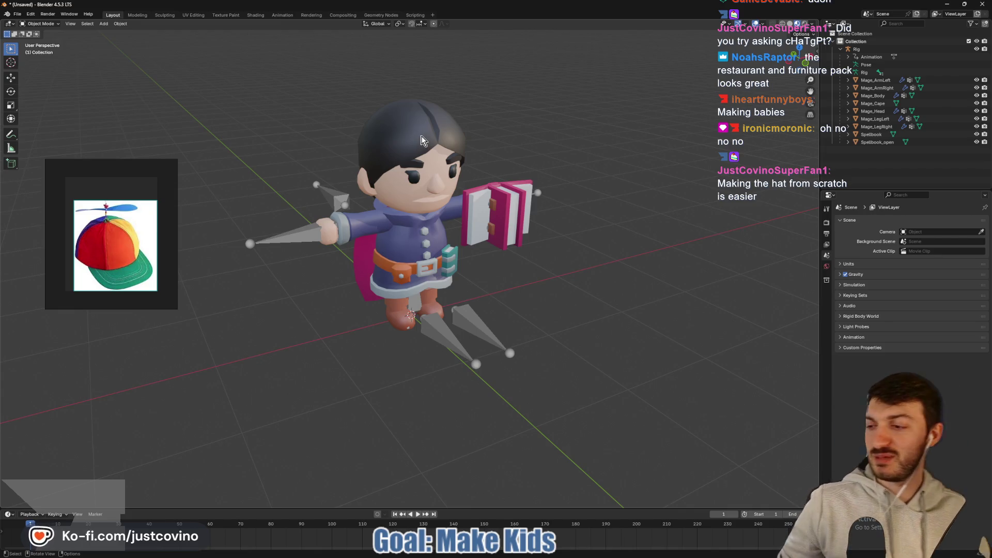
Enter Edit Mode on Mage_Head and select all the faces of the hair dome.
click(406, 138)
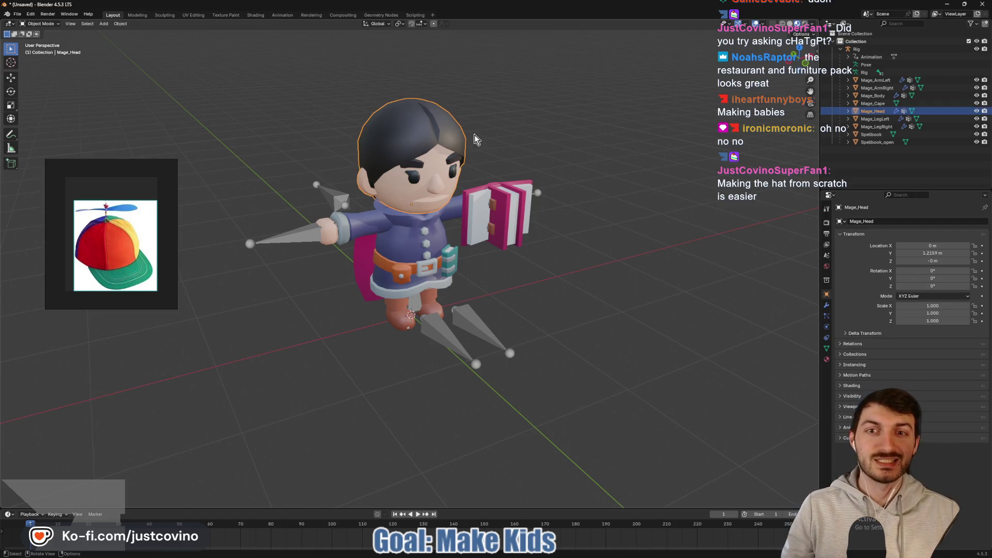
key(Tab)
mouse_move(499, 137)
mouse_down()
mouse_move(549, 132)
mouse_move(536, 147)
mouse_up()
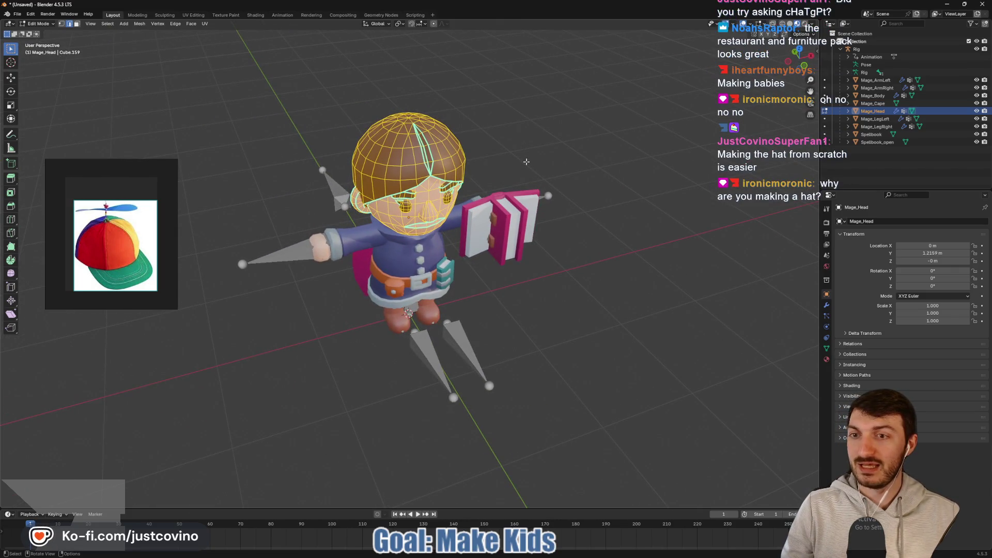
drag(527, 162, 502, 159)
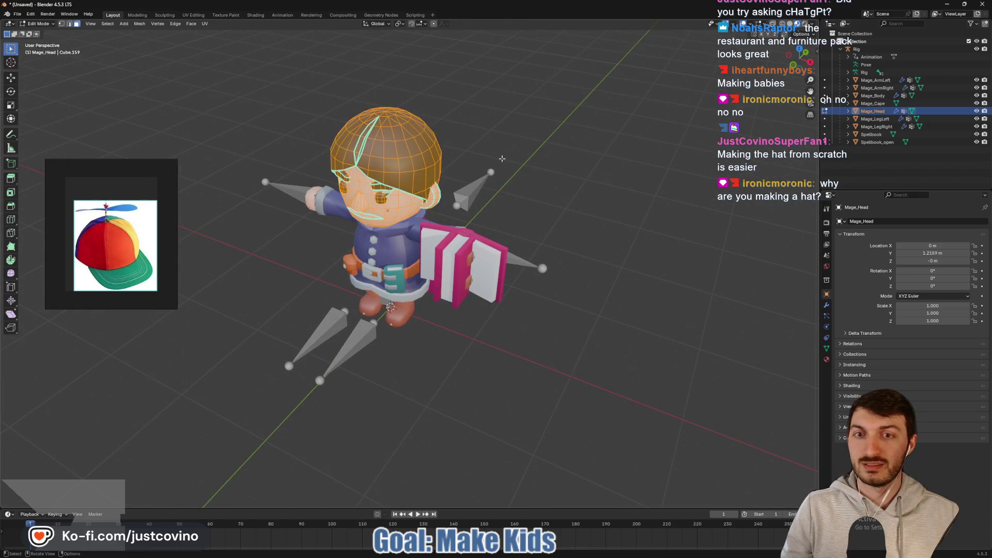
alt+click(419, 163)
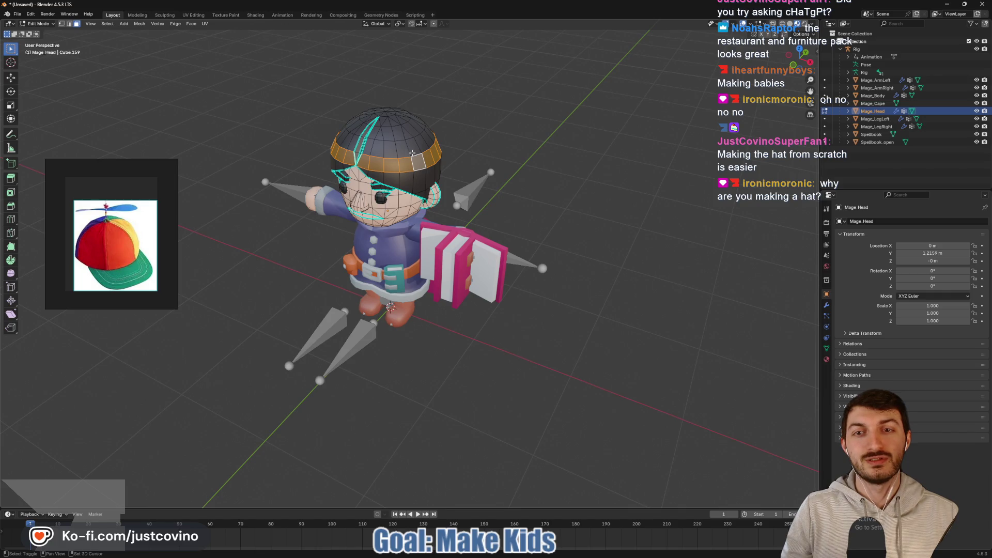
mouse_move(322, 101)
mouse_down()
mouse_move(465, 155)
mouse_move(455, 150)
mouse_move(505, 120)
mouse_move(568, 119)
mouse_up()
mouse_move(396, 116)
mouse_down()
mouse_move(434, 117)
mouse_move(402, 113)
mouse_move(468, 135)
mouse_up()
shift+click(396, 127)
drag(570, 126, 434, 181)
scroll(428, 185, up, 2)
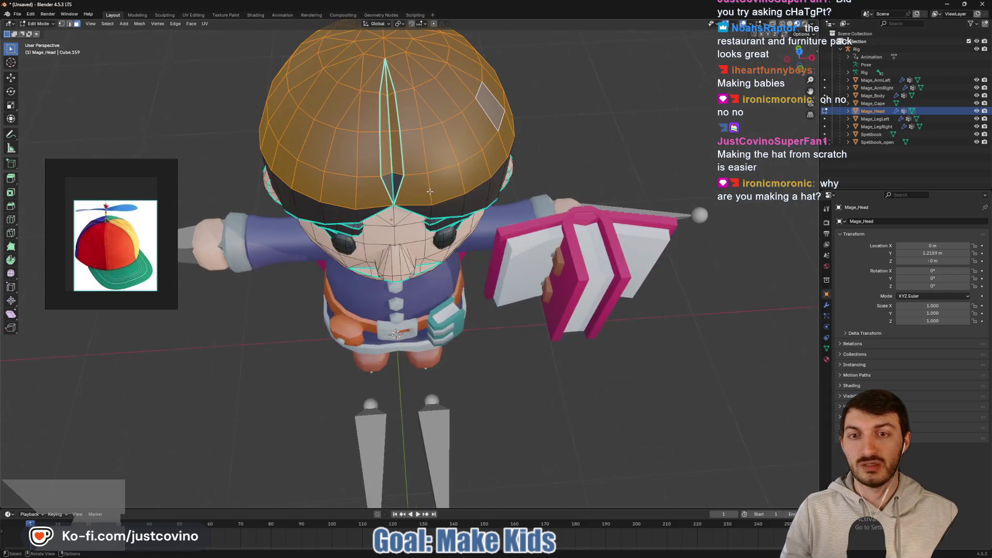
shift+click(393, 182)
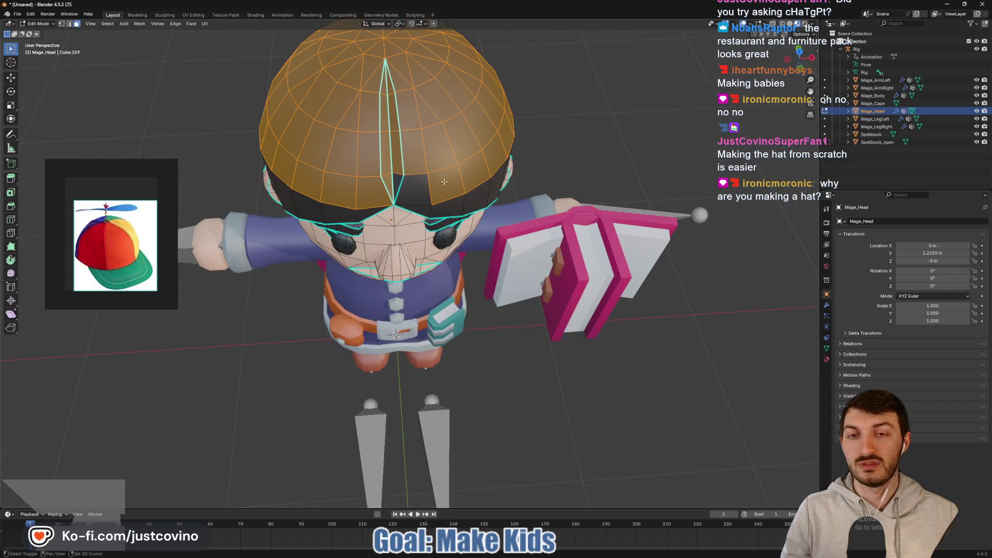
scroll(521, 174, down, 6)
drag(521, 174, 571, 170)
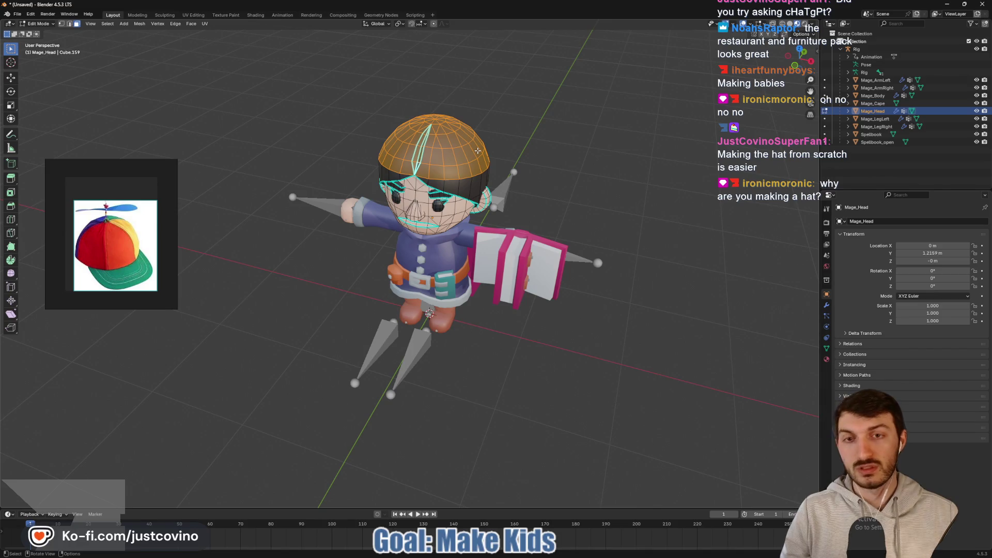
Raise the dome copy straight up along the Z axis above the head.
key(g)
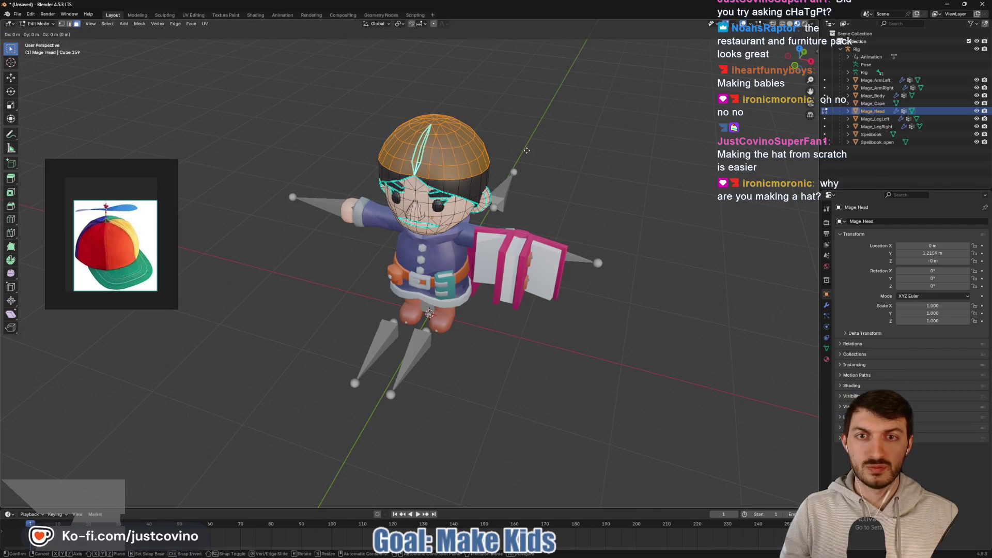
key(z)
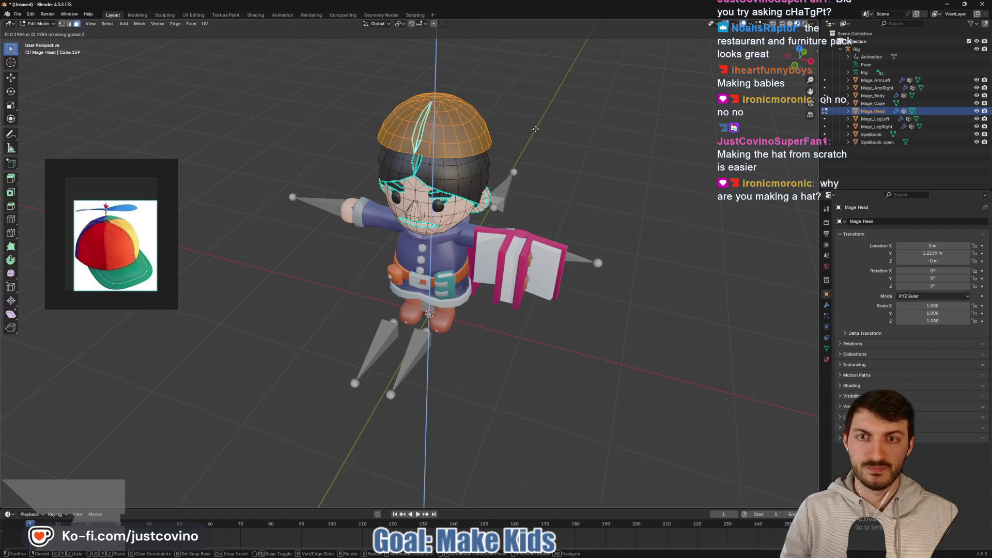
click(536, 129)
scroll(536, 129, up, 5)
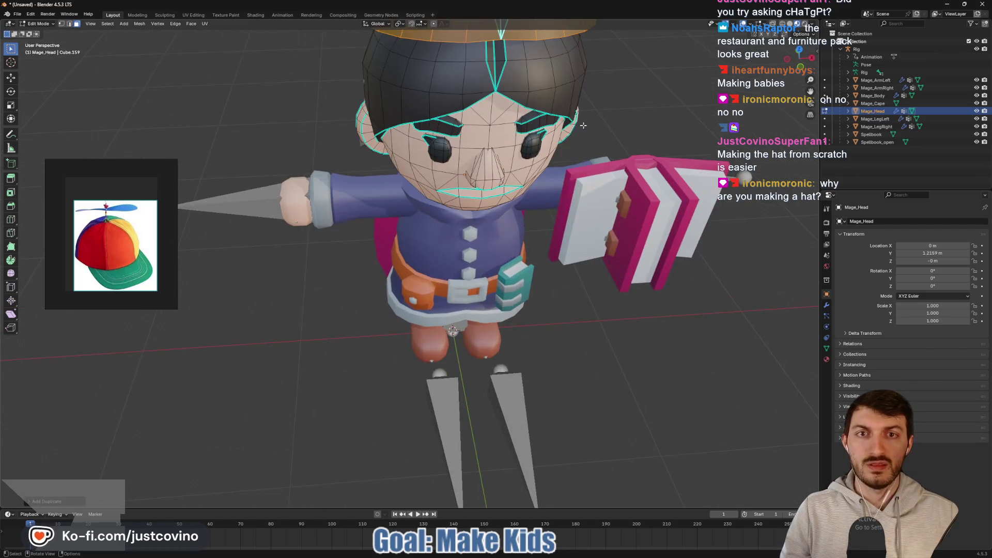
scroll(566, 217, down, 1)
drag(568, 216, 618, 187)
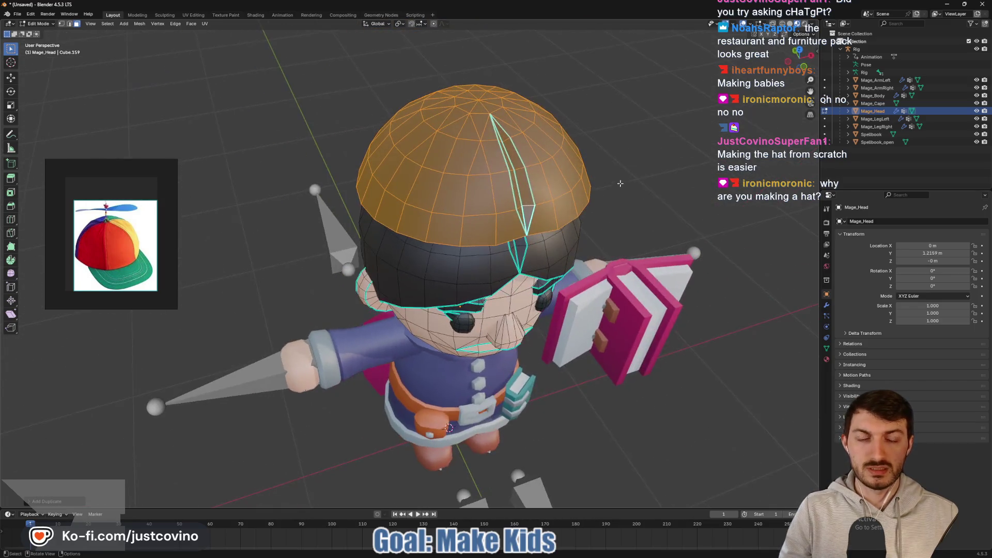
Select the narrow strip faces down the front of the dome and bring up Delete.
click(524, 185)
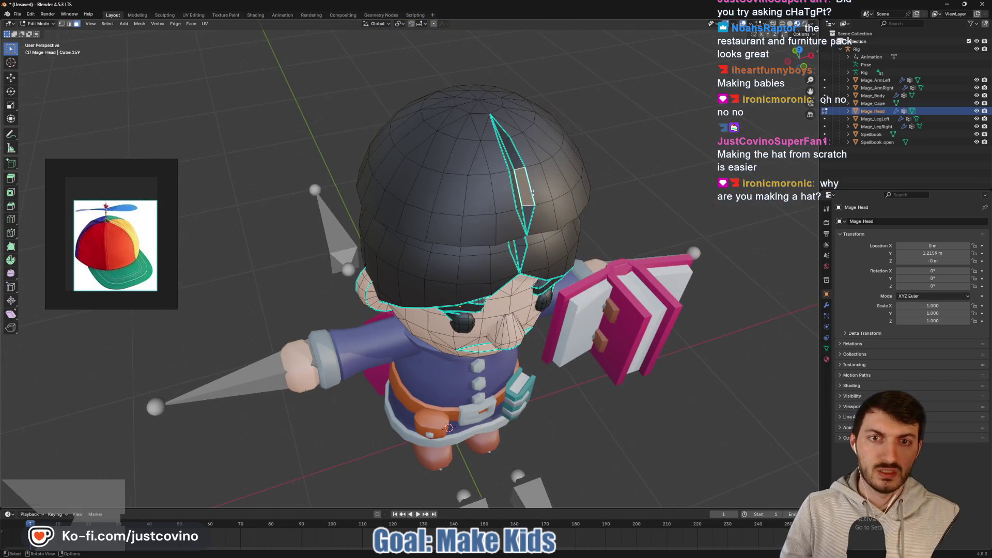
shift+click(527, 201)
drag(527, 201, 462, 153)
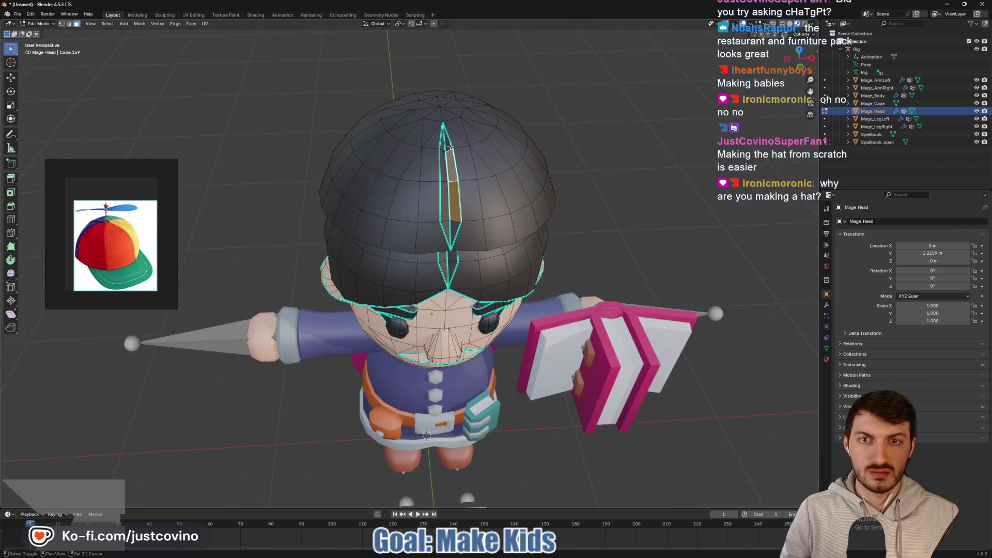
shift+click(448, 207)
shift+click(454, 229)
key(x)
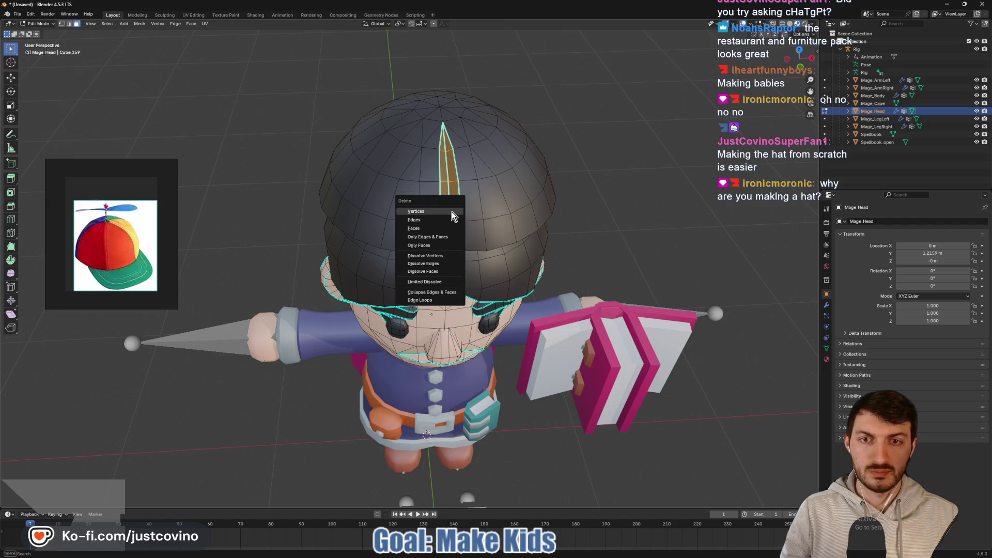
Dissolve the selected strip faces into one long sliver face.
click(431, 271)
drag(432, 271, 542, 200)
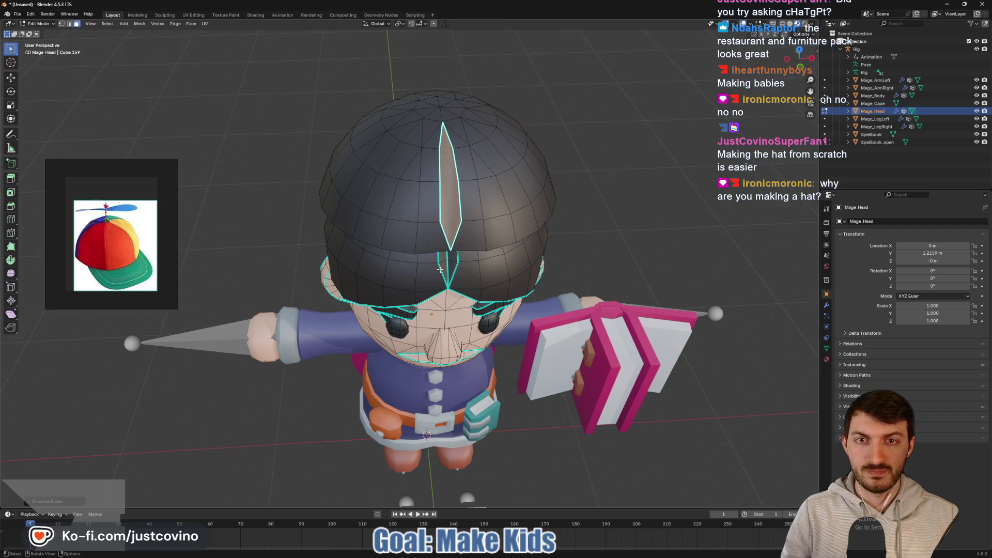
drag(525, 195, 502, 204)
mouse_move(432, 195)
mouse_down()
mouse_move(478, 169)
mouse_move(485, 236)
mouse_up()
scroll(479, 169, up, 4)
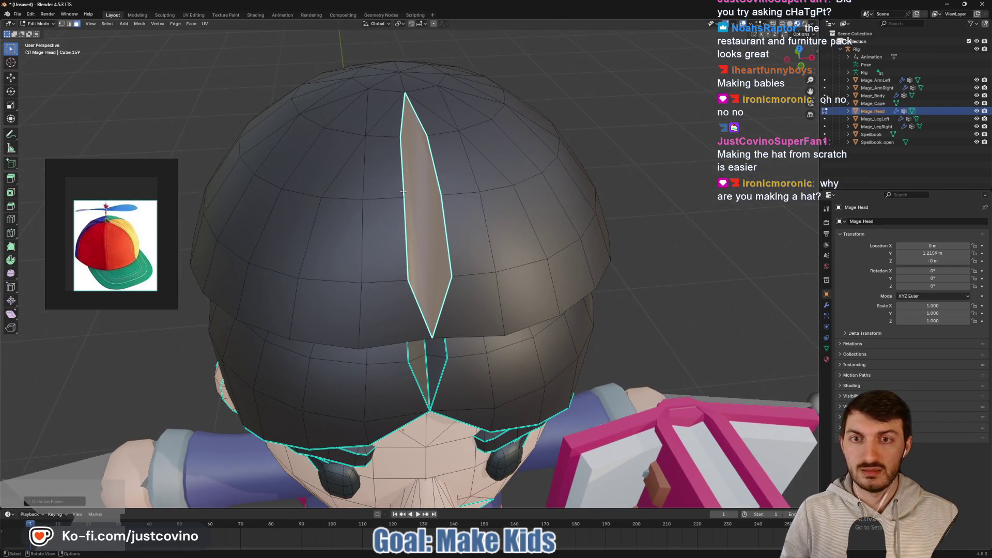
In edge select mode, mark the sliver's border edges sharp.
key(2)
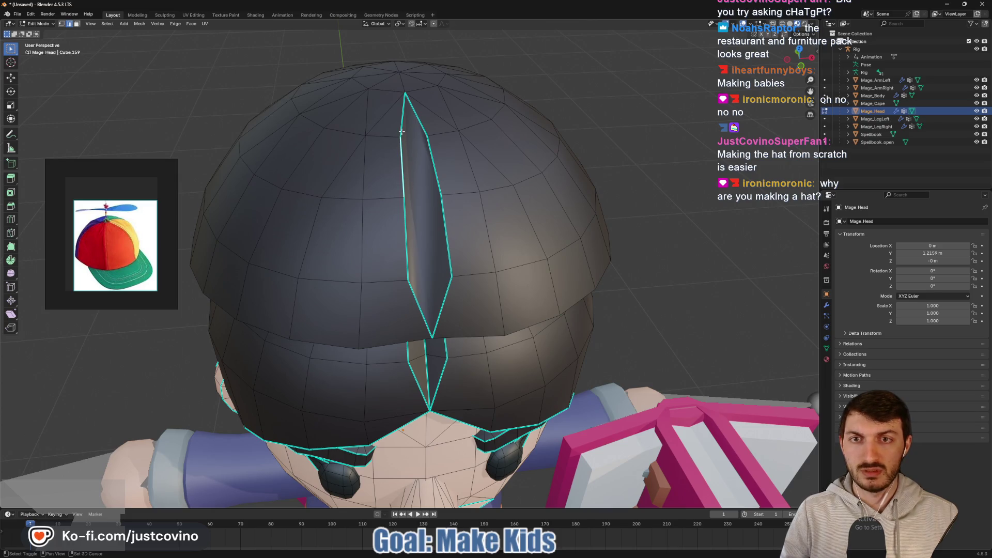
alt+click(418, 120)
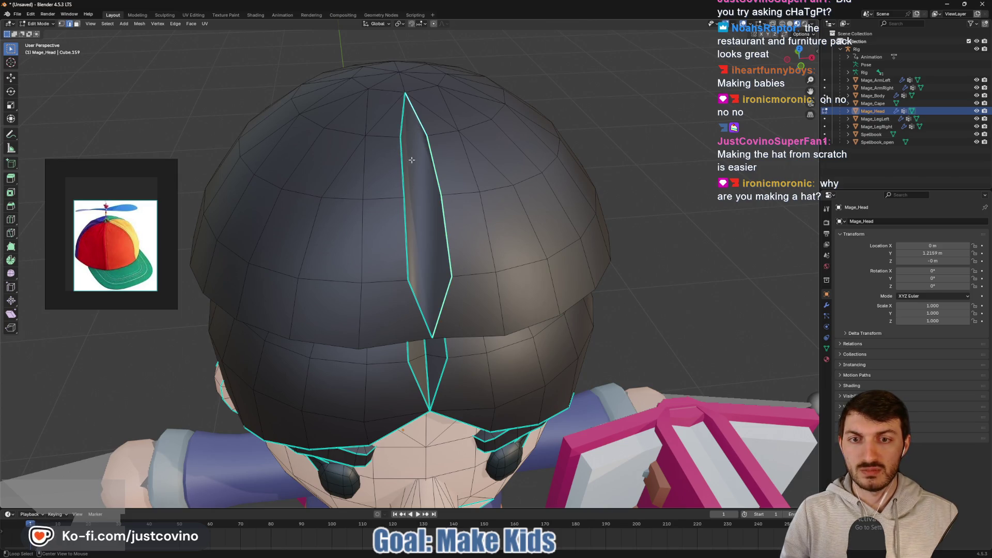
alt+click(405, 226)
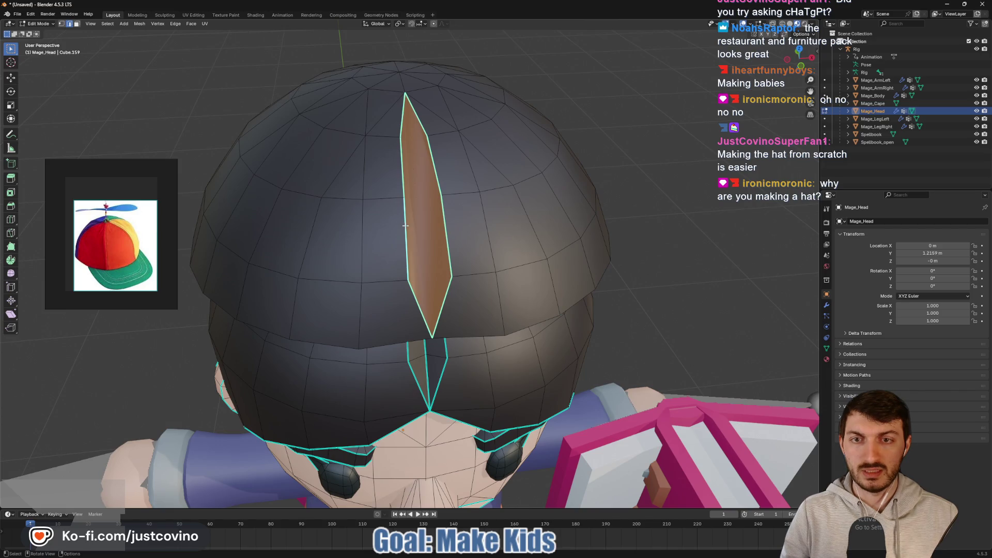
key(ctrl+e)
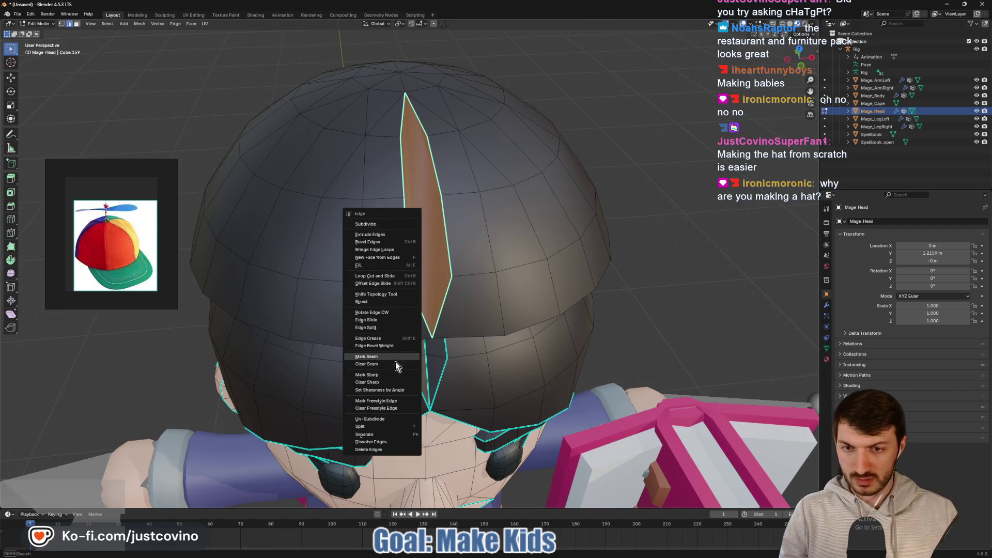
click(382, 382)
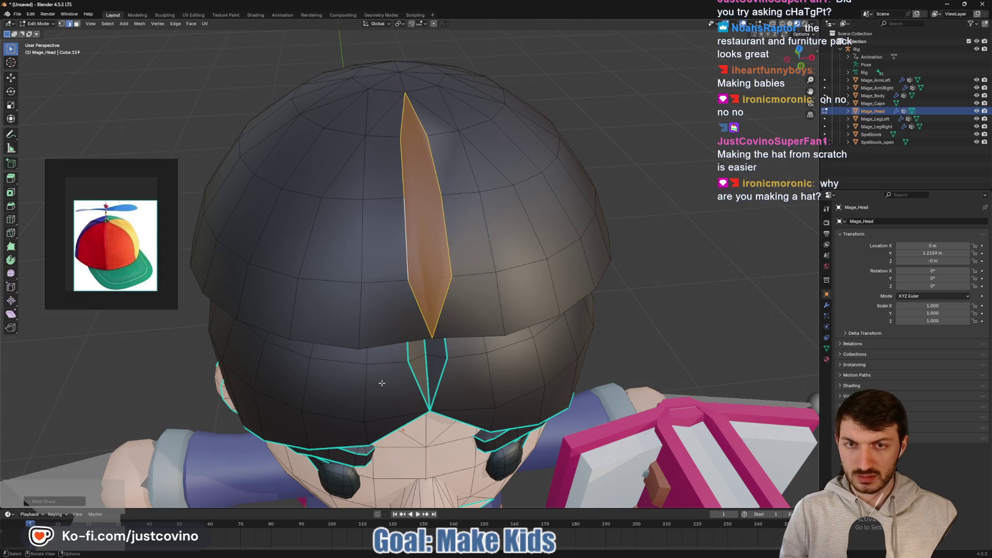
mouse_move(492, 307)
mouse_down()
mouse_move(476, 305)
mouse_move(514, 297)
mouse_move(499, 306)
mouse_move(511, 260)
mouse_up()
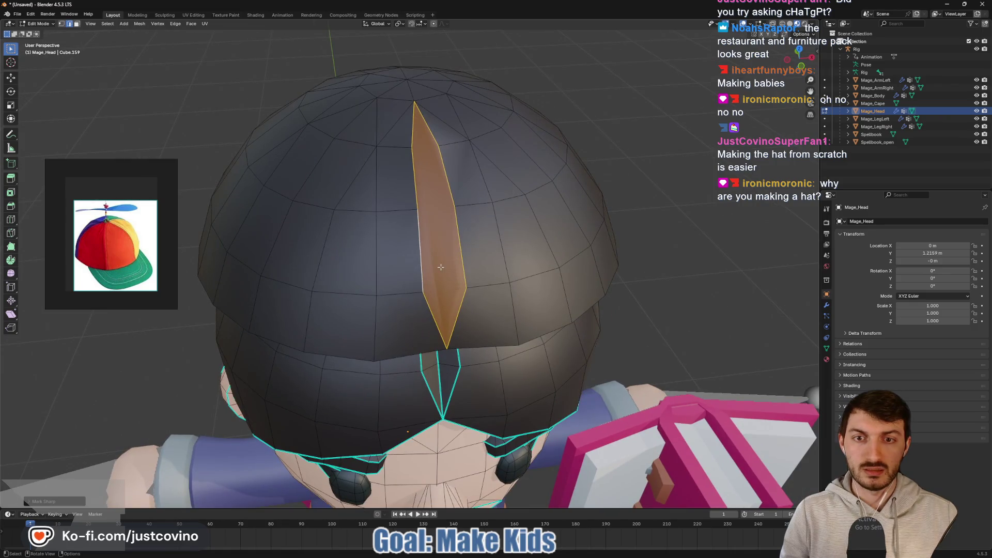
scroll(441, 266, down, 5)
scroll(439, 267, up, 5)
scroll(435, 266, up, 5)
scroll(435, 266, down, 5)
Select the long narrow face at the head's centre and dissolve it.
click(437, 219)
click(384, 212)
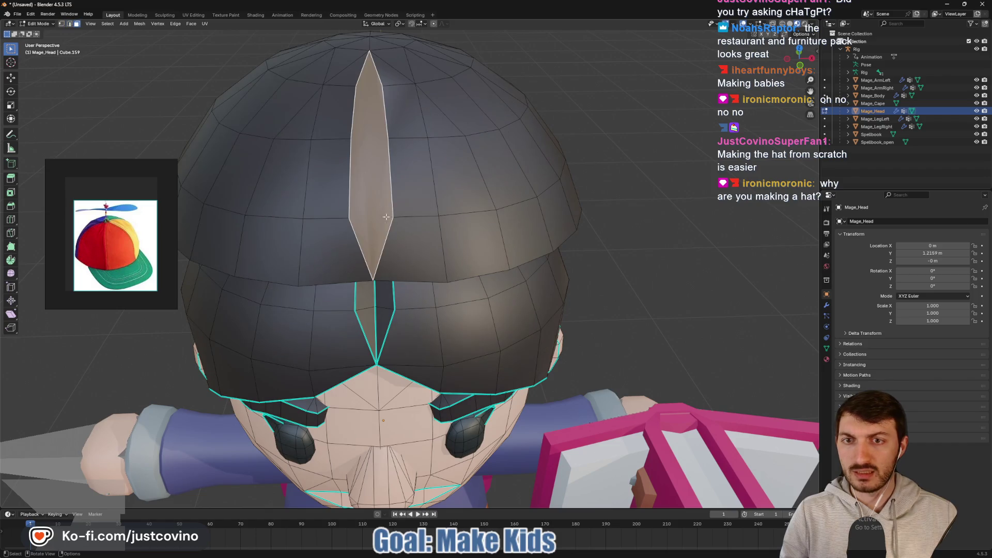
scroll(374, 209, right, 5)
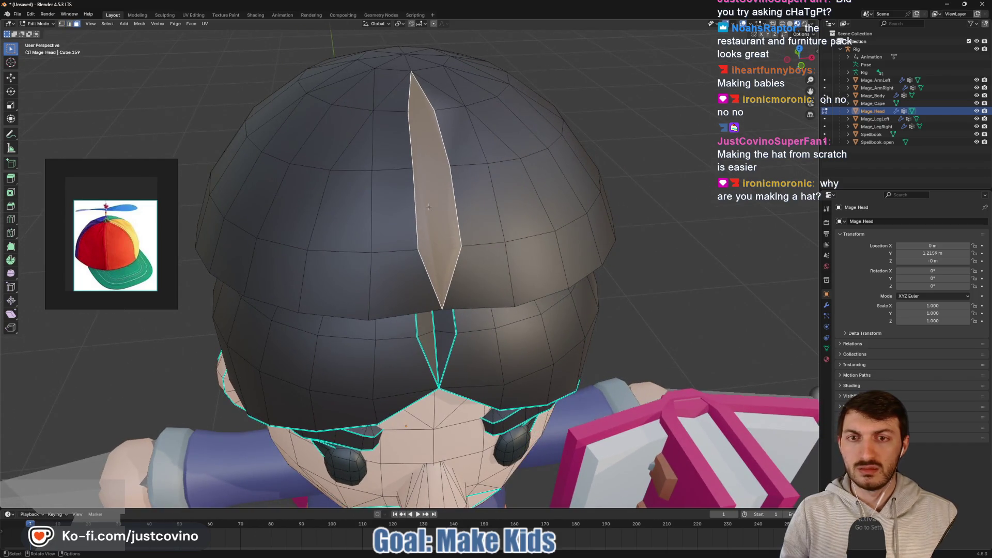
key(x)
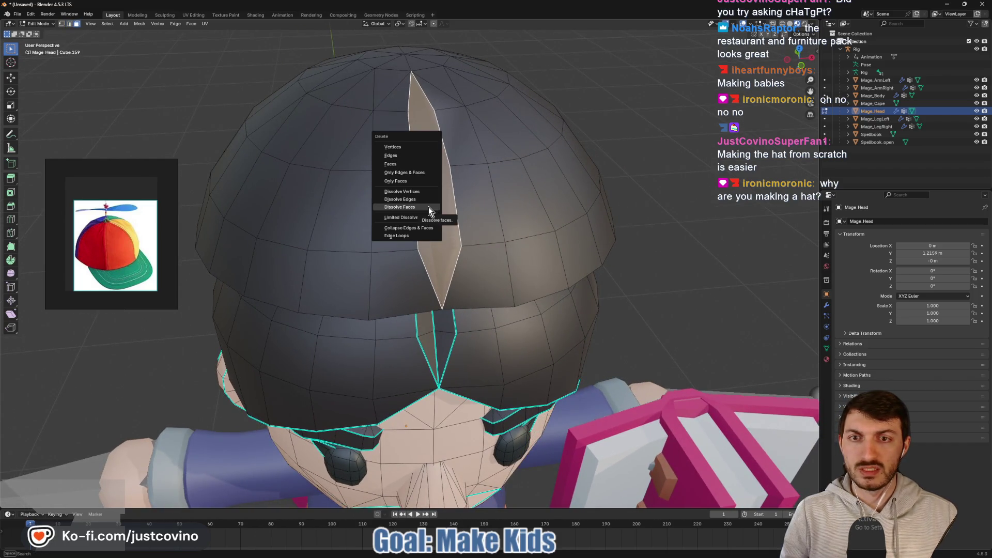
click(428, 207)
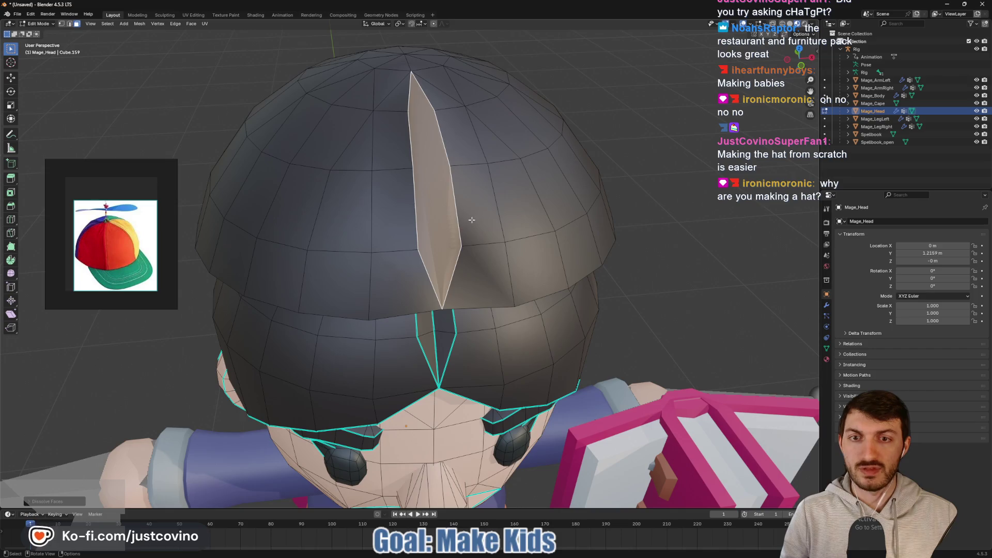
scroll(467, 222, right, 5)
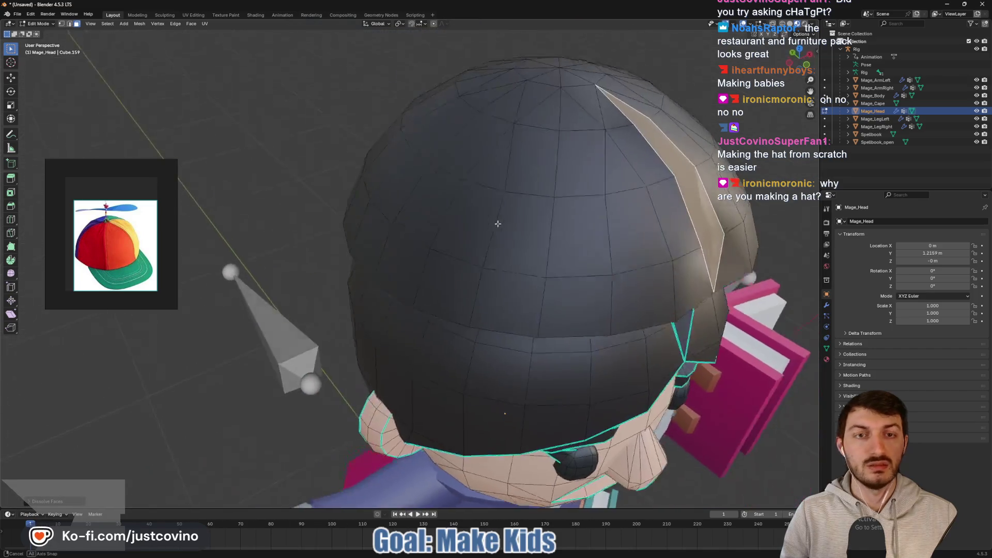
scroll(496, 217, up, 5)
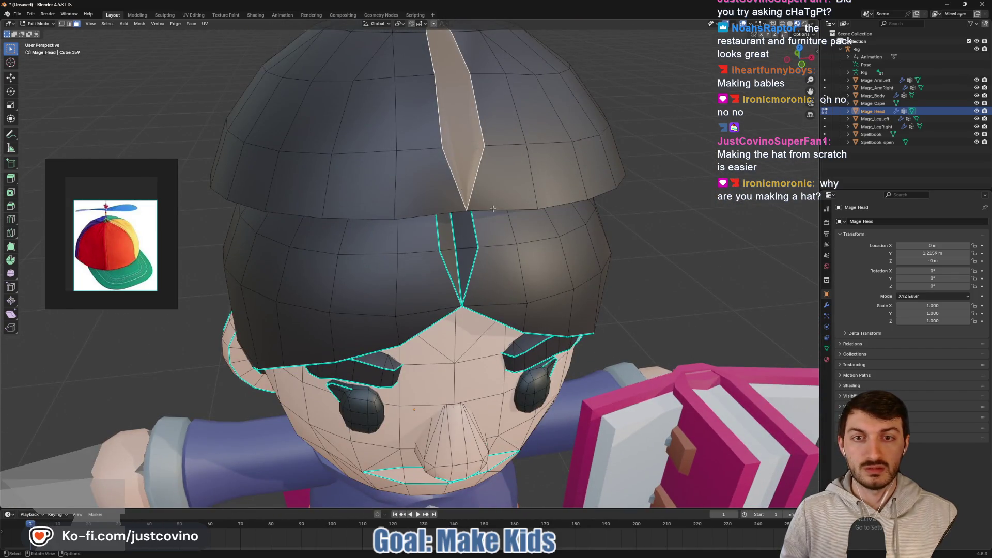
scroll(494, 208, down, 4)
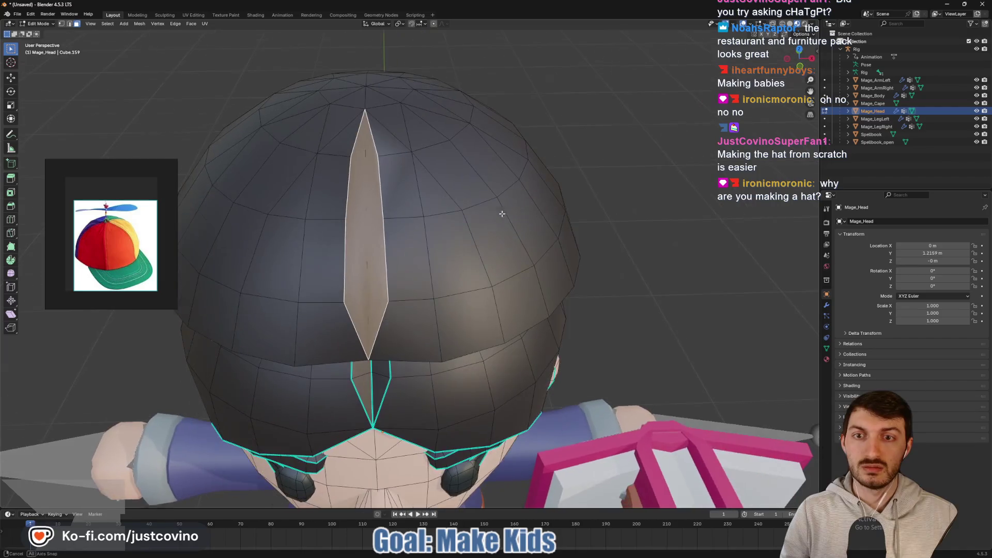
Select the top quad, the triangle above it and the sliver's edges for the Edge menu.
click(402, 195)
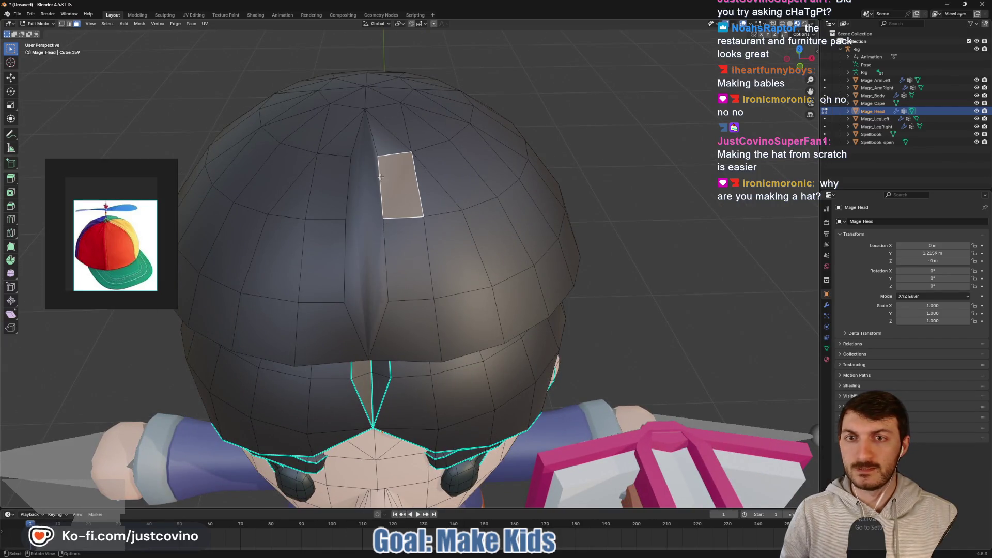
click(378, 150)
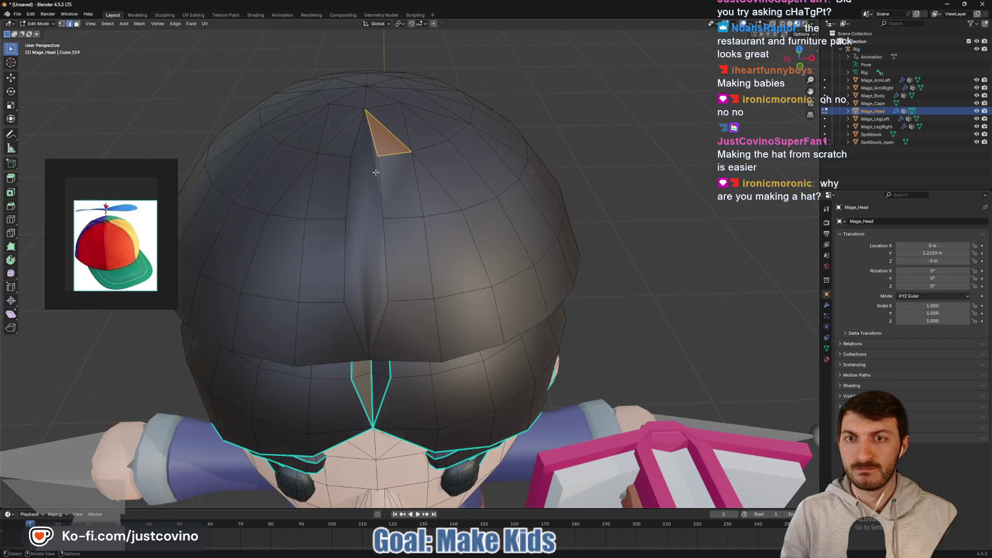
alt+click(354, 153)
alt+shift+click(381, 181)
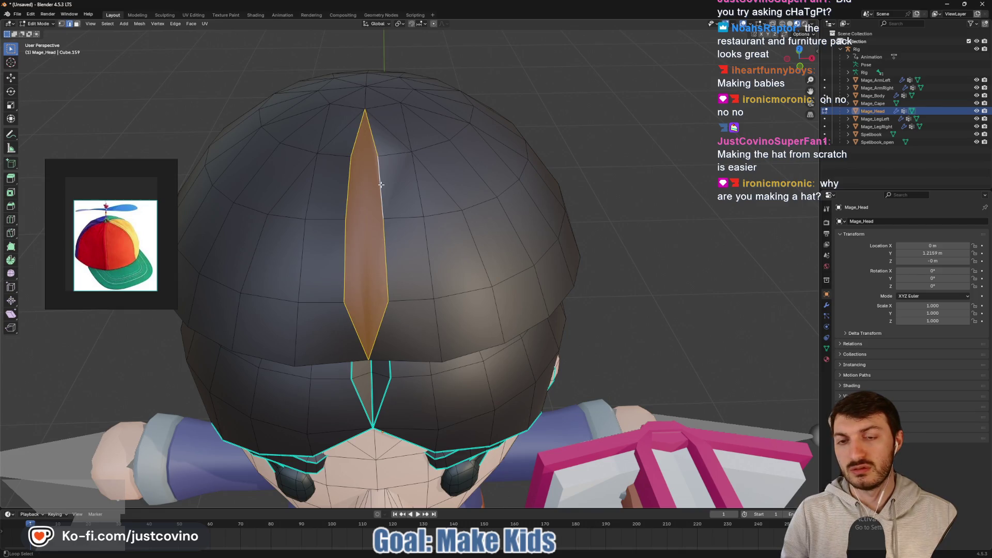
key(ctrl+e)
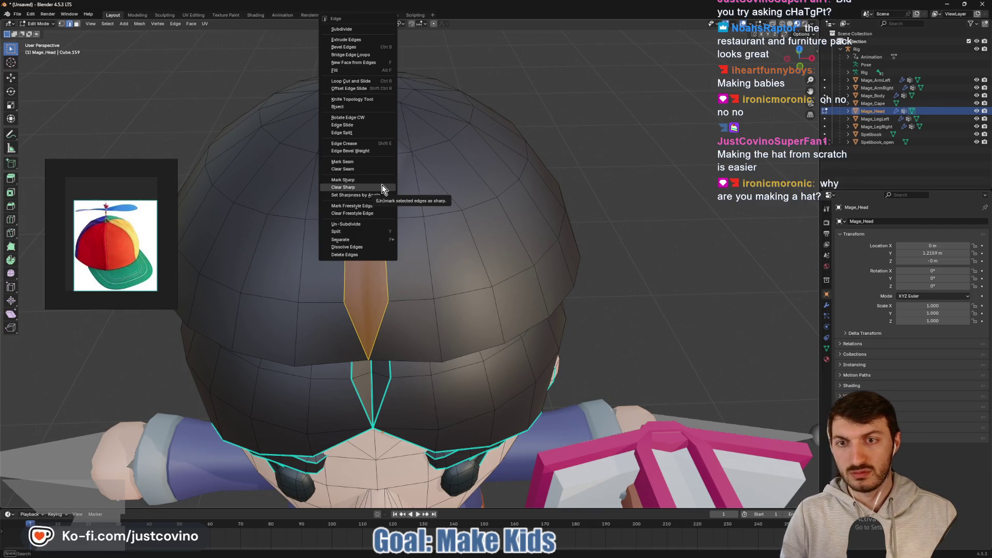
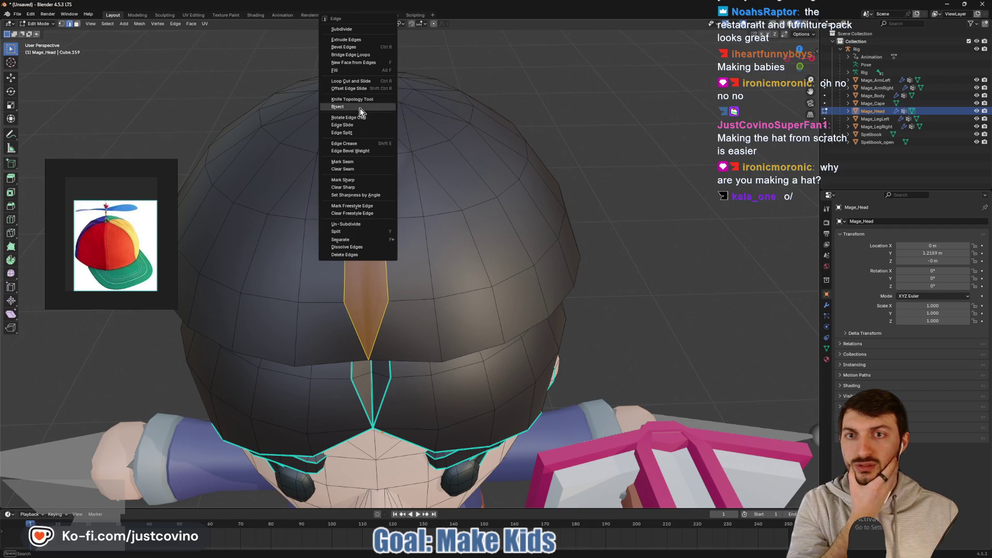
Bridge the hat's edge loops, dissolve the bridged edges, and fill the open seam with a face.
click(355, 54)
mouse_move(408, 141)
mouse_down()
mouse_move(413, 134)
mouse_move(412, 145)
mouse_up()
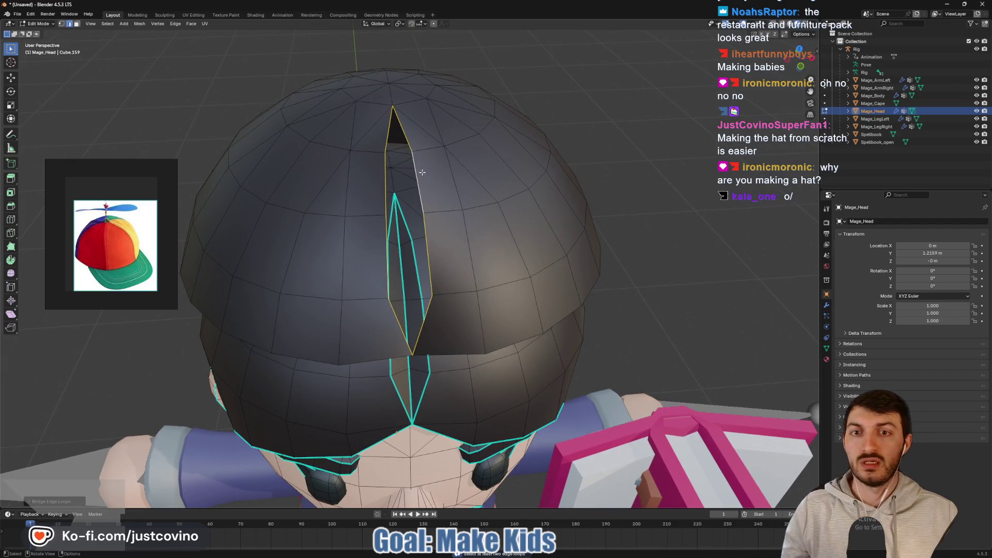
key(ctrl+e)
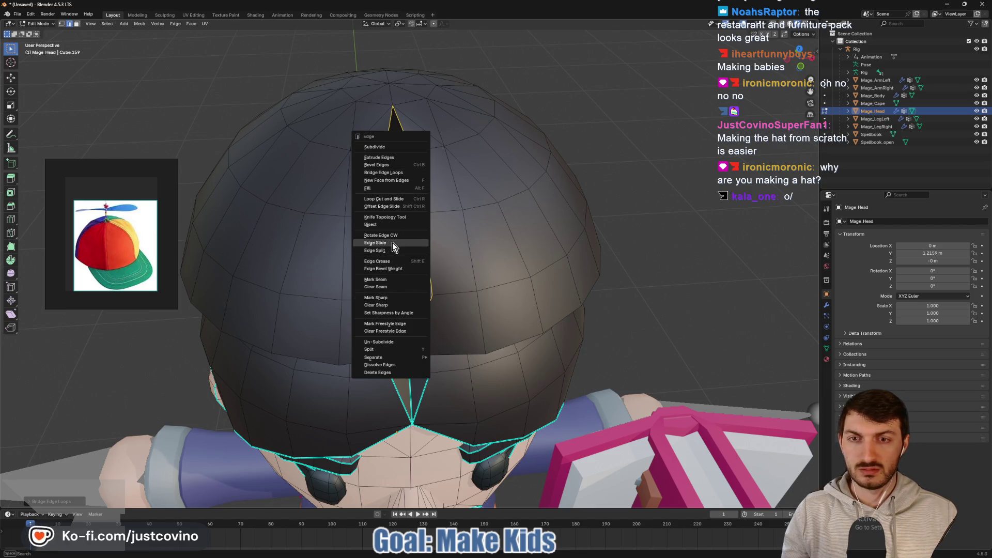
key(Escape)
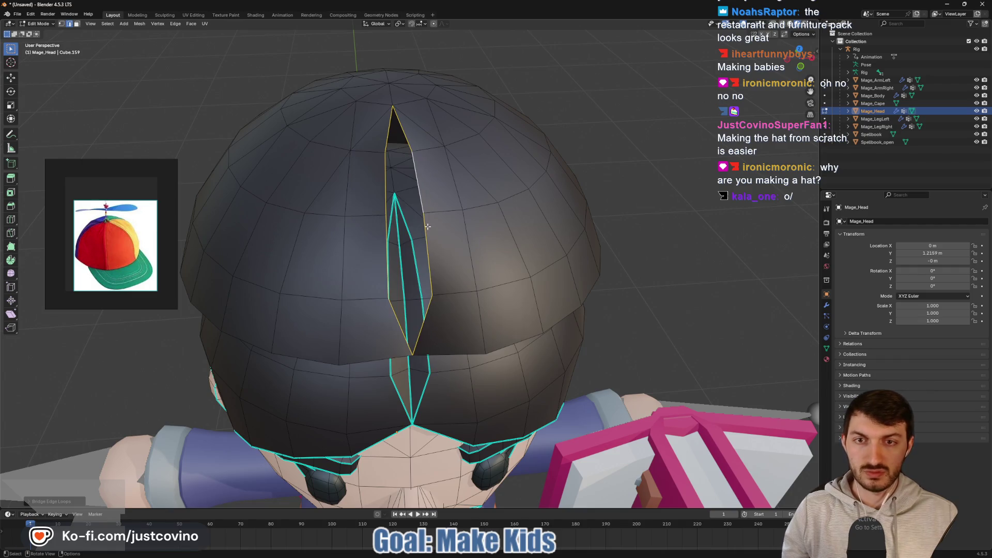
key(x)
click(423, 219)
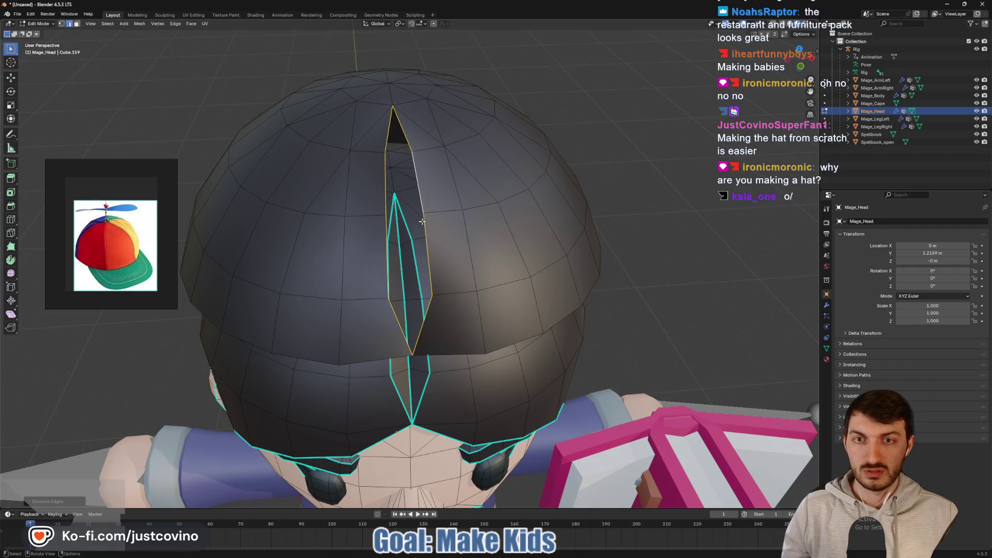
mouse_move(436, 228)
mouse_down()
mouse_move(641, 229)
mouse_move(670, 212)
mouse_move(593, 197)
mouse_up()
key(f)
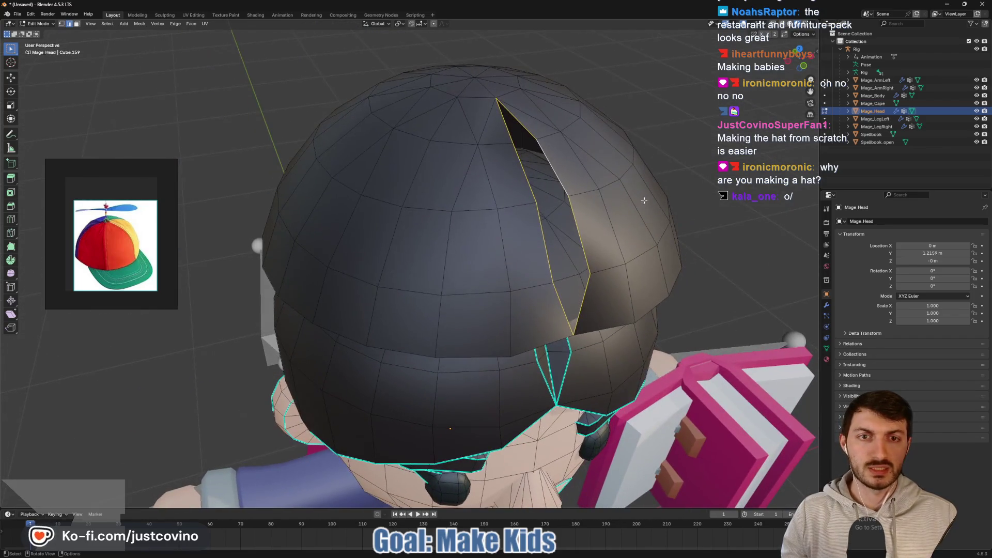
Join seam vertices pairwise with J, then fill the hole between them and the triangular gap at the front.
click(569, 196)
key(j)
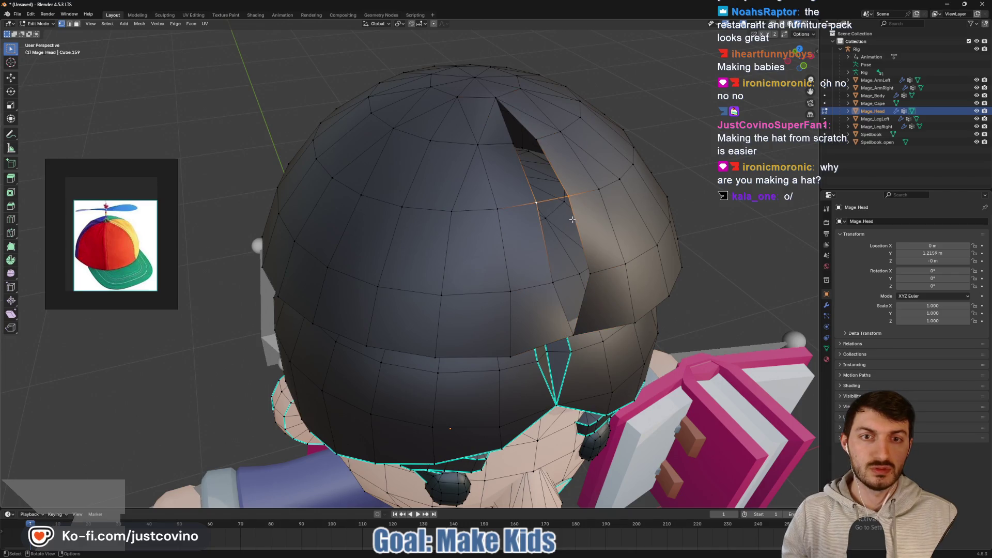
click(590, 273)
shift+click(553, 283)
key(j)
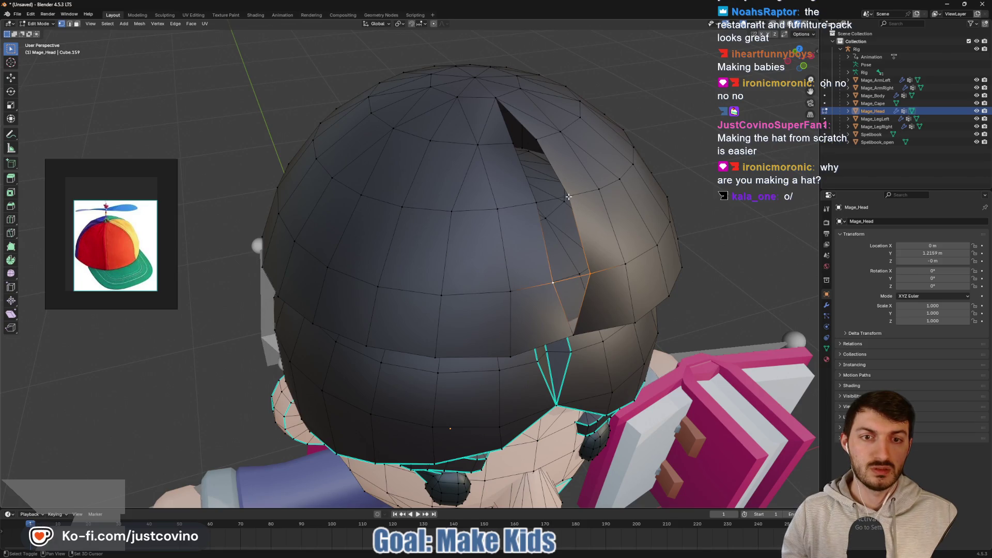
key(f)
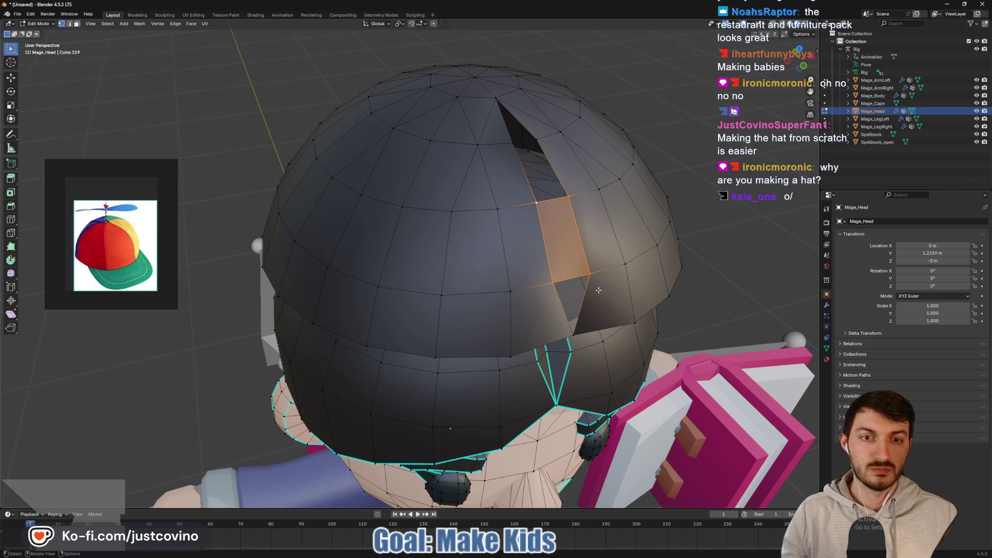
drag(594, 292, 600, 268)
click(447, 166)
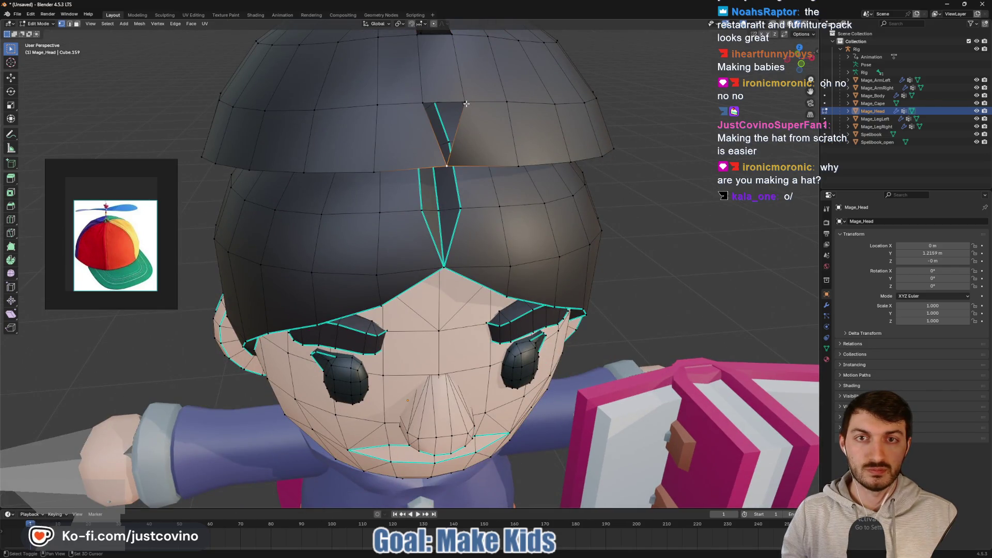
shift+click(423, 105)
Fill the notch beside the hat-top vertex and select the vertices along the remaining gap.
drag(423, 105, 516, 164)
click(499, 274)
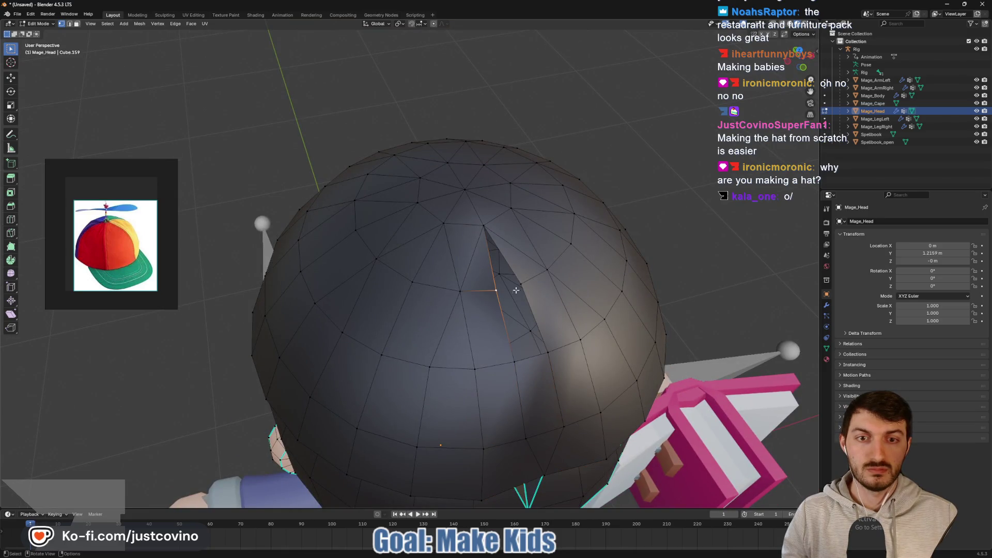
click(521, 284)
click(484, 225)
key(f)
click(533, 367)
shift+click(515, 363)
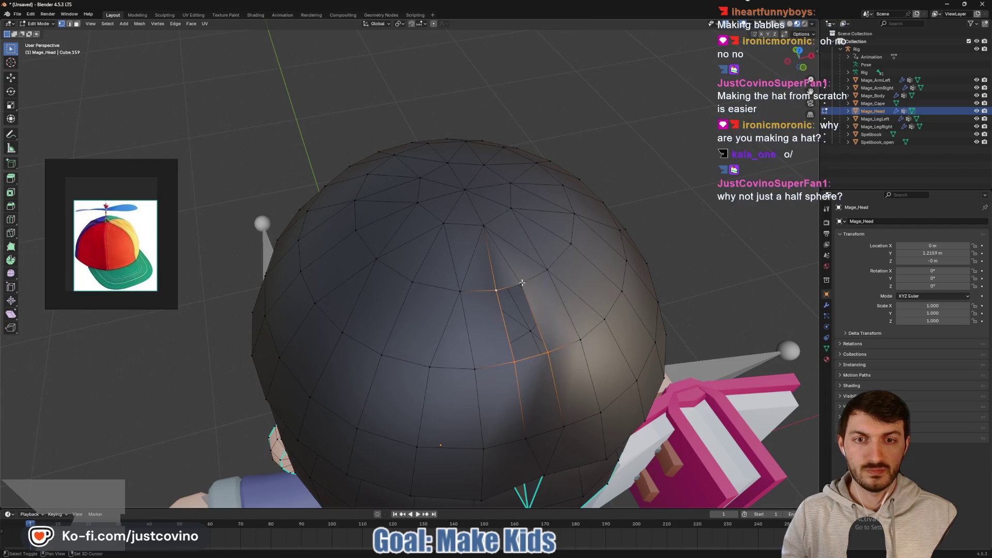
Inspect the patched hat from several angles and select the entire hat mesh with L.
drag(523, 282, 510, 286)
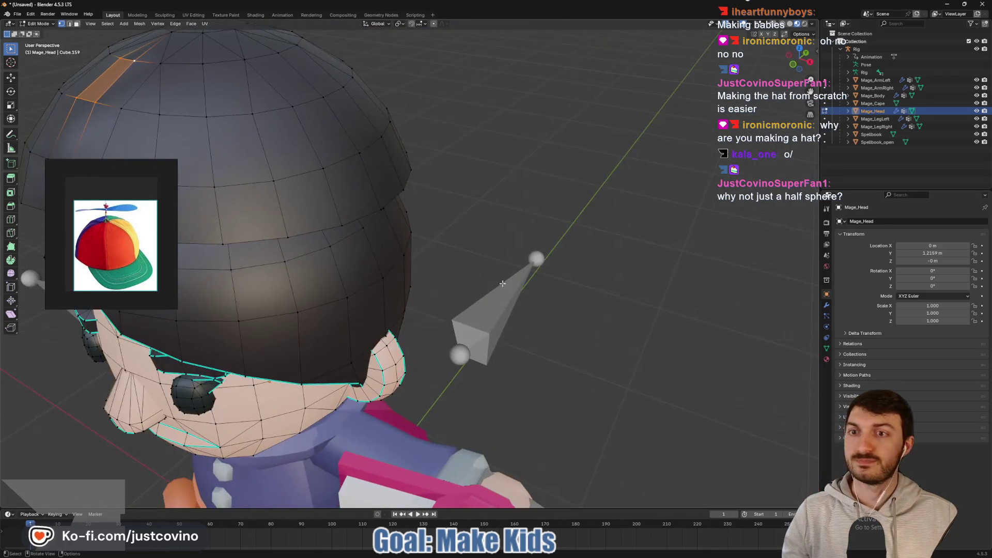
mouse_move(469, 258)
mouse_down()
mouse_move(458, 256)
mouse_move(482, 232)
mouse_move(538, 243)
mouse_move(552, 233)
mouse_up()
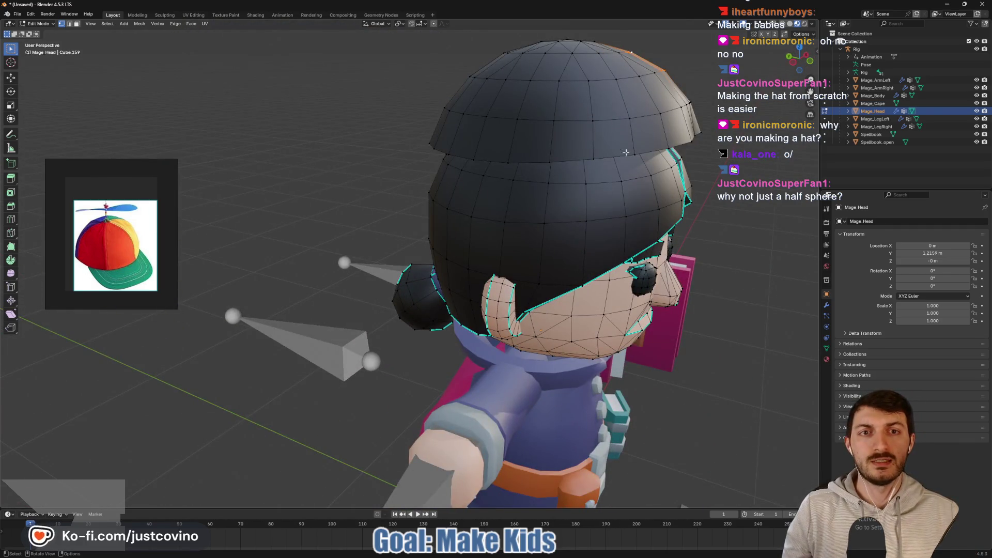
drag(713, 125, 681, 135)
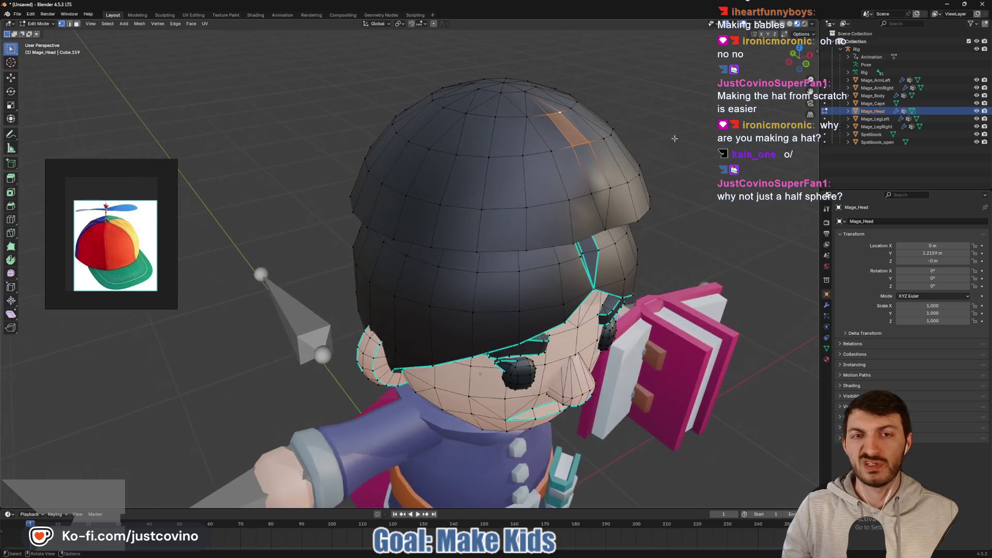
key(l)
drag(545, 174, 577, 188)
scroll(563, 177, down, 3)
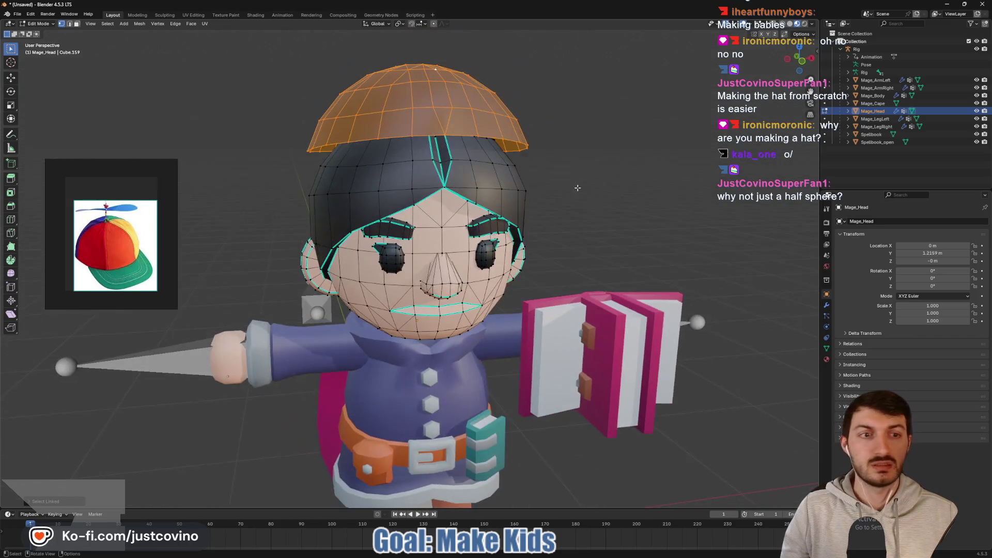
Add a Solidify modifier to the head and raise its thickness to 0.04 m.
click(827, 305)
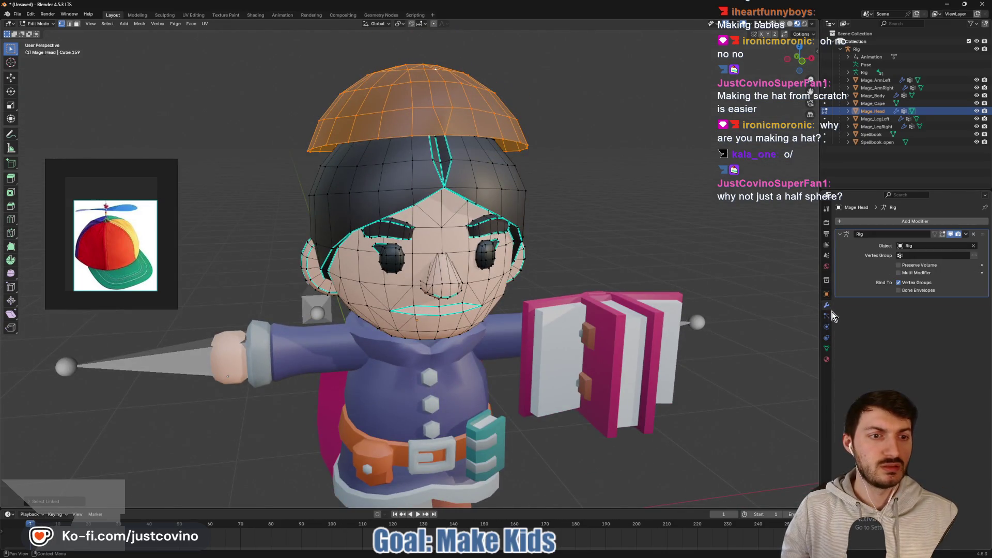
click(879, 222)
mouse_move(878, 244)
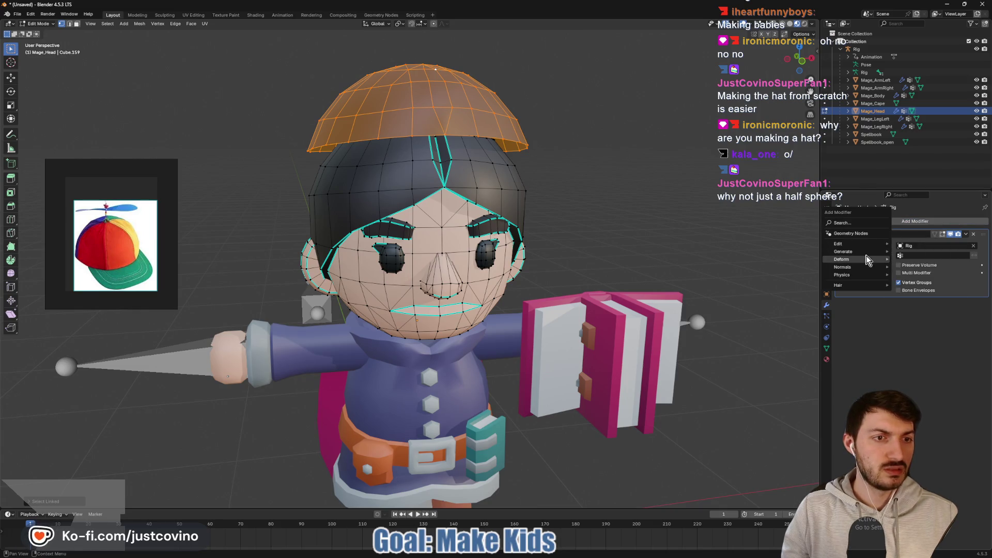
click(929, 351)
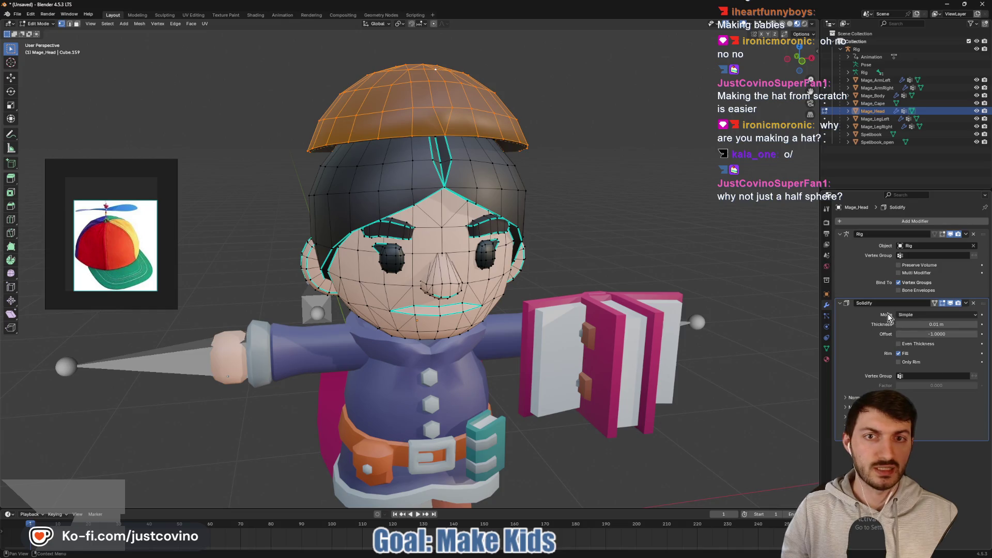
click(976, 325)
click(977, 325)
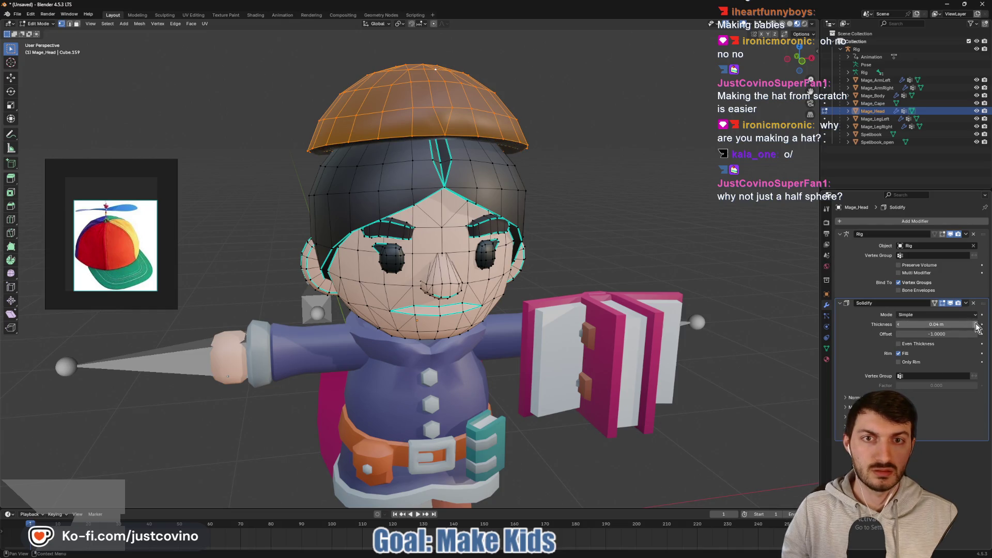
drag(693, 248, 685, 246)
Enlarge the hat slightly and lower it along Z so it sits snugly on the head.
key(s)
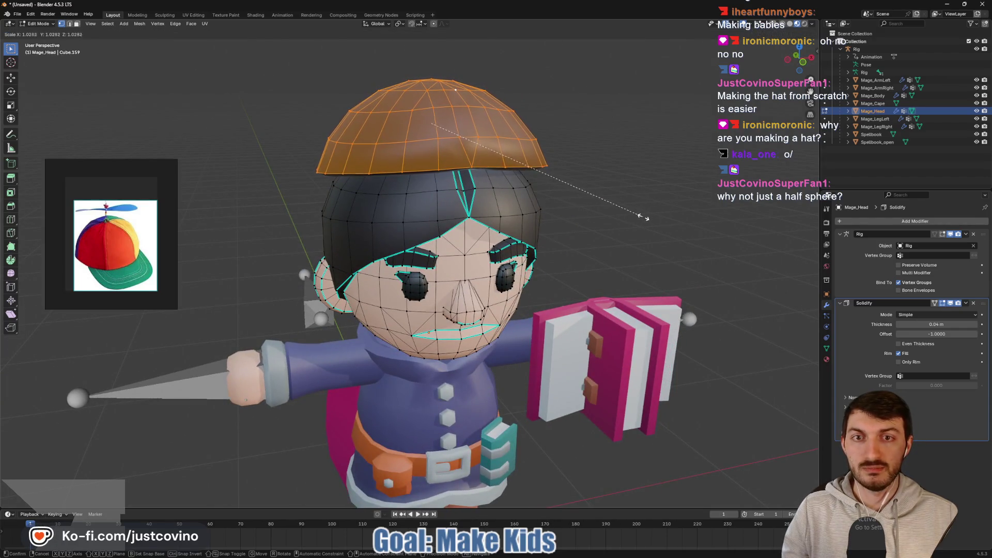
click(655, 218)
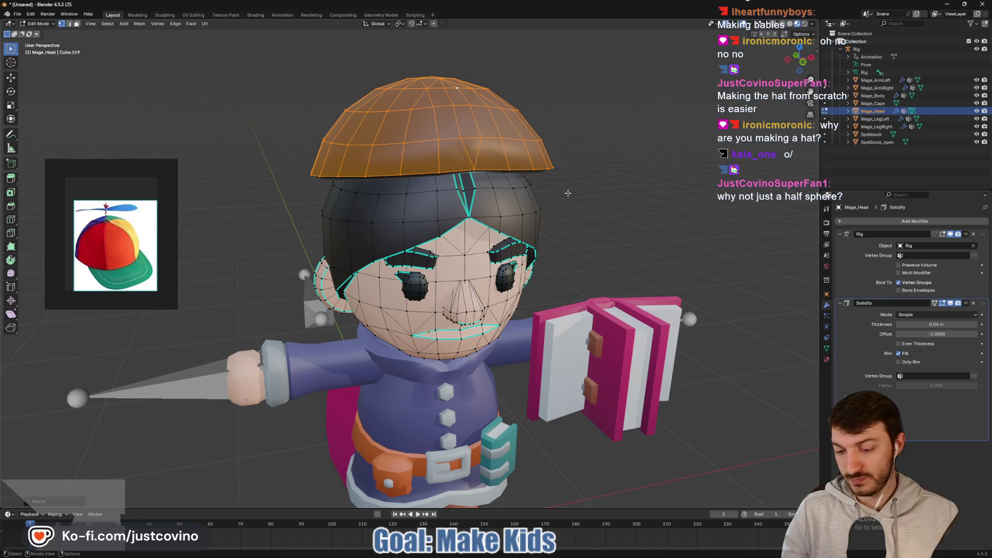
key(g)
key(z)
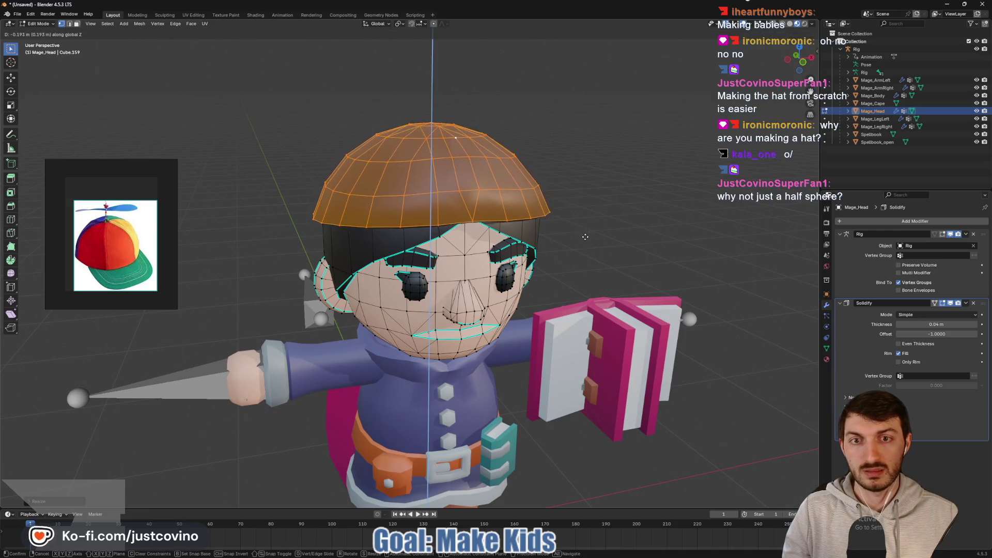
click(588, 240)
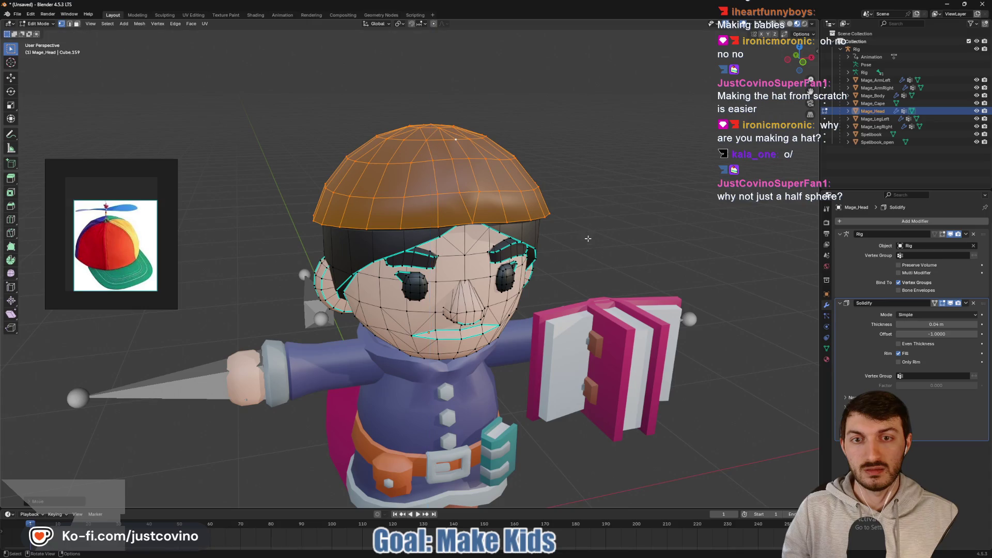
drag(697, 218, 806, 265)
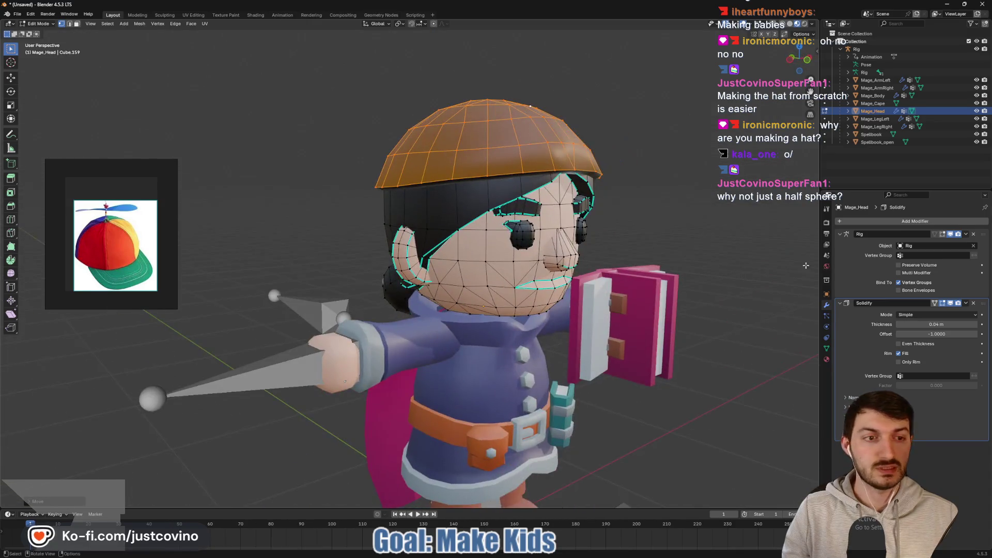
click(841, 304)
drag(698, 238, 155, 270)
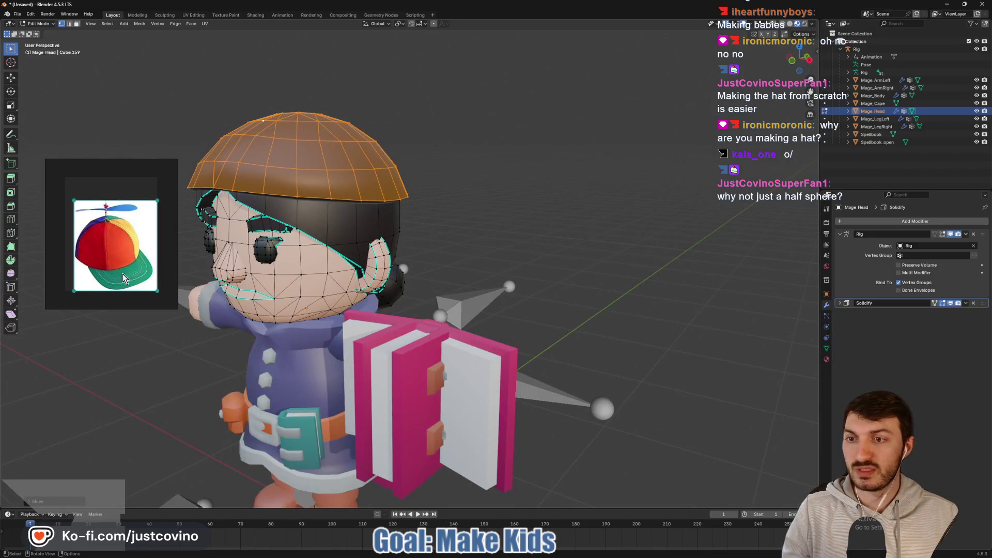
mouse_move(248, 253)
mouse_down()
mouse_move(548, 208)
mouse_move(500, 204)
mouse_up()
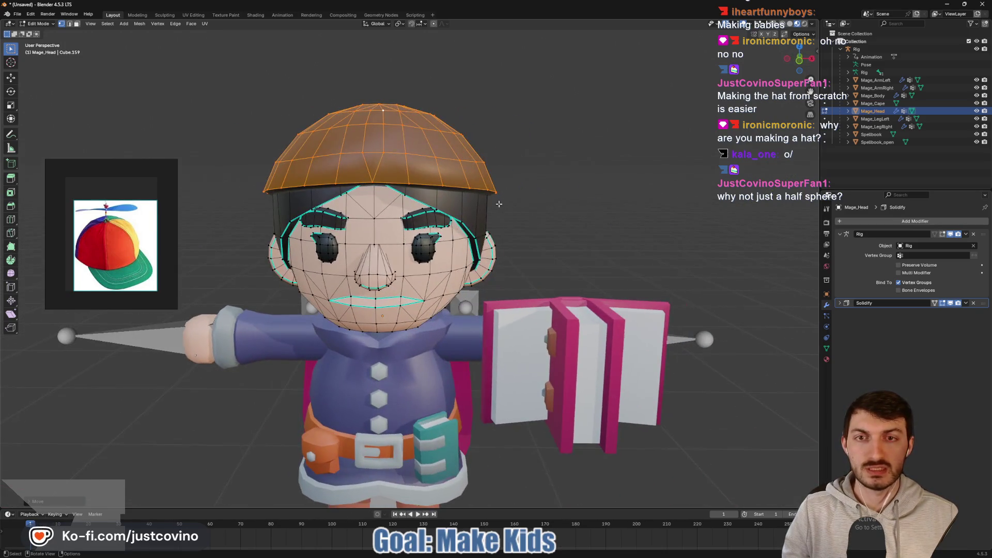
Select six front rim faces in face mode and extrude them outward along their normals as the brim.
key(3)
click(450, 171)
shift+click(414, 168)
shift+click(373, 166)
shift+click(356, 172)
shift+click(323, 169)
shift+click(297, 170)
mouse_move(543, 170)
mouse_down()
mouse_move(619, 202)
mouse_move(569, 199)
mouse_up()
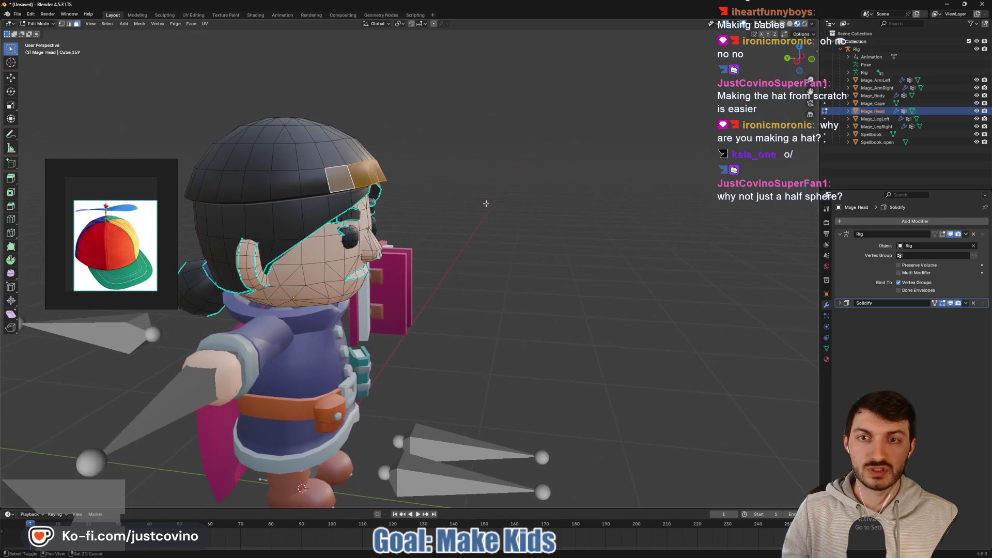
key(e)
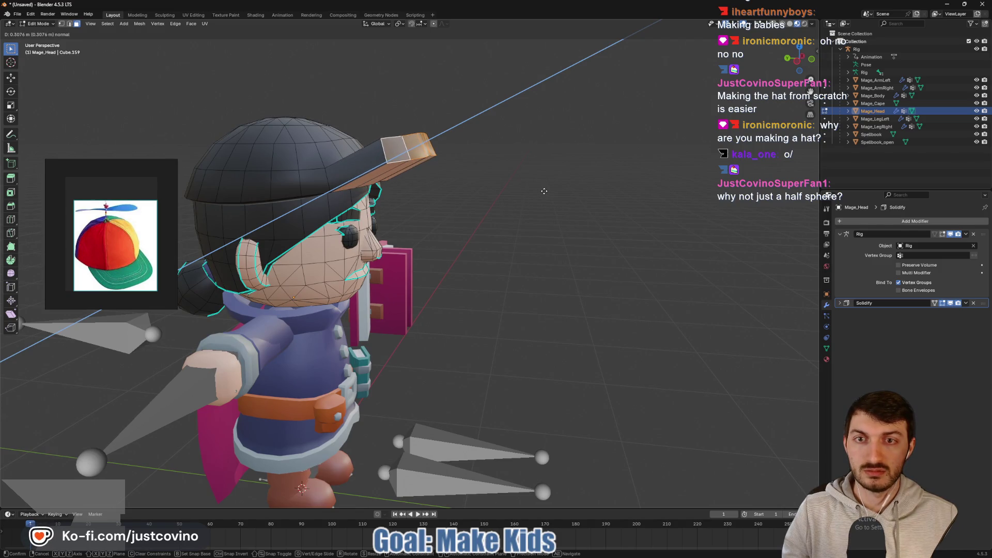
click(548, 192)
mouse_move(560, 195)
mouse_down()
mouse_move(483, 173)
mouse_move(453, 199)
mouse_move(391, 200)
mouse_move(548, 143)
mouse_move(594, 160)
mouse_move(645, 139)
mouse_move(544, 168)
mouse_up()
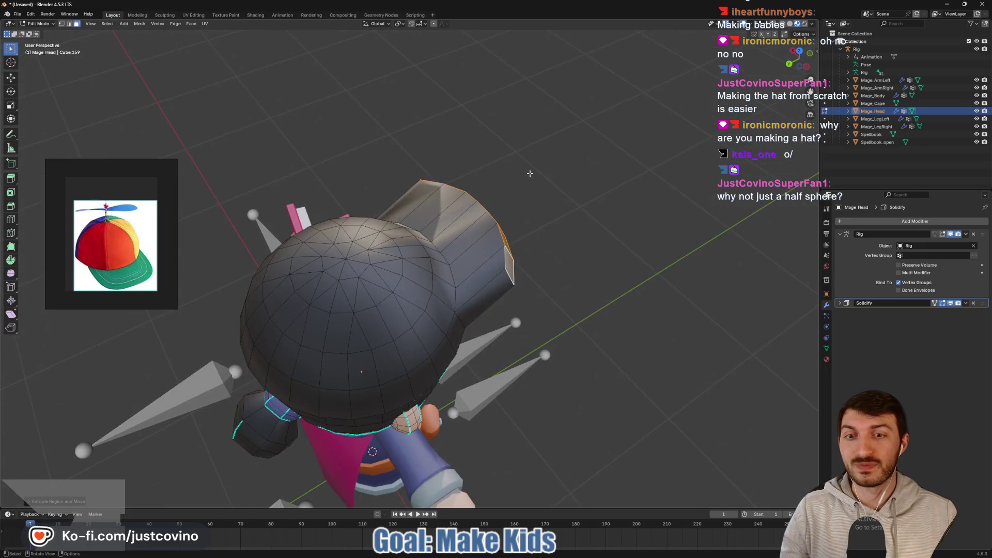
mouse_move(579, 214)
mouse_down()
mouse_move(526, 202)
mouse_move(582, 190)
mouse_move(627, 208)
mouse_move(510, 181)
mouse_move(600, 187)
mouse_move(537, 171)
mouse_move(455, 225)
mouse_up()
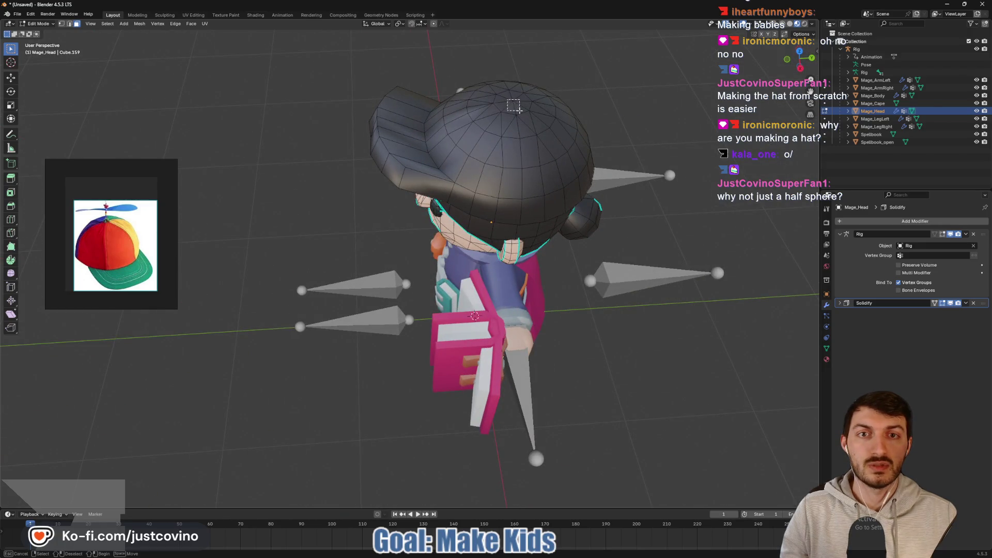
Extrude the faces around the cap's top pole upward into a stub.
alt+shift+click(517, 106)
scroll(549, 141, down, 2)
drag(550, 141, 463, 181)
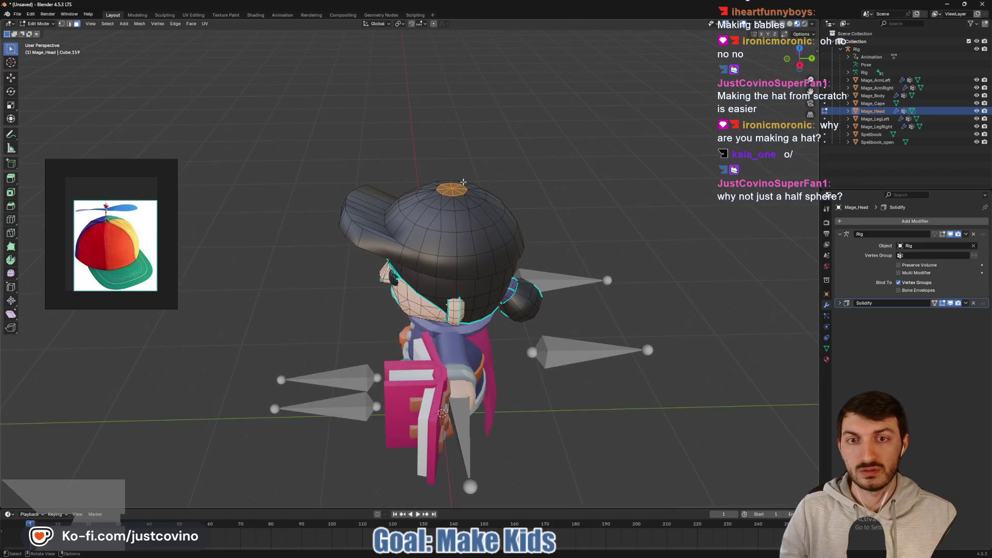
key(e)
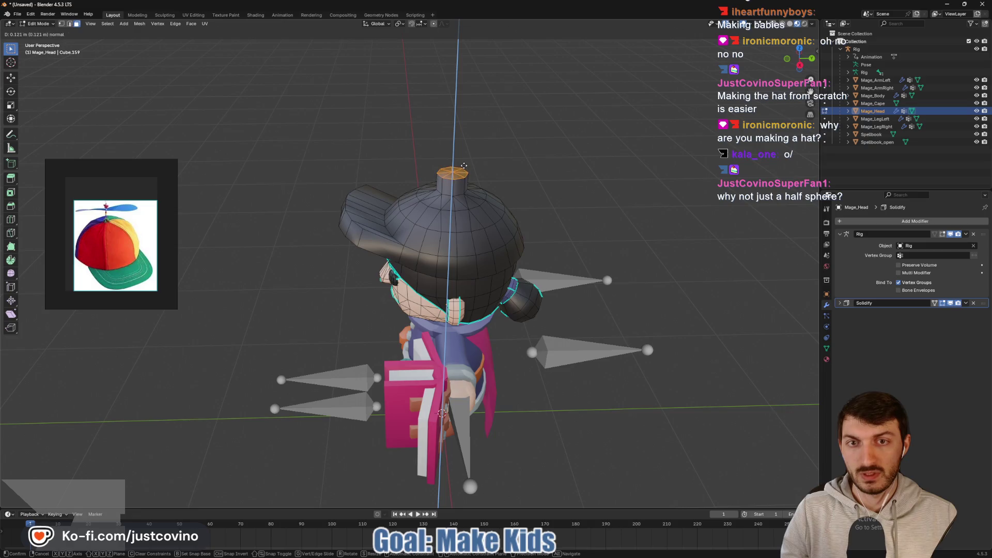
click(464, 160)
Add a centred loop cut to the stub, then narrow its top rim and slide and shrink its base loop.
key(ctrl+r)
click(483, 186)
right_click(482, 186)
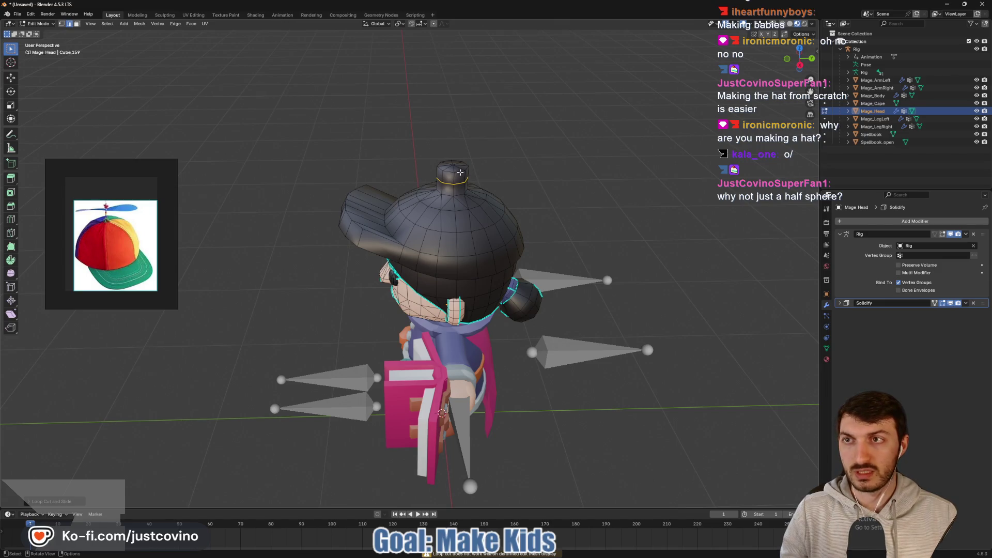
alt+click(461, 172)
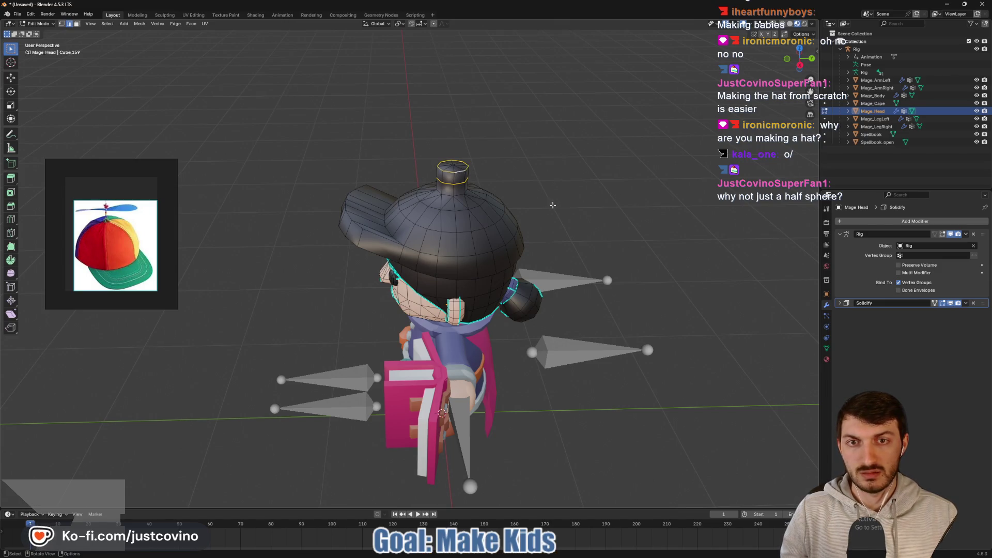
key(s)
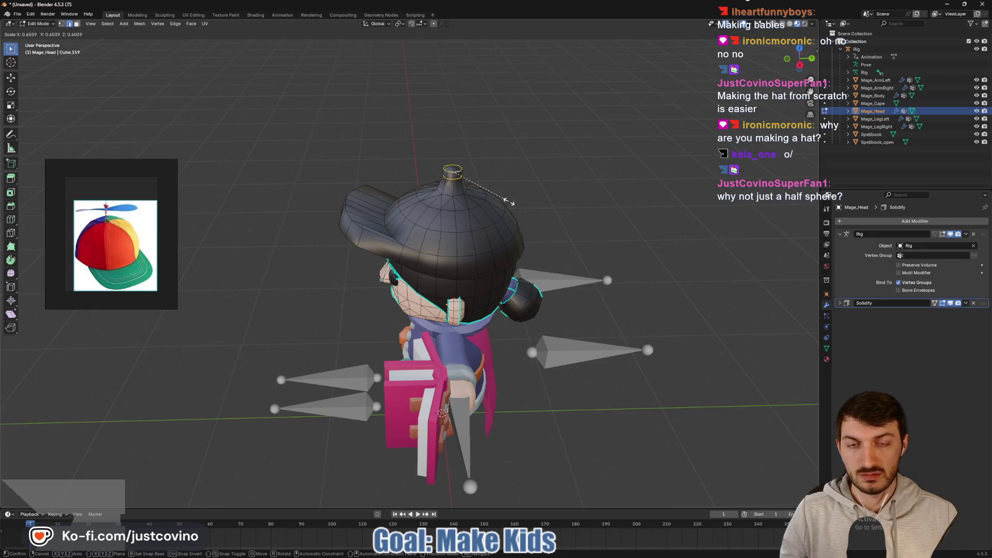
click(513, 203)
alt+click(461, 181)
key(shift+v)
click(463, 187)
key(s)
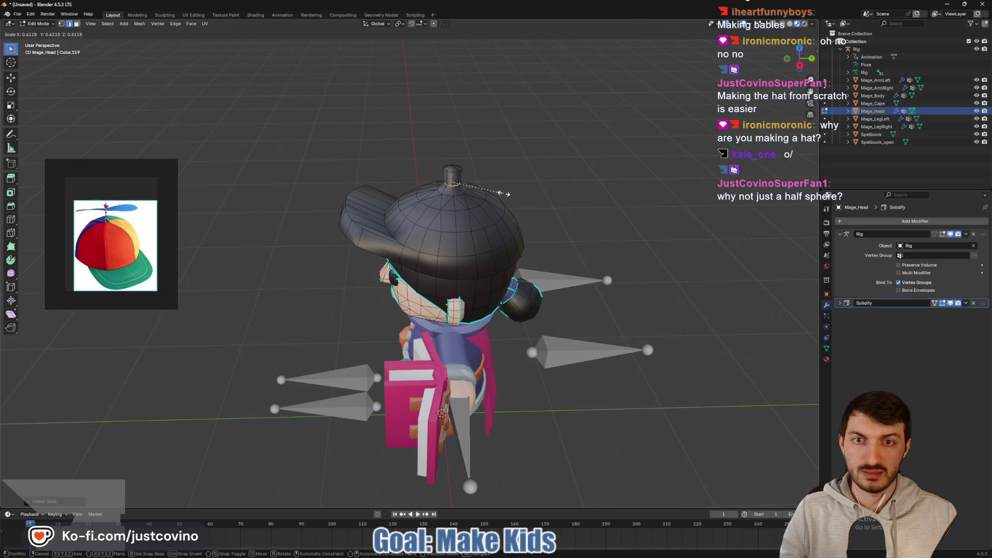
click(500, 194)
Set transform orientation to Normal and extrude the stub's two opposite side faces slightly outward.
scroll(501, 196, up, 4)
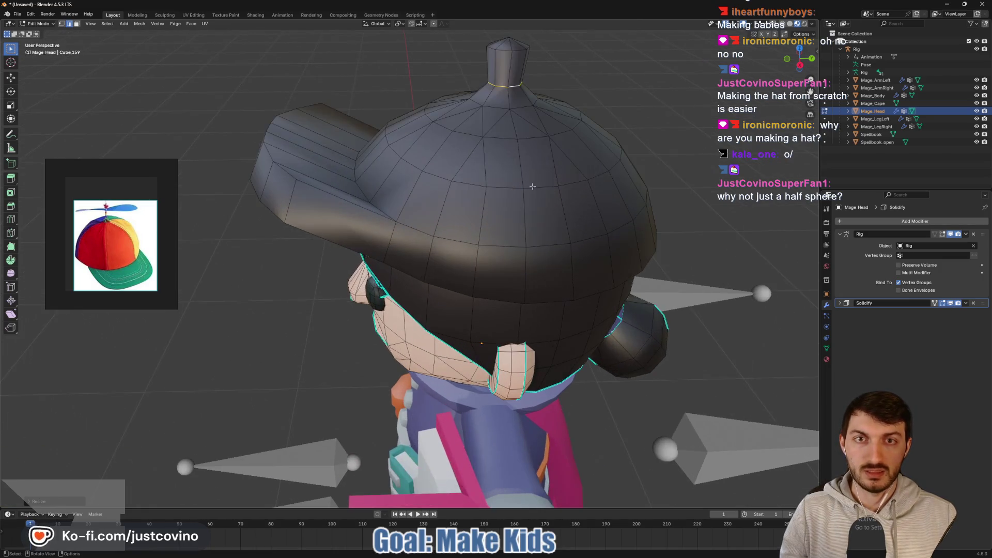
mouse_move(506, 202)
mouse_down()
mouse_move(569, 177)
mouse_move(528, 186)
mouse_up()
click(502, 110)
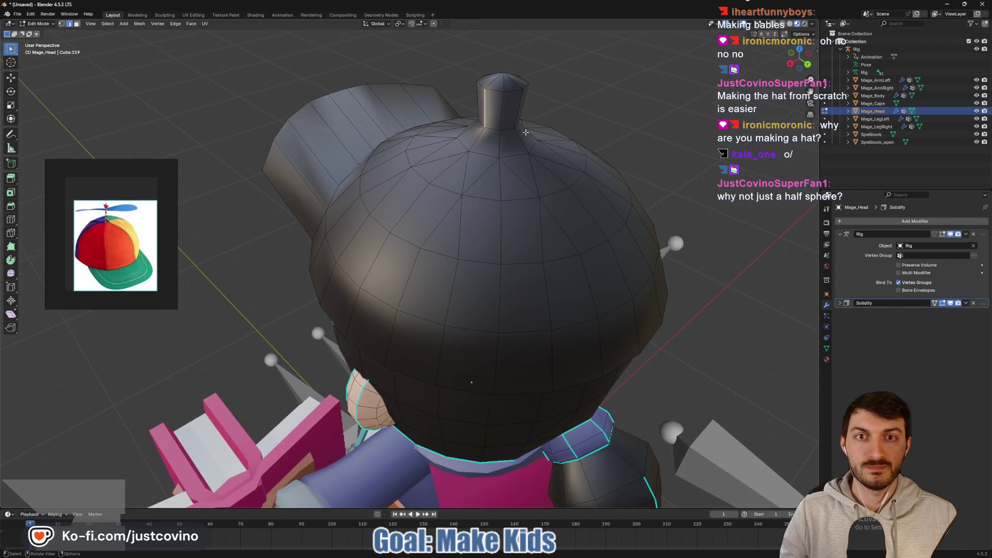
mouse_move(502, 110)
mouse_down()
mouse_move(585, 178)
mouse_move(418, 132)
mouse_up()
shift+click(304, 91)
drag(304, 91, 383, 40)
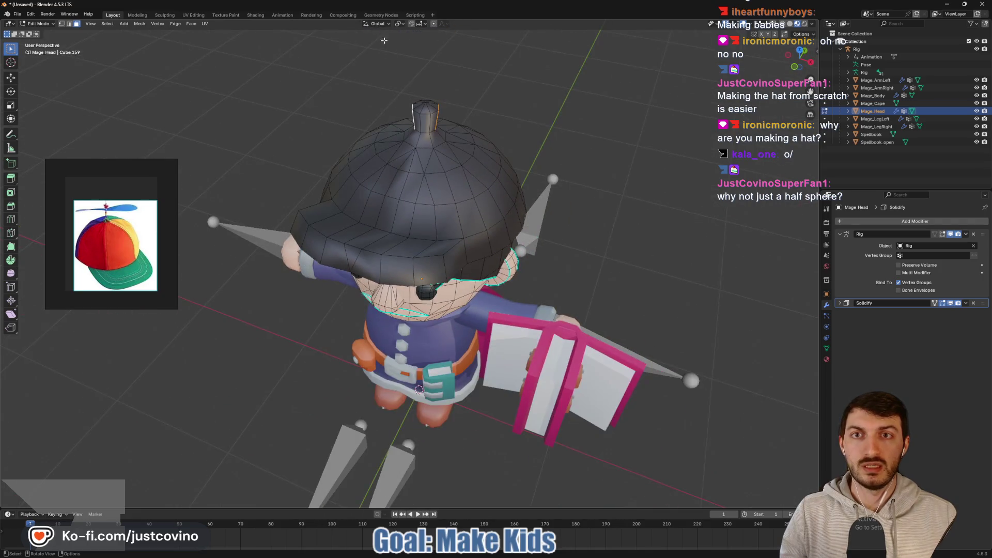
click(377, 24)
click(372, 56)
key(e)
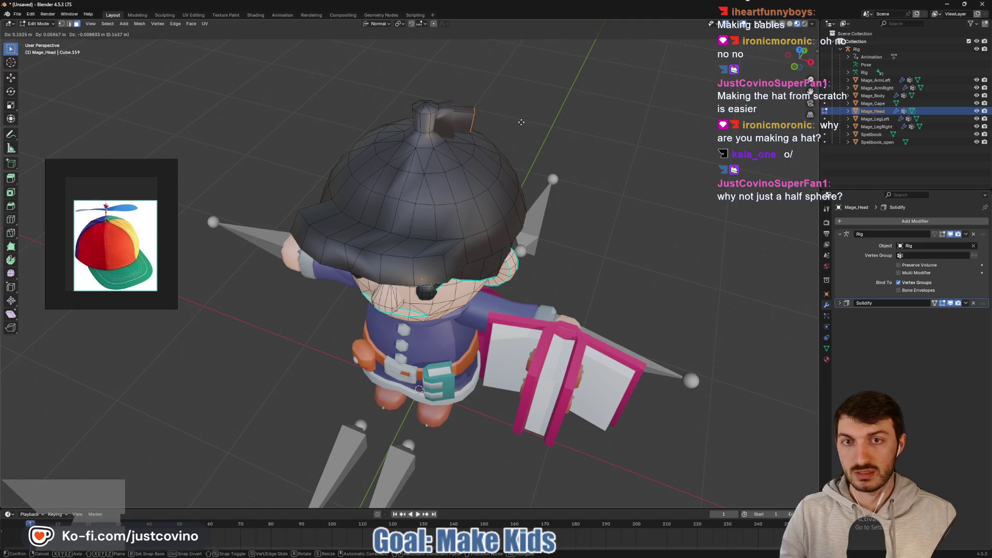
click(537, 113)
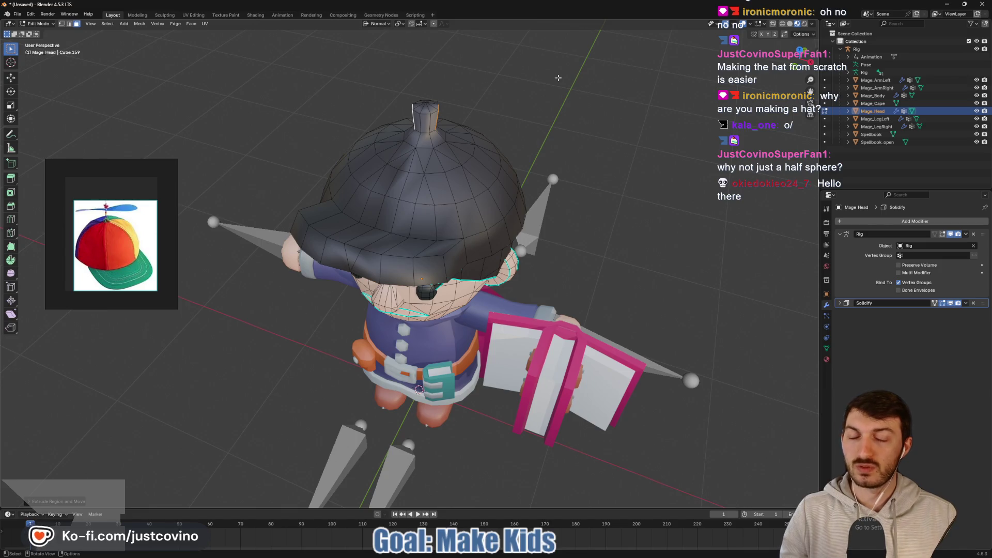
Check the pivot point options and extrude the stub's side faces far outward into long propeller blades.
click(404, 24)
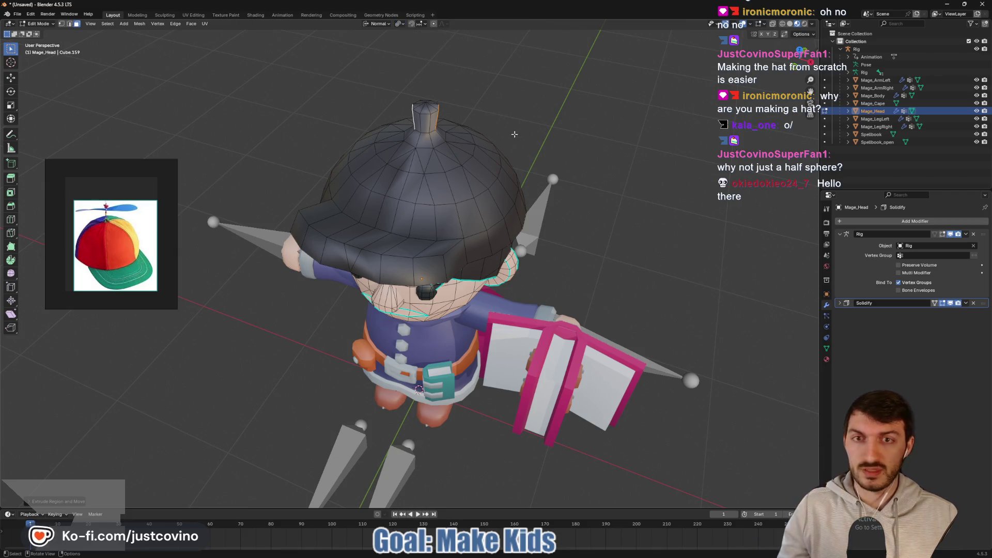
key(e)
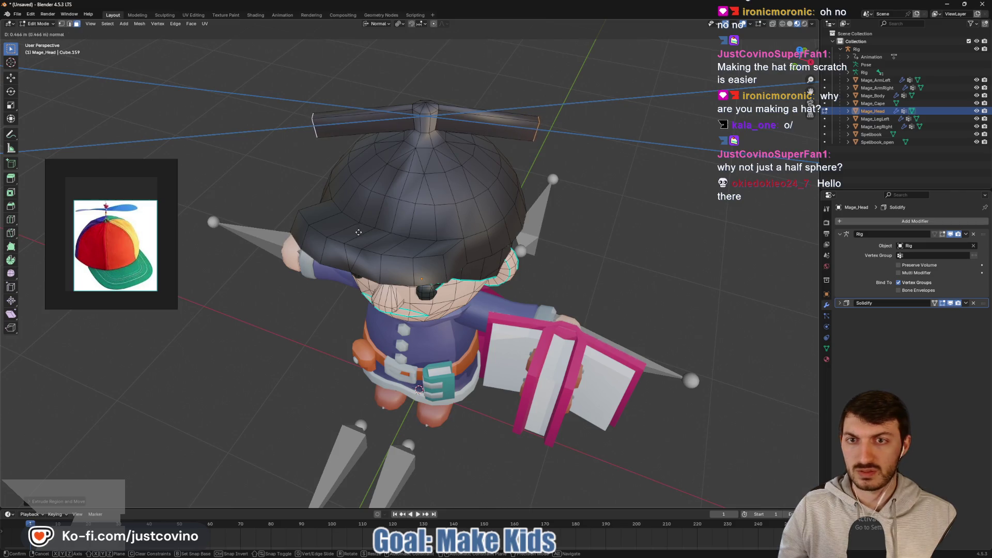
click(359, 233)
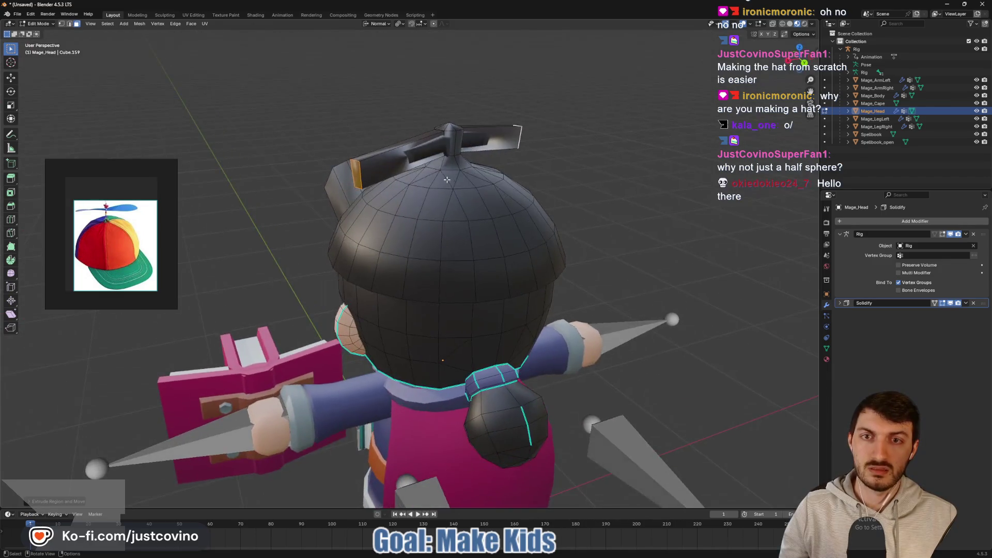
Select the left blade face and all faces of the right propeller blade.
scroll(461, 211, up, 5)
mouse_move(460, 210)
mouse_down()
mouse_move(527, 189)
mouse_move(469, 137)
mouse_up()
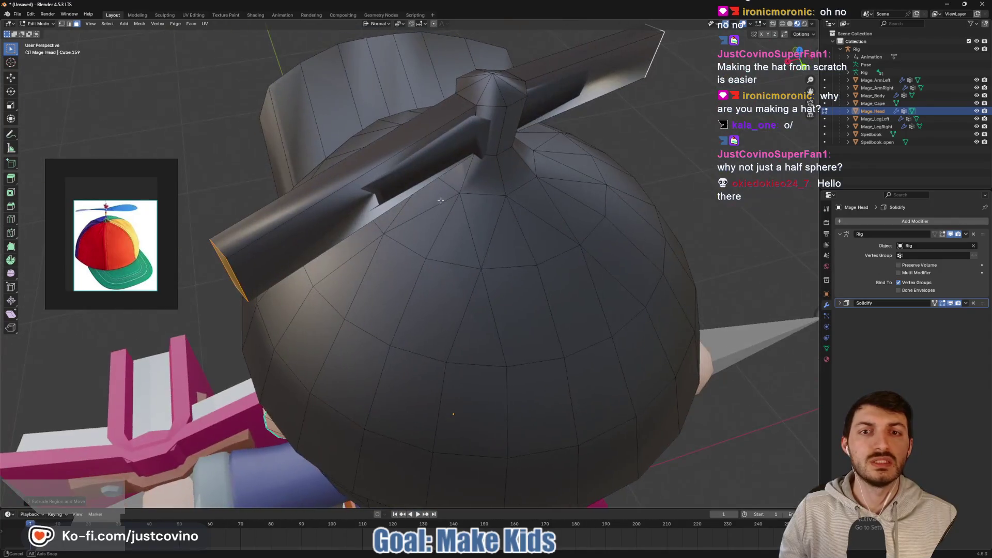
mouse_move(519, 169)
mouse_down()
mouse_move(373, 143)
mouse_move(416, 113)
mouse_move(480, 94)
mouse_move(490, 109)
mouse_move(380, 182)
mouse_up()
click(353, 117)
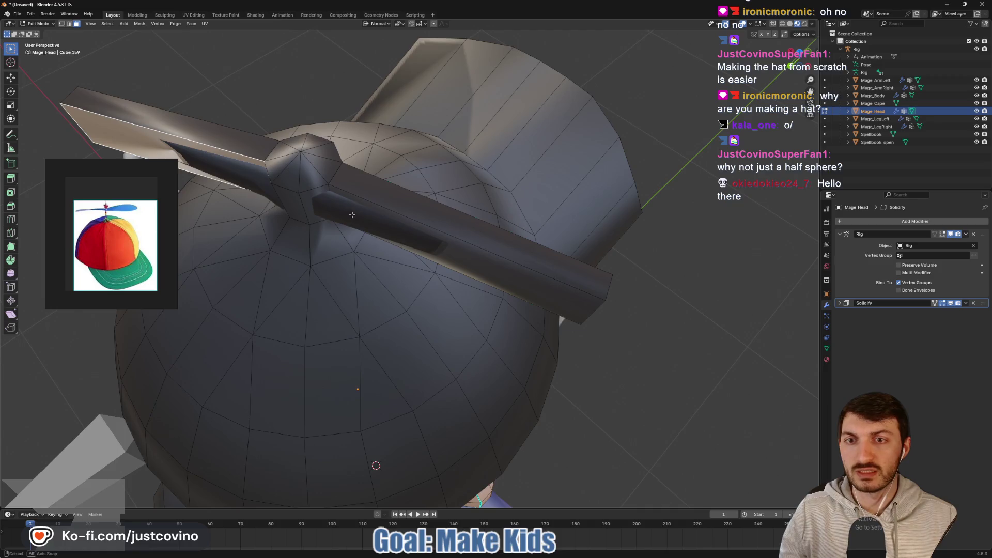
drag(352, 215, 393, 184)
click(393, 184)
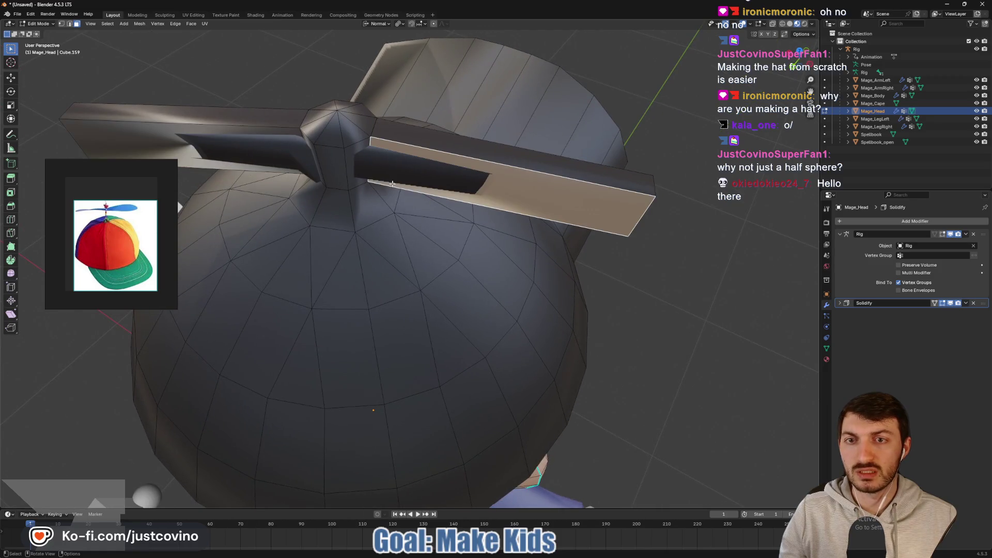
click(365, 165)
key(l)
Extend the selection to all connected blade faces and remove the propeller blades, leaving the stub.
scroll(378, 165, up, 5)
mouse_move(439, 193)
mouse_down()
mouse_move(463, 195)
mouse_move(451, 206)
mouse_move(509, 191)
mouse_up()
key(l)
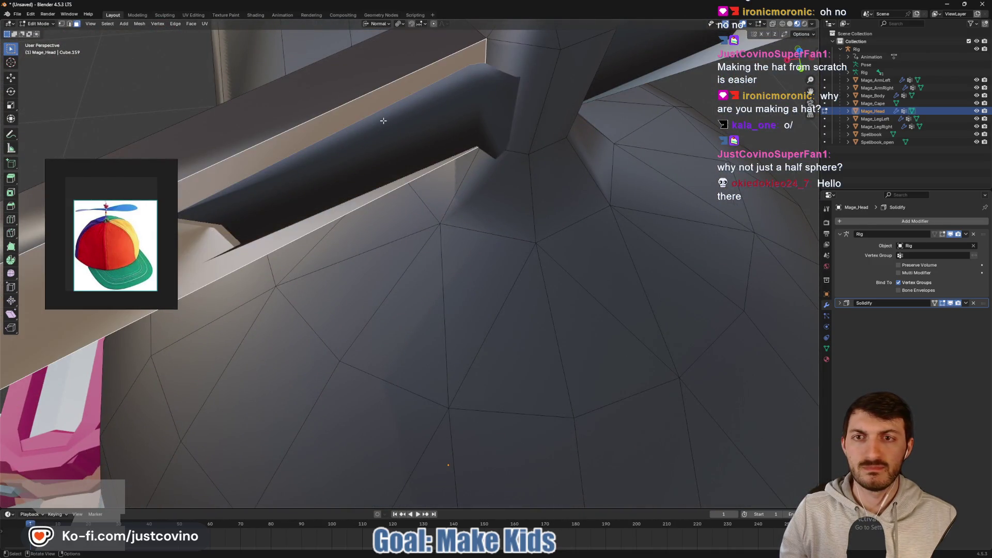
key(ctrl+z)
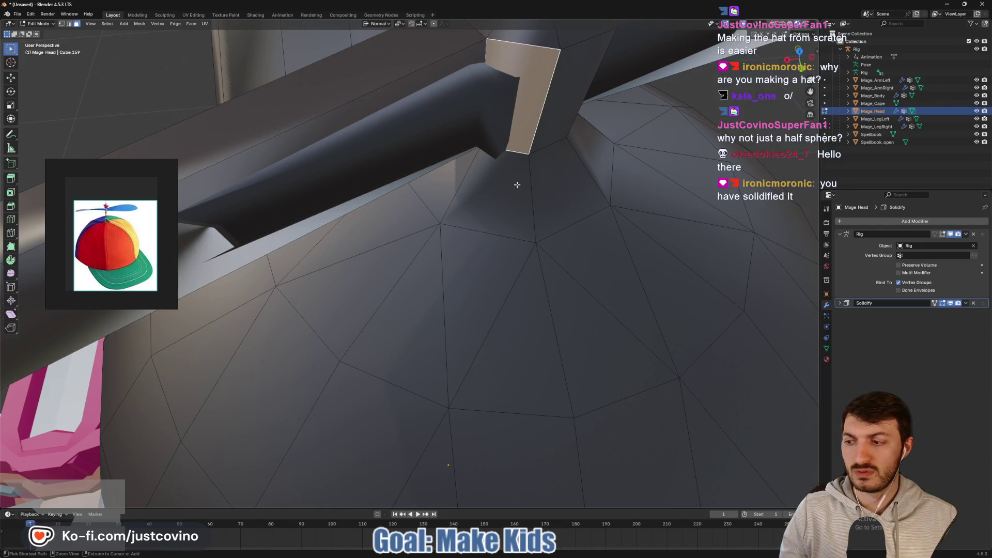
scroll(517, 184, down, 2)
drag(483, 208, 515, 193)
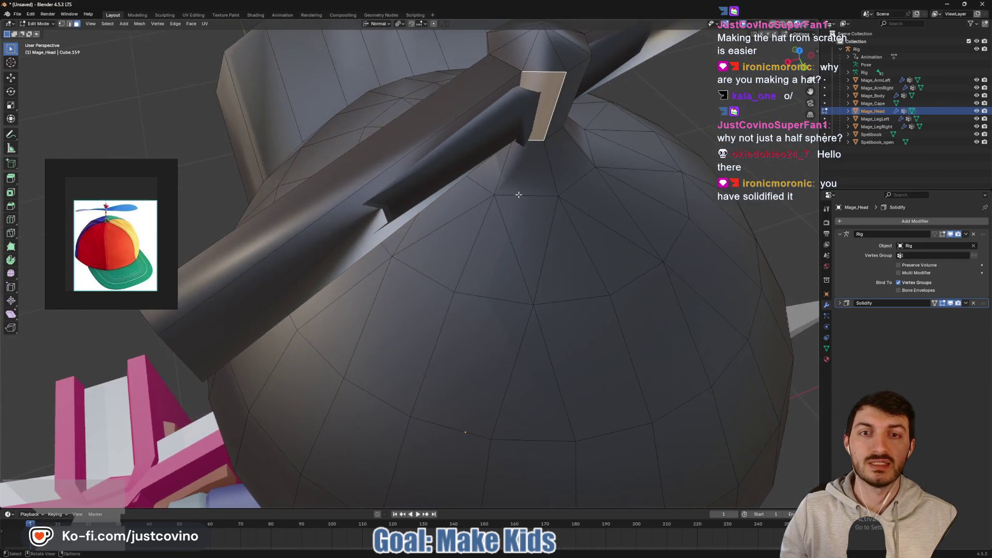
key(l)
key(ctrl+z)
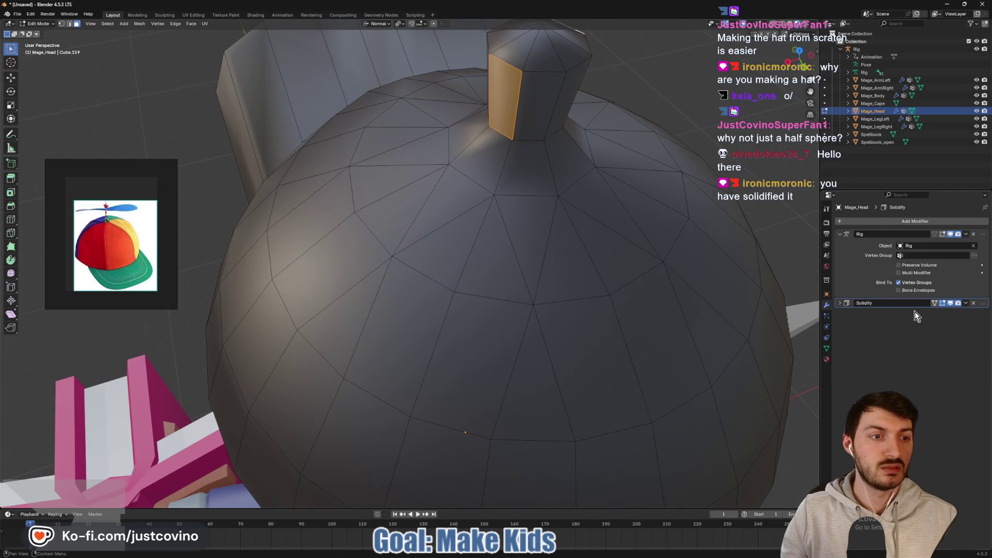
Apply the head's Solidify modifier with Ctrl+A in Object Mode, then return to Edit Mode and begin extruding a stub face.
click(967, 303)
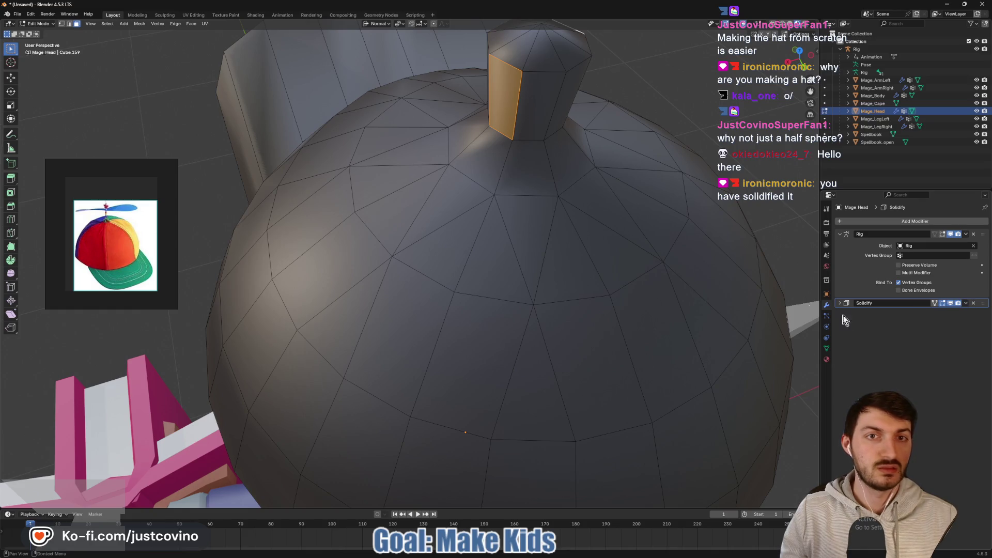
key(Tab)
key(ctrl+a)
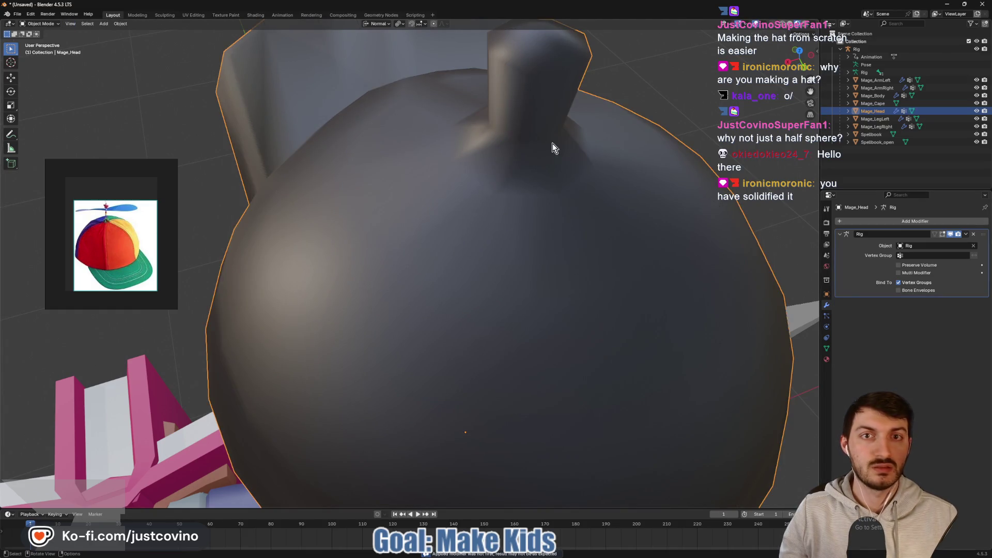
key(Tab)
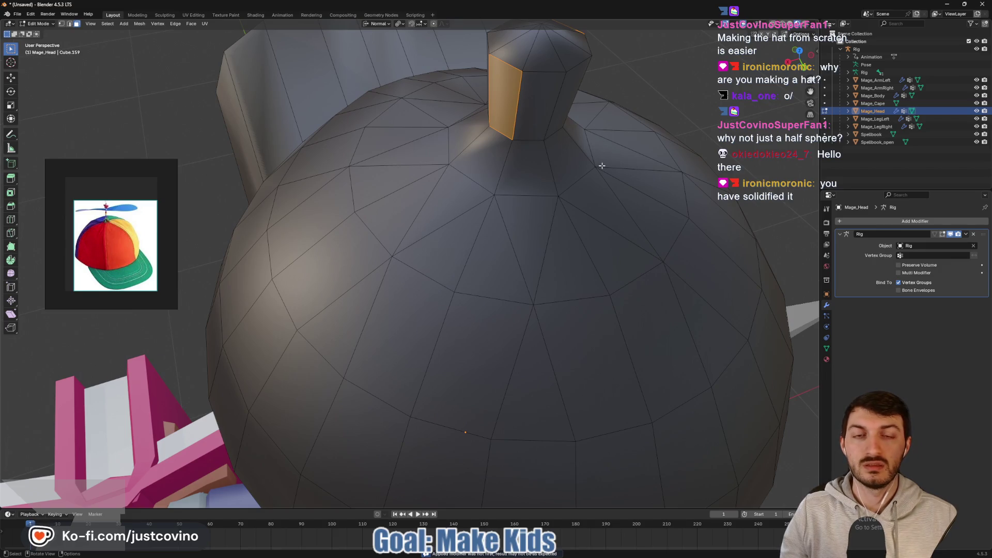
scroll(601, 166, down, 5)
key(e)
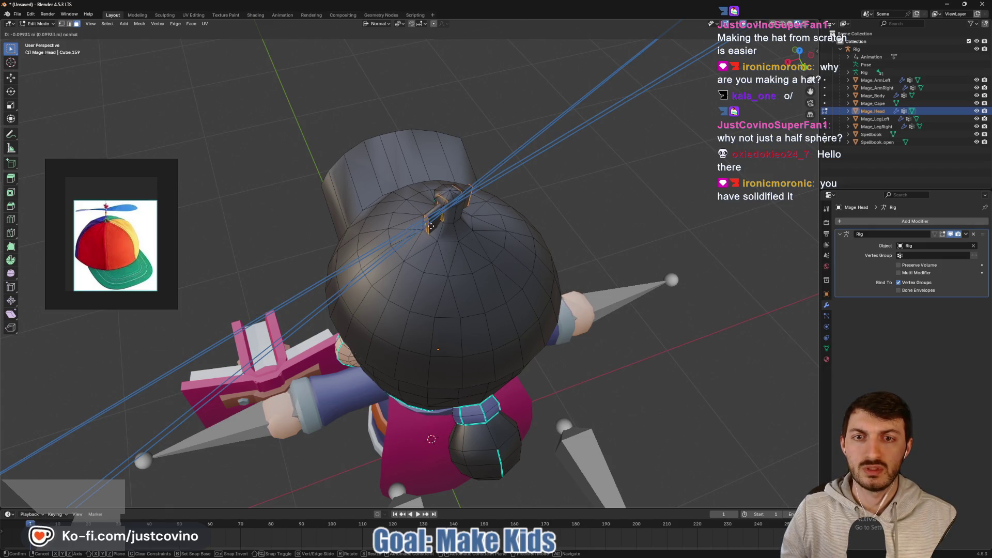
Confirm the stub-face extrusion and move the side faces along their normal into a long horizontal bar.
click(736, 338)
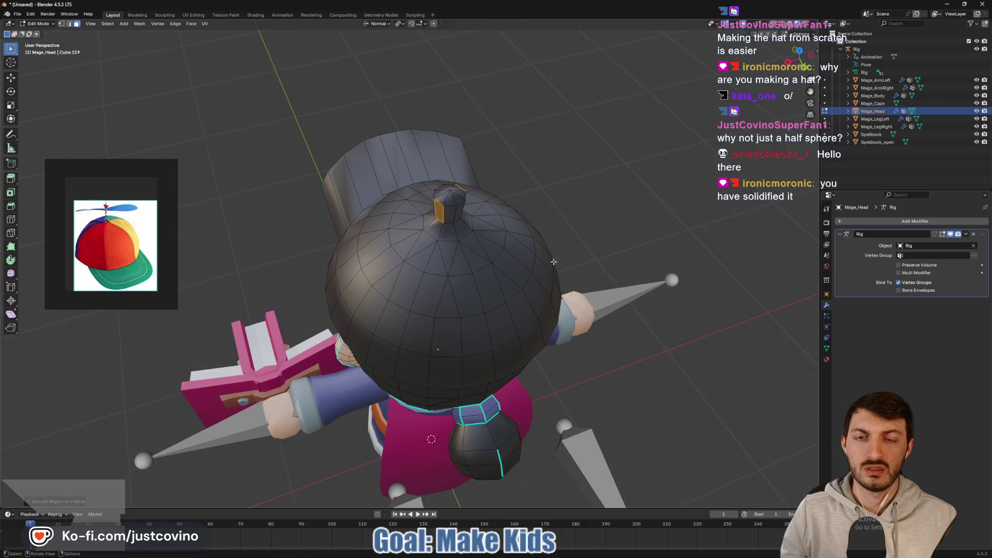
scroll(544, 248, up, 3)
shift+click(486, 174)
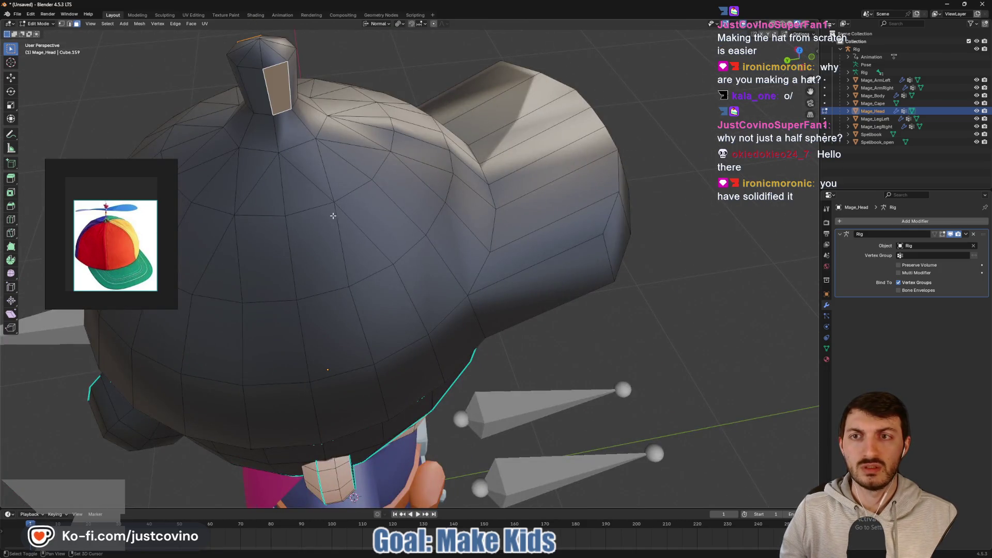
drag(333, 215, 455, 216)
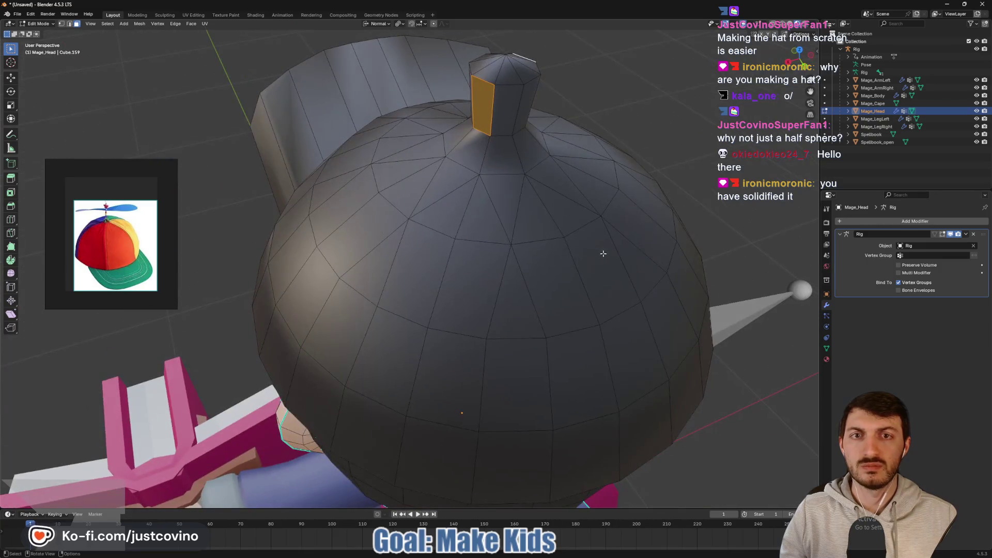
mouse_move(600, 244)
mouse_down()
mouse_move(615, 268)
mouse_move(641, 261)
mouse_move(599, 233)
mouse_up()
scroll(641, 261, down, 5)
key(g)
key(z)
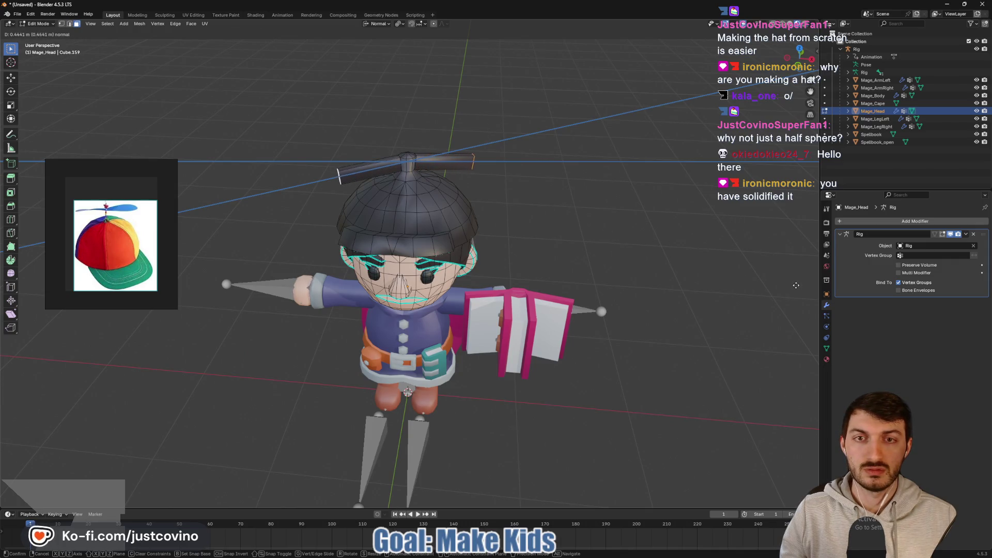
click(803, 289)
mouse_move(695, 250)
mouse_down()
mouse_move(649, 295)
mouse_move(503, 239)
mouse_move(608, 241)
mouse_up()
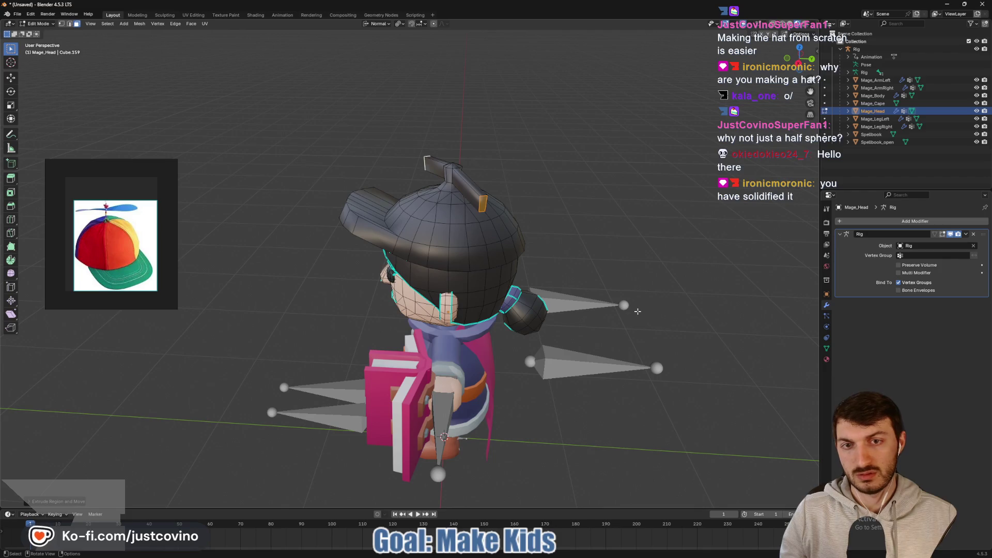
Resize the blade end face, flatten it with Shift+Z, and stretch it along X outward from the hub.
key(s)
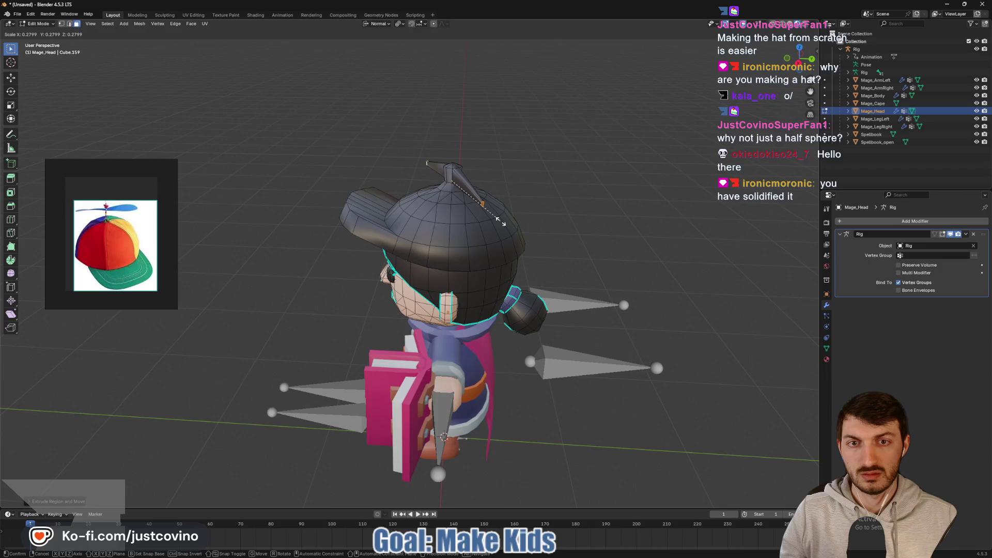
click(500, 221)
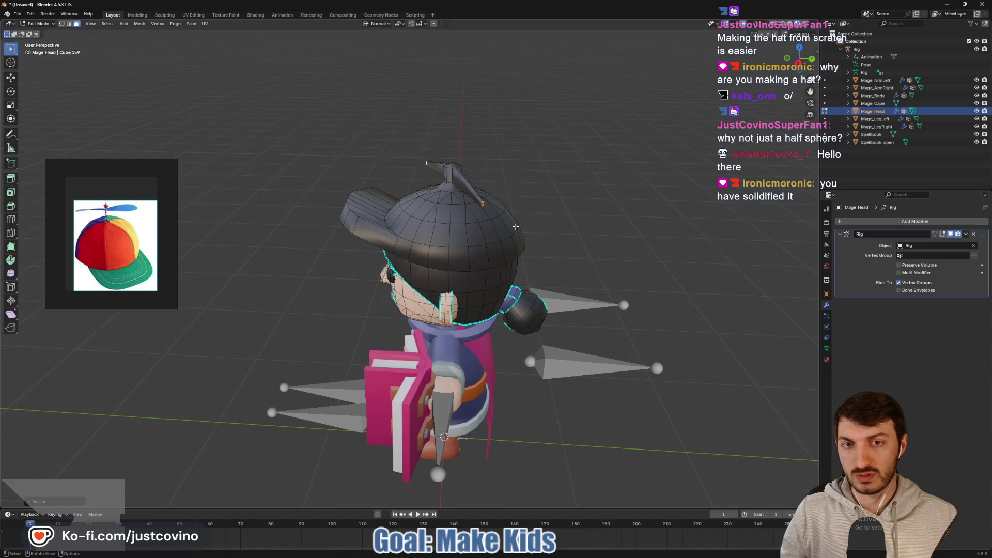
key(s)
key(shift+z)
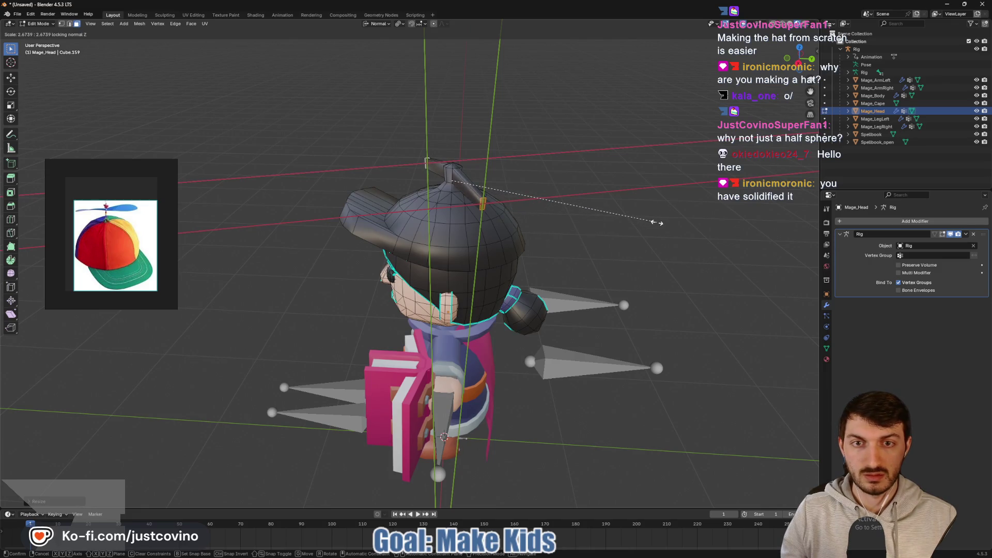
click(658, 222)
key(s)
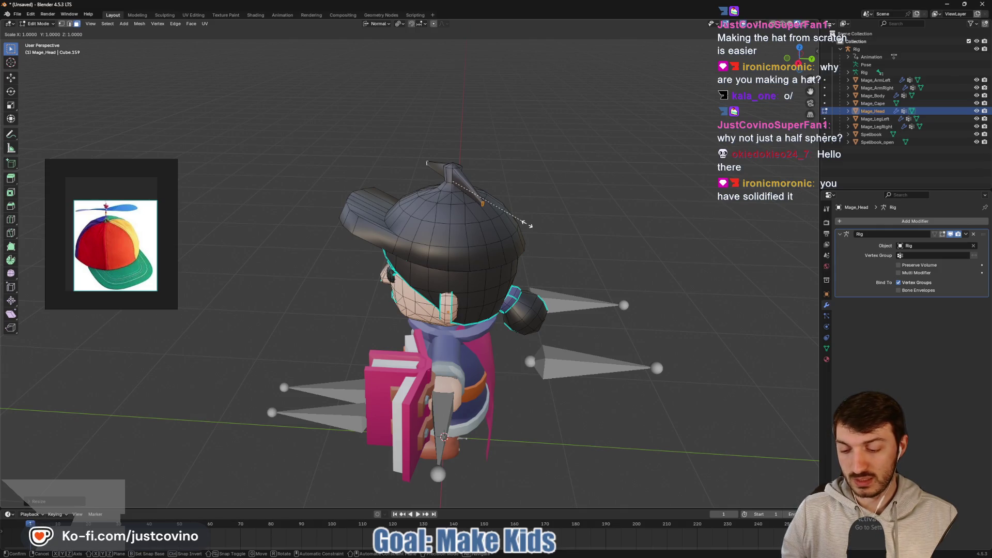
key(x)
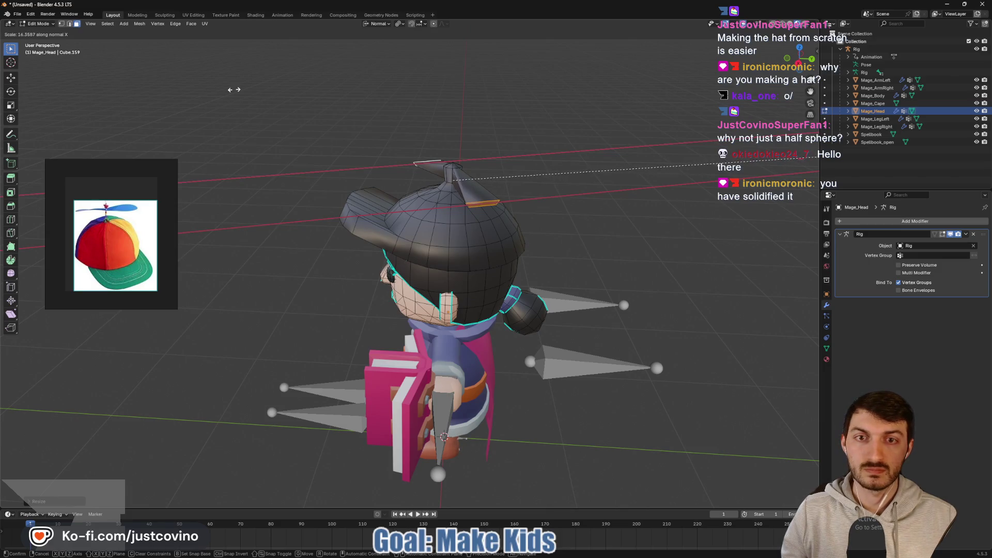
click(267, 110)
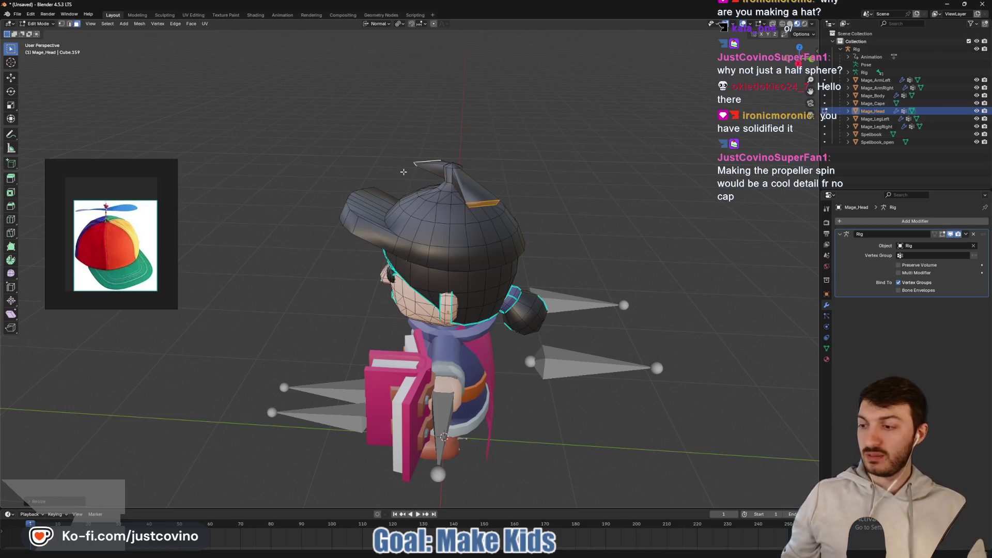
drag(362, 149, 574, 159)
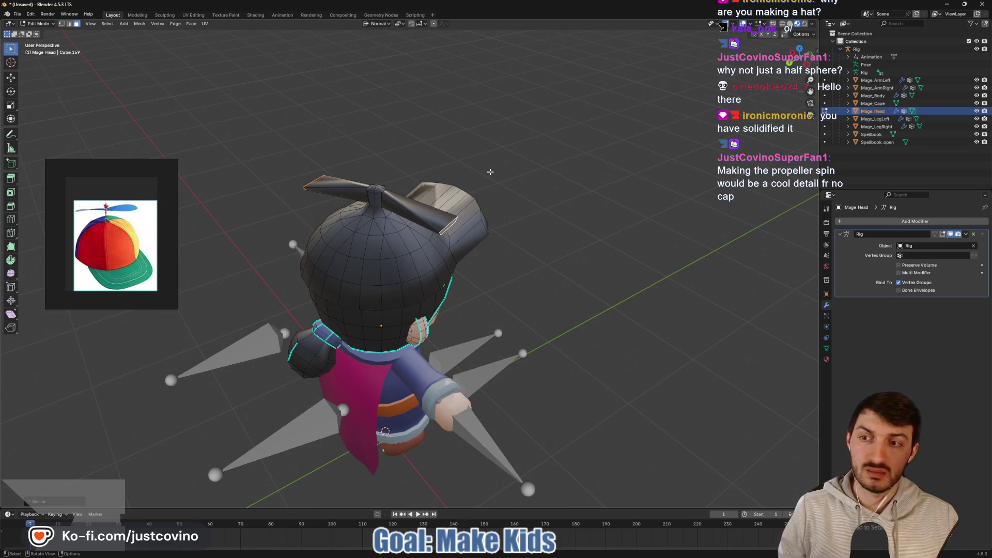
Rotate the blade end face about its X axis to about 72°, then start a loop cut across the blade.
scroll(428, 197, up, 2)
drag(428, 197, 441, 192)
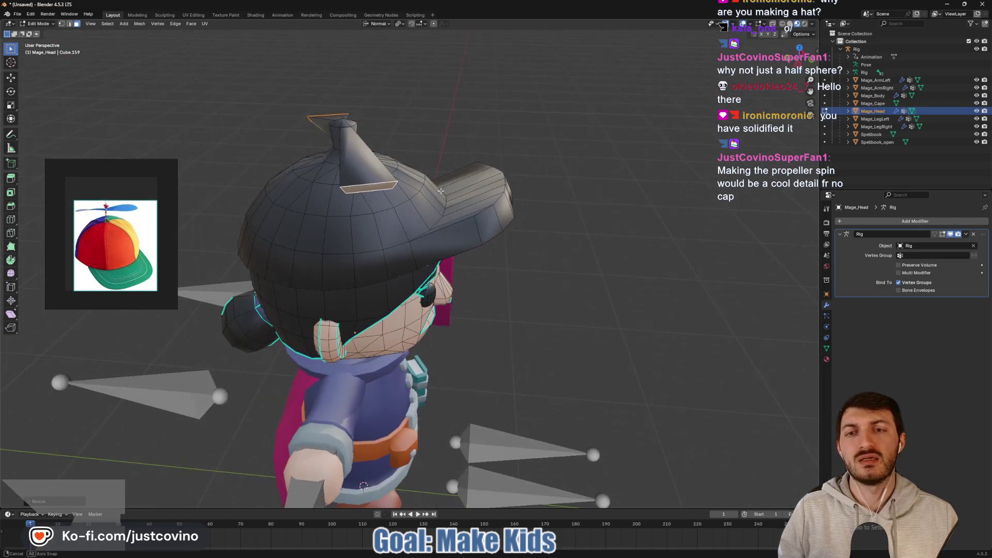
key(r)
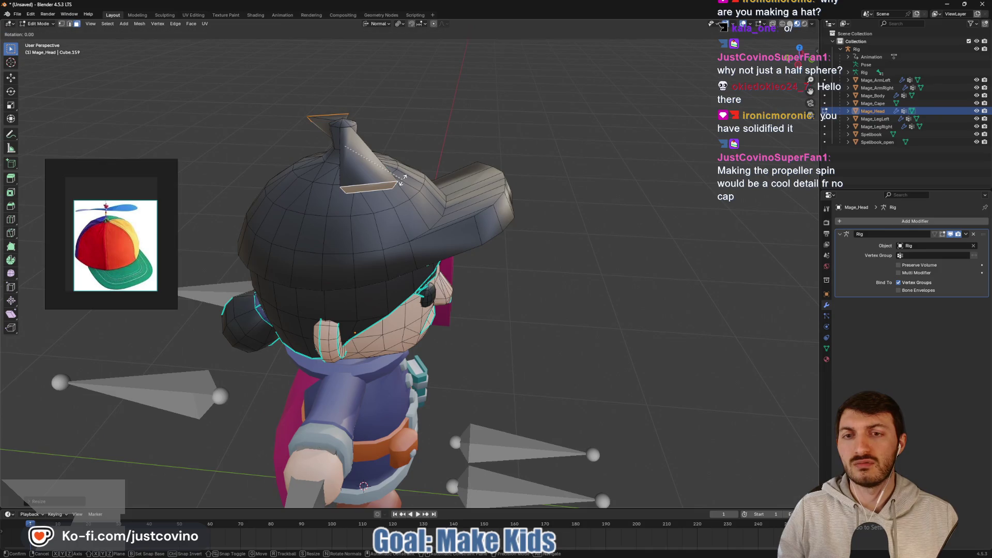
key(x)
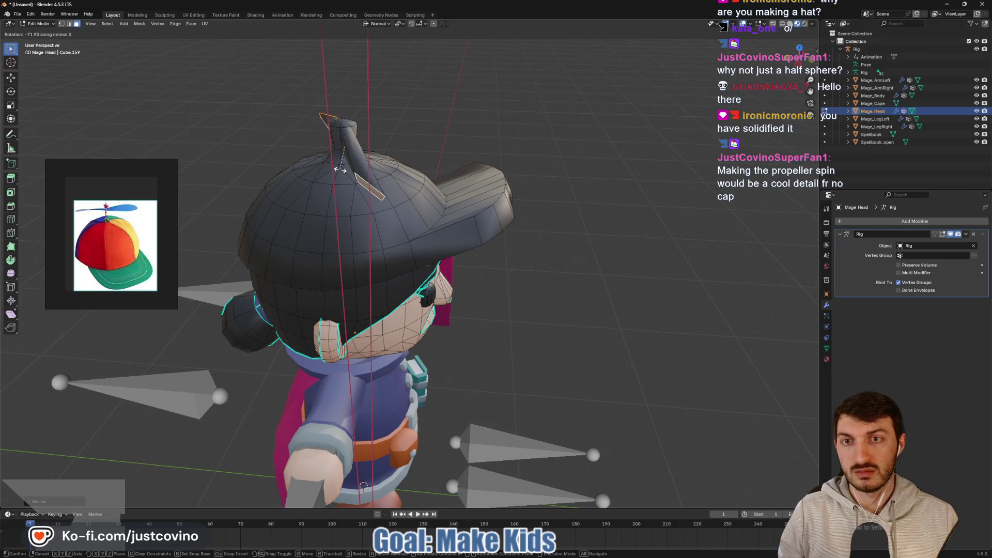
click(340, 169)
mouse_move(340, 170)
mouse_down()
mouse_move(310, 151)
mouse_move(495, 142)
mouse_move(499, 171)
mouse_move(505, 151)
mouse_up()
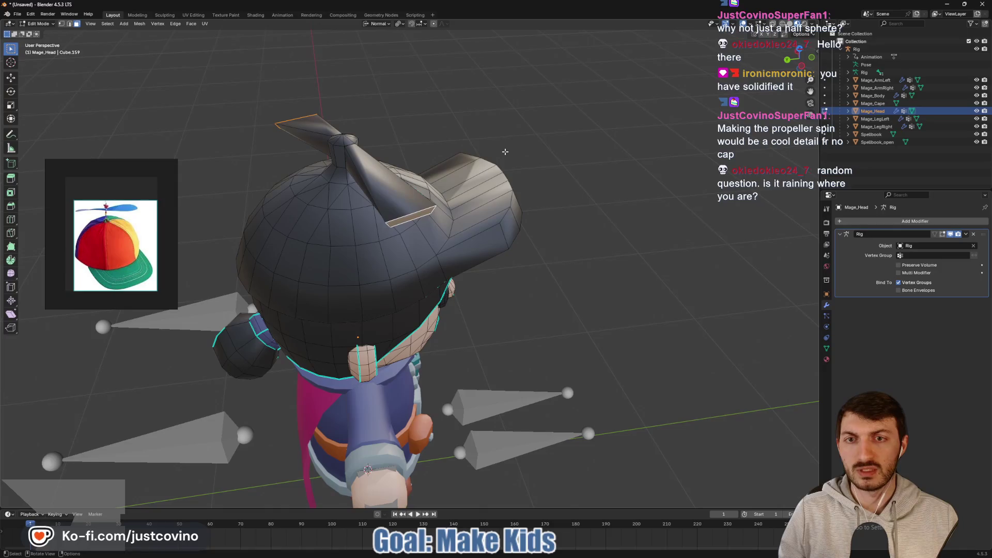
drag(383, 179, 432, 175)
key(ctrl+r)
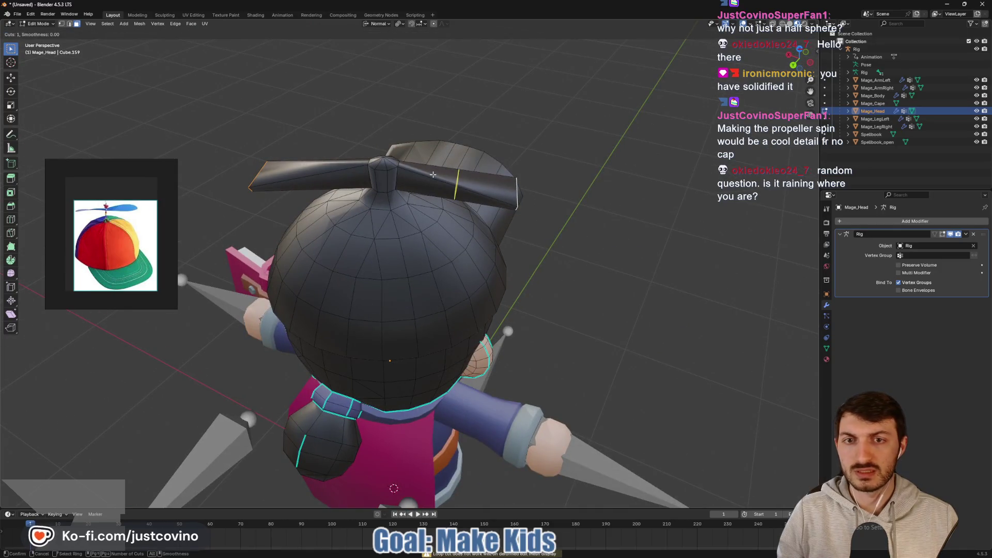
Add a centred edge loop across the middle of the right and left propeller blades.
click(433, 174)
right_click(433, 174)
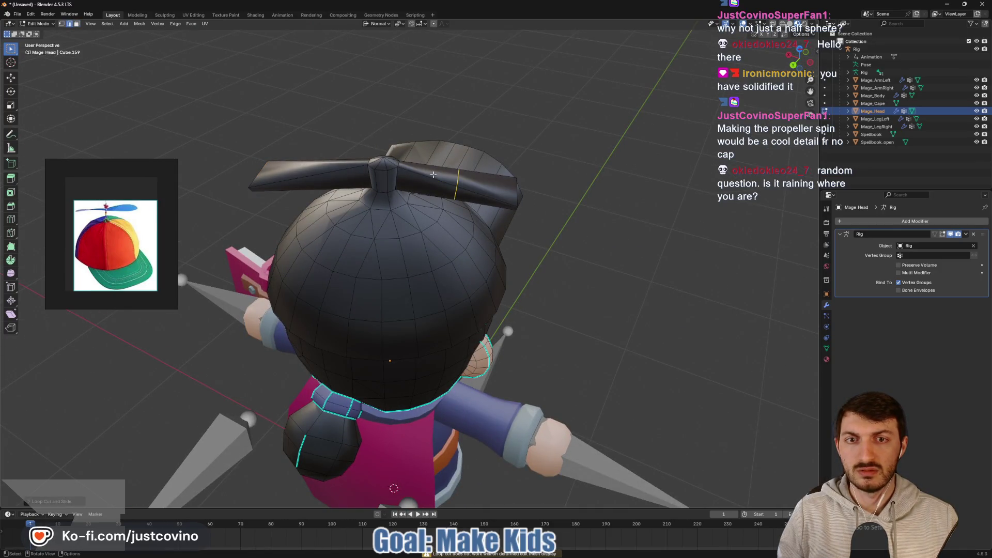
key(ctrl+r)
click(325, 176)
right_click(325, 176)
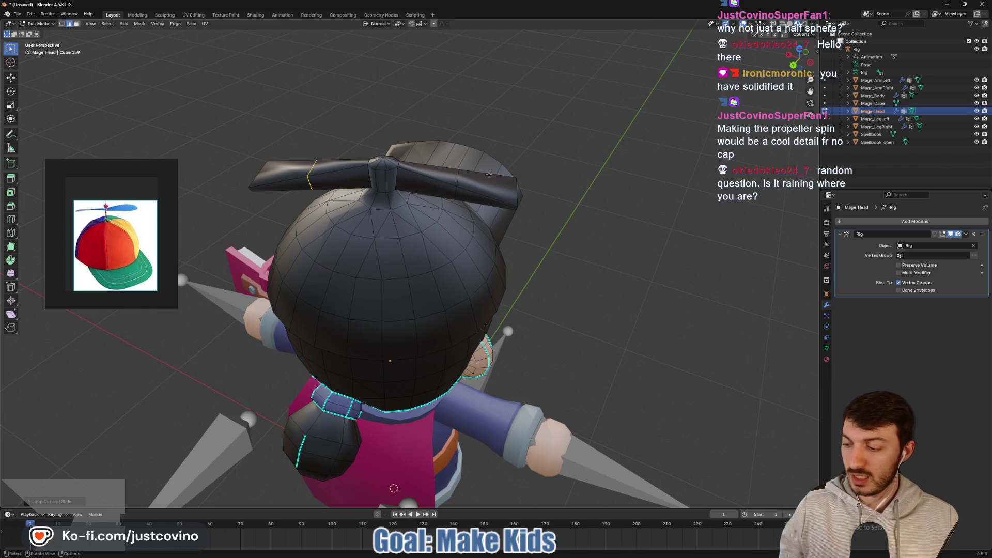
mouse_move(565, 171)
mouse_down()
mouse_move(468, 171)
mouse_move(481, 179)
mouse_move(442, 164)
mouse_move(464, 172)
mouse_move(466, 150)
mouse_move(421, 158)
mouse_move(435, 233)
mouse_move(449, 97)
mouse_up()
scroll(422, 158, up, 5)
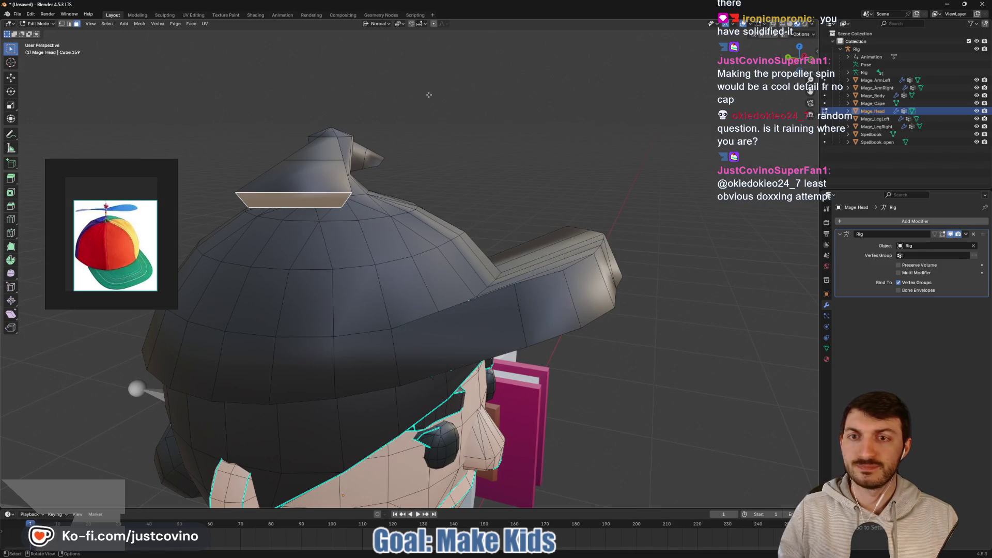
Widen the hub's base by scaling its bottom edge loop along Y.
drag(447, 125, 308, 126)
mouse_move(538, 247)
mouse_down()
mouse_move(496, 217)
mouse_move(524, 135)
mouse_move(370, 176)
mouse_up()
key(1)
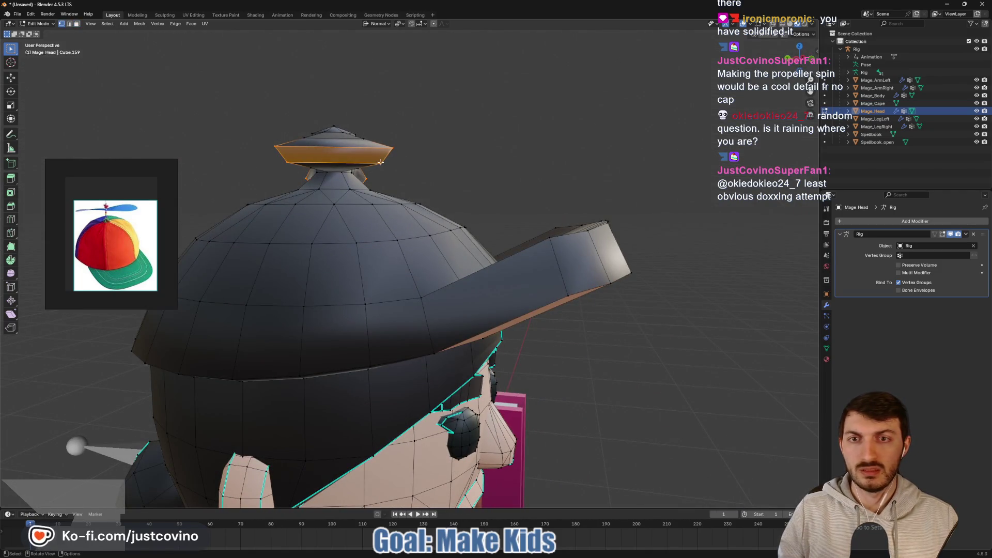
alt+click(320, 174)
drag(398, 169, 409, 171)
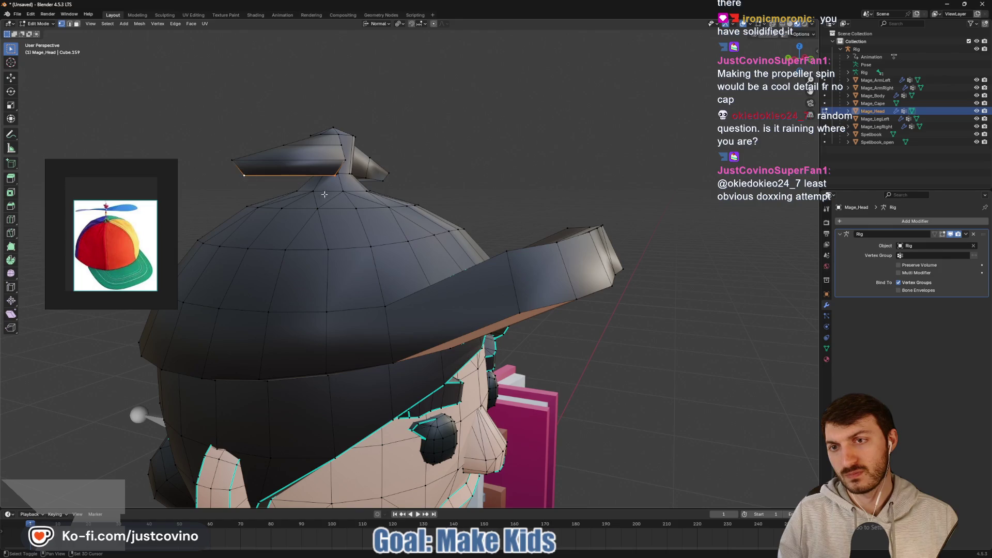
key(s)
key(x)
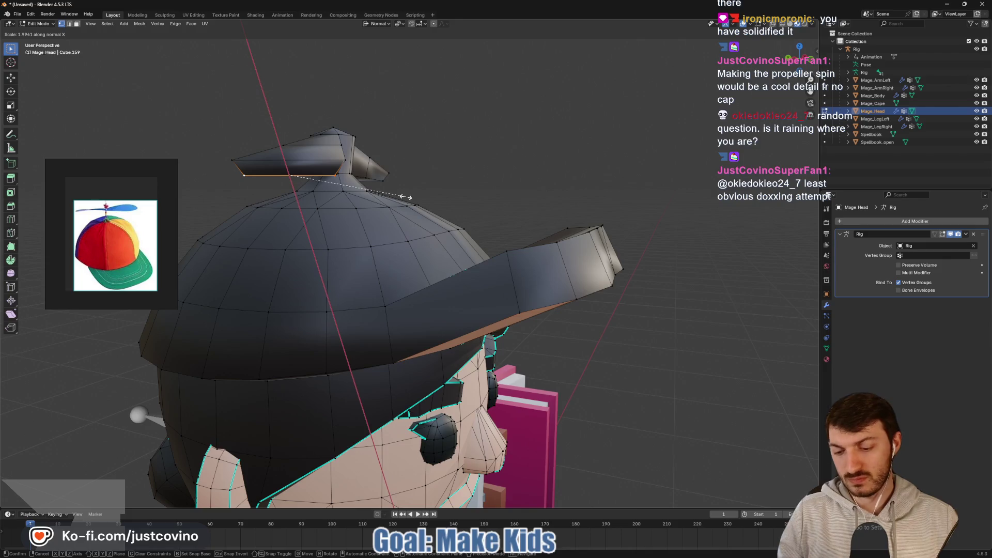
key(y)
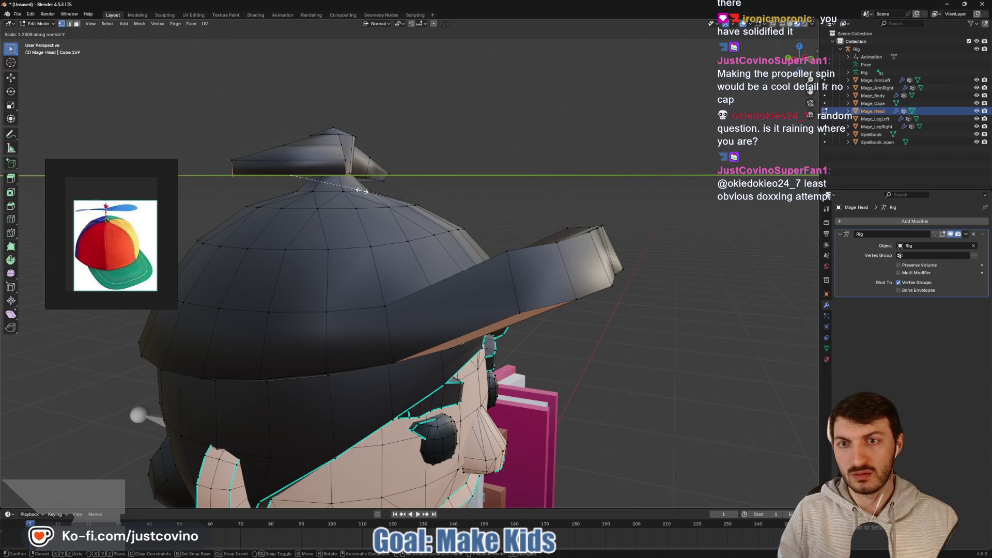
click(364, 186)
Lengthen the propeller blade by scaling its edge loop along Y.
mouse_move(387, 179)
mouse_down()
mouse_move(277, 168)
mouse_move(636, 168)
mouse_up()
alt+click(551, 180)
key(s)
key(y)
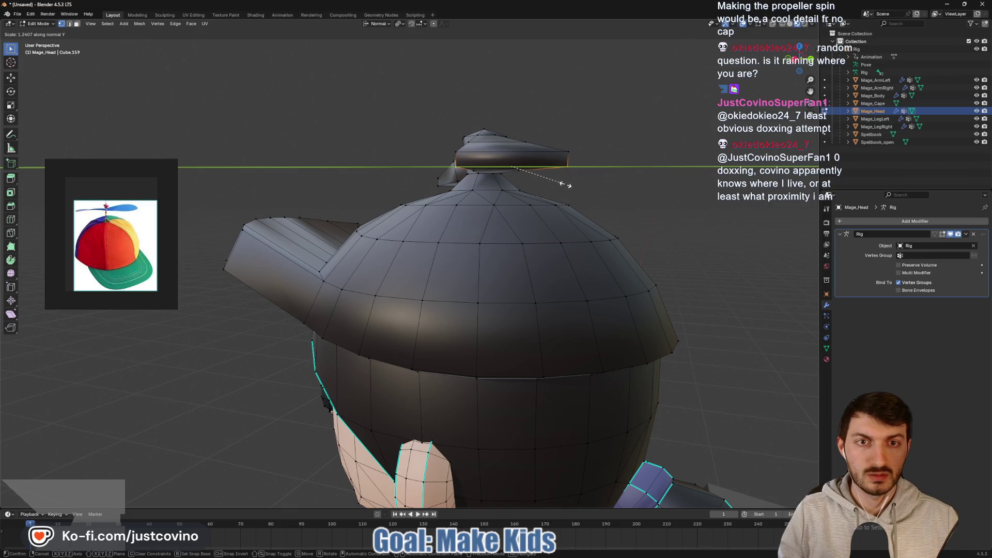
click(627, 171)
Tilt the blade's end face by rotating it around the X axis.
mouse_move(627, 170)
mouse_down()
mouse_move(573, 173)
mouse_move(563, 187)
mouse_up()
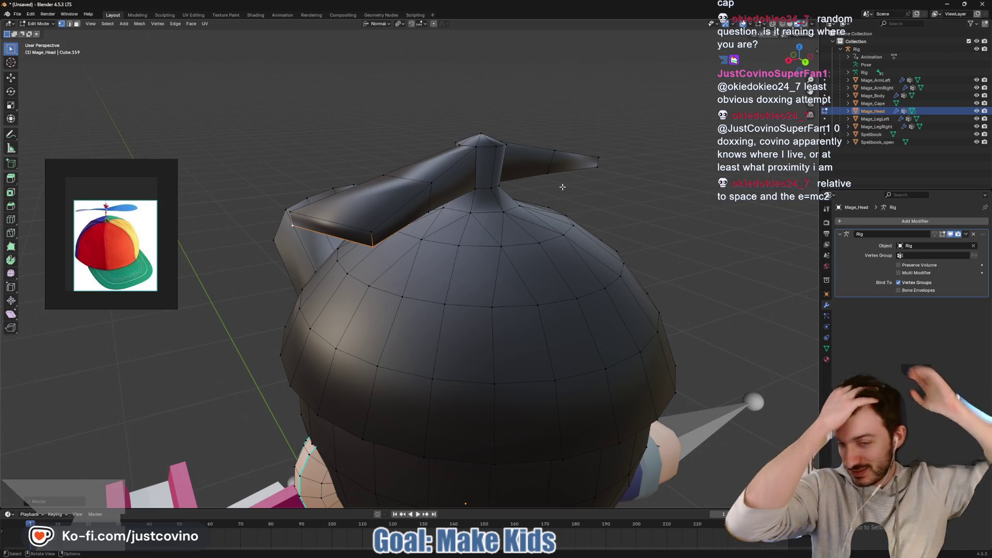
drag(450, 216, 575, 224)
mouse_move(483, 178)
mouse_down()
mouse_move(504, 157)
mouse_move(465, 156)
mouse_move(499, 173)
mouse_move(491, 186)
mouse_move(541, 277)
mouse_move(566, 274)
mouse_move(552, 309)
mouse_up()
key(2)
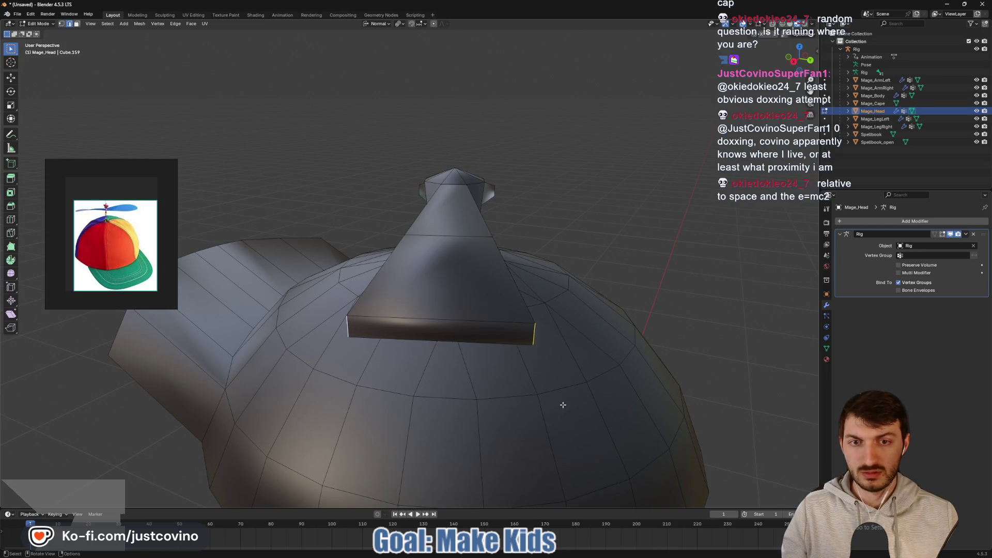
mouse_move(543, 395)
mouse_down()
mouse_move(519, 361)
mouse_move(537, 393)
mouse_move(589, 355)
mouse_move(625, 388)
mouse_move(688, 361)
mouse_move(724, 363)
mouse_move(572, 349)
mouse_up()
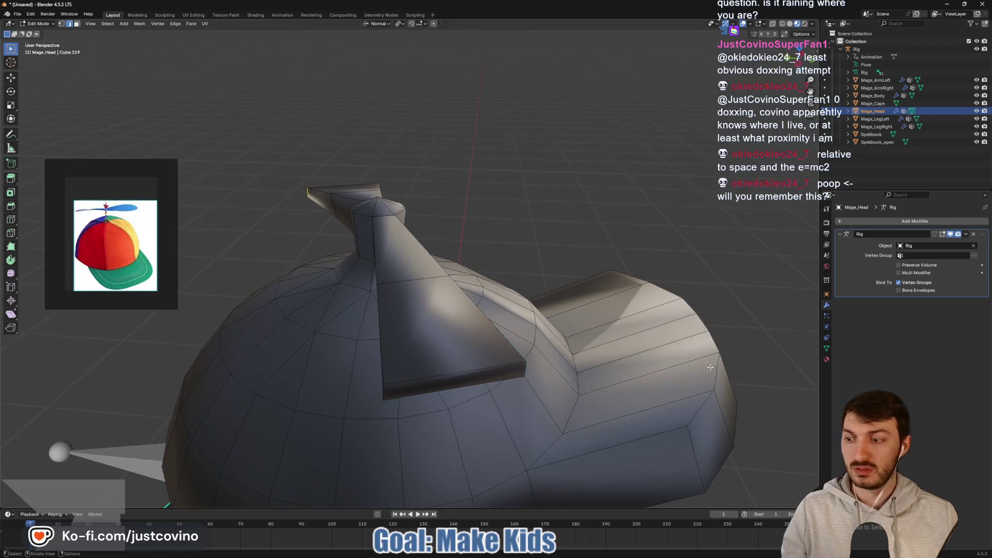
click(480, 373)
key(r)
key(x)
key(y)
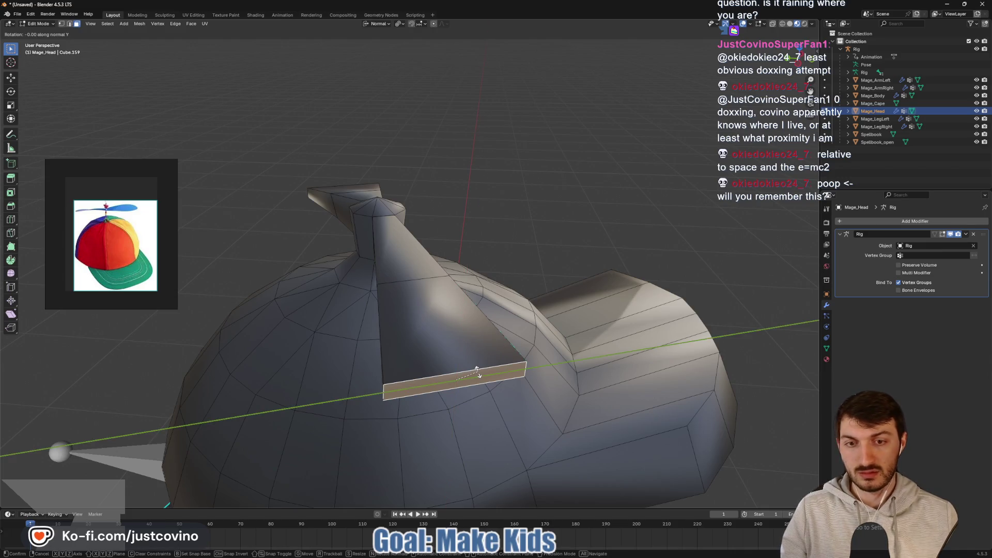
key(x)
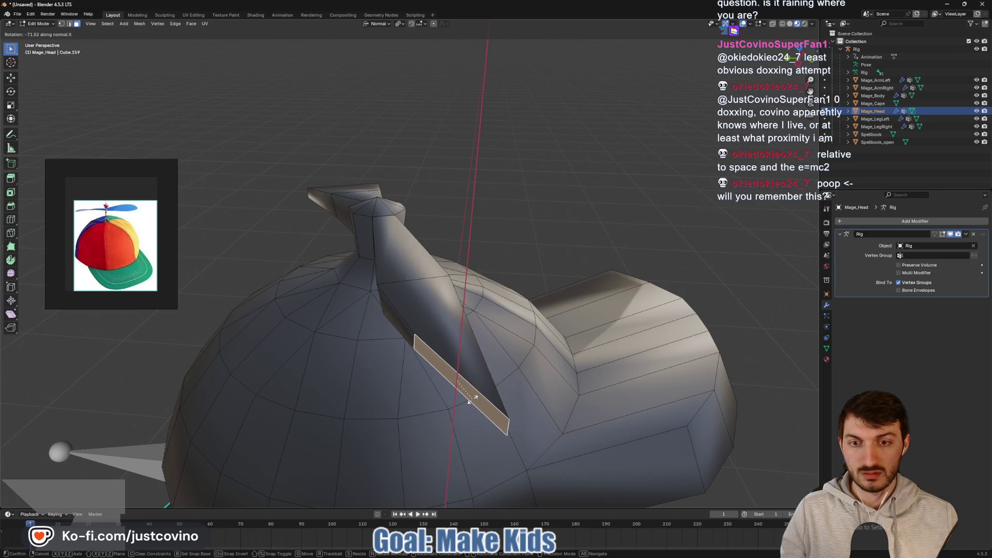
click(471, 400)
Select the outer faces of both propeller blades after cancelling a Z rotation.
mouse_move(492, 334)
mouse_down()
mouse_move(509, 331)
mouse_move(482, 321)
mouse_up()
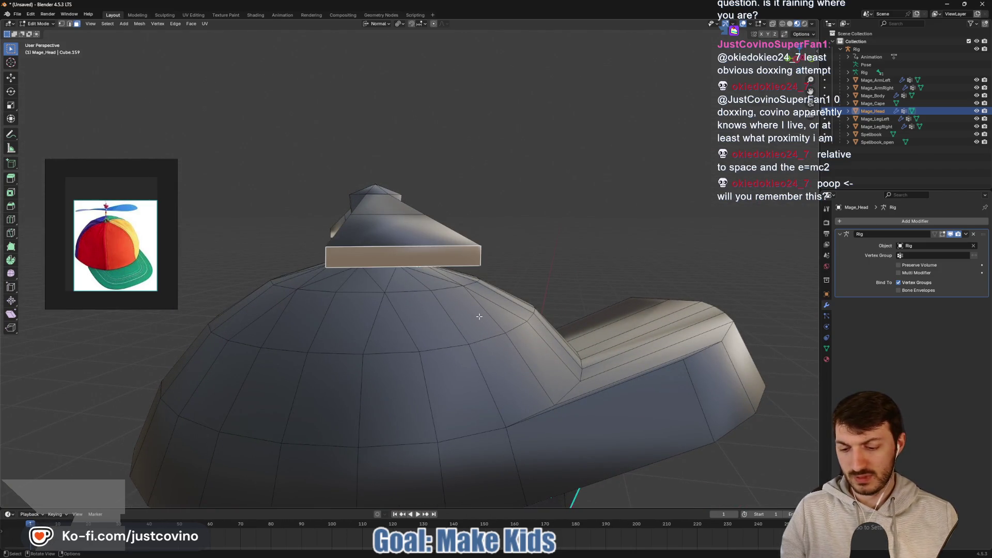
key(r)
key(z)
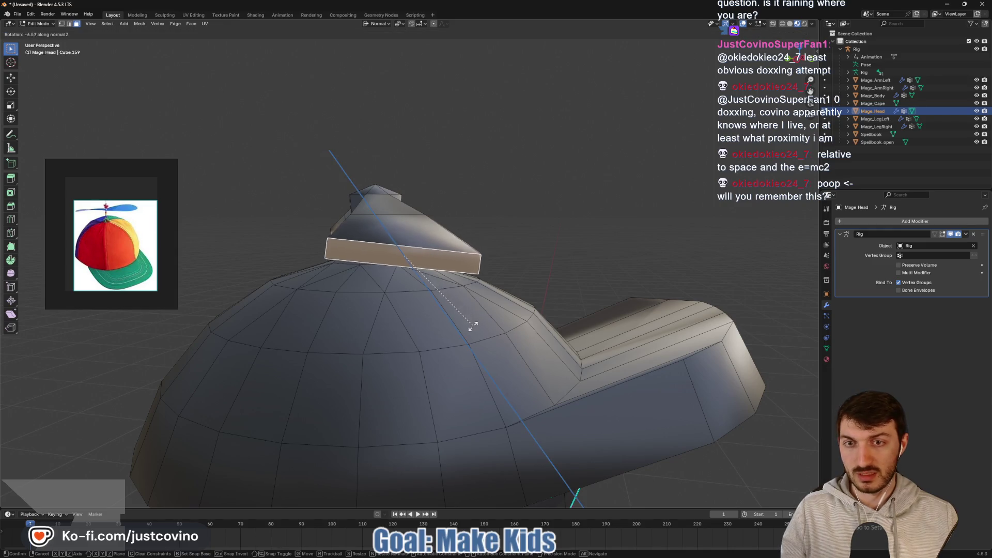
right_click(439, 340)
drag(438, 340, 549, 310)
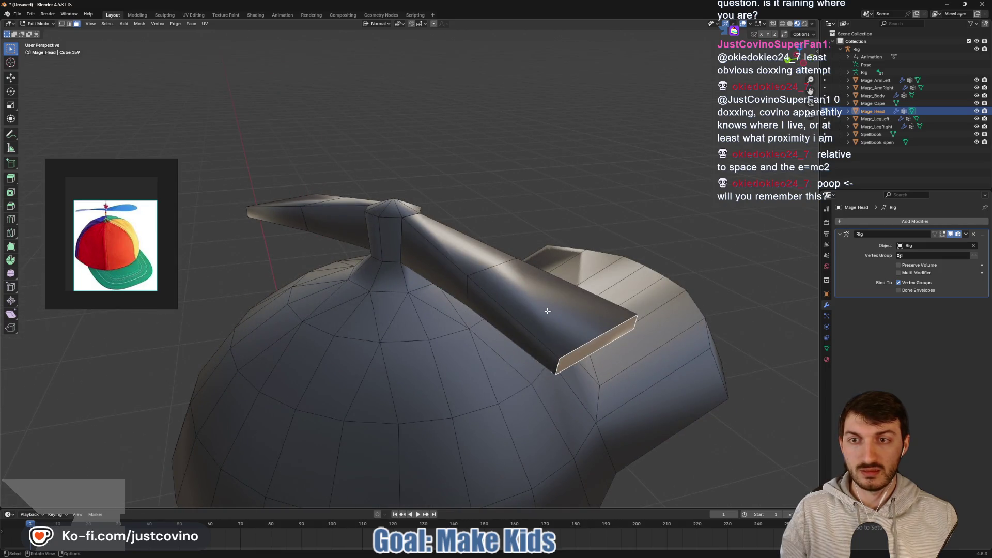
shift+click(543, 312)
shift+click(535, 309)
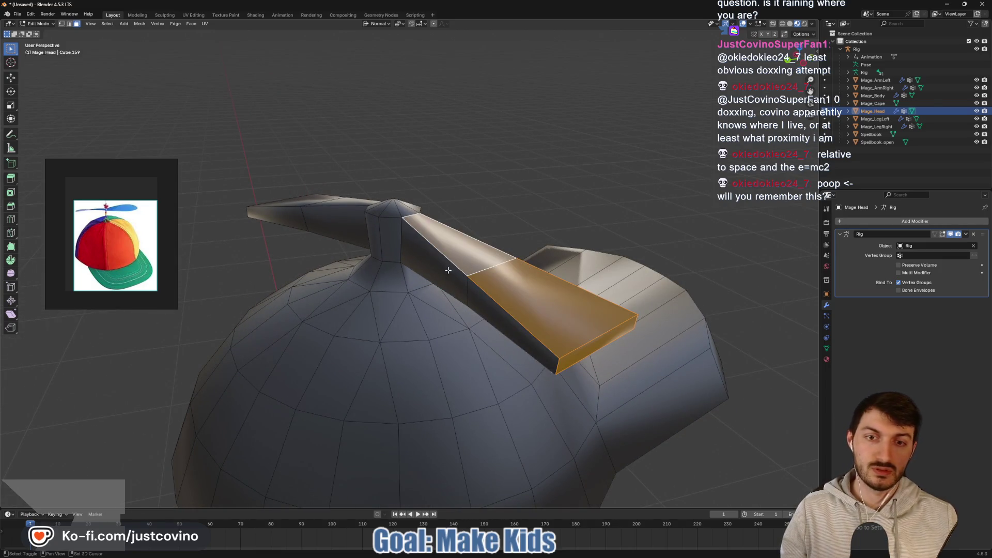
shift+click(519, 305)
mouse_move(520, 305)
mouse_down()
mouse_move(532, 265)
mouse_move(482, 155)
mouse_move(446, 216)
mouse_up()
shift+click(445, 216)
shift+click(548, 222)
Start twisting the selected outer blade halves around the Z axis.
mouse_move(548, 223)
mouse_down()
mouse_move(607, 297)
mouse_move(528, 261)
mouse_move(486, 228)
mouse_move(398, 208)
mouse_up()
mouse_move(439, 247)
mouse_down()
mouse_move(476, 287)
mouse_move(547, 312)
mouse_up()
key(r)
key(z)
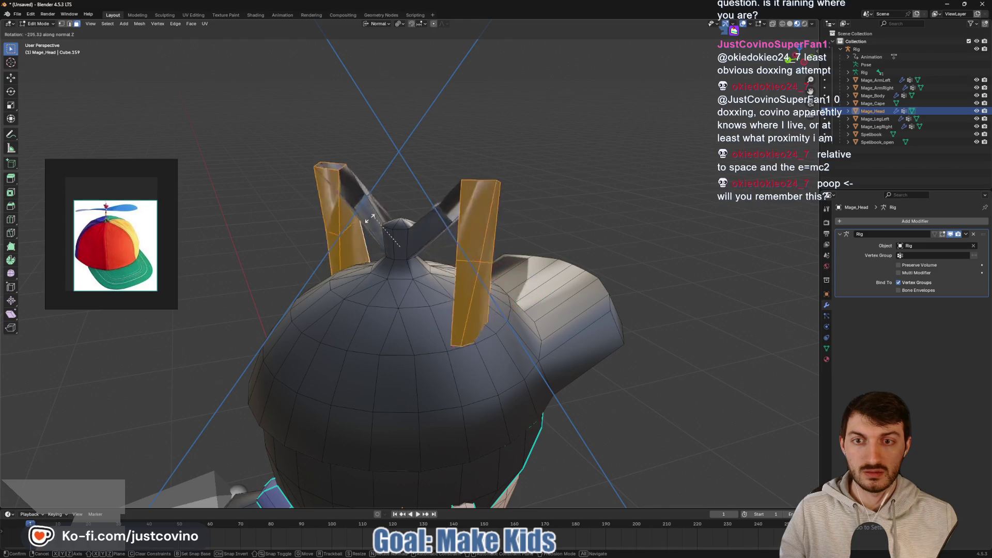
Confirm the propeller blades' new rotation and clear the selection.
click(630, 379)
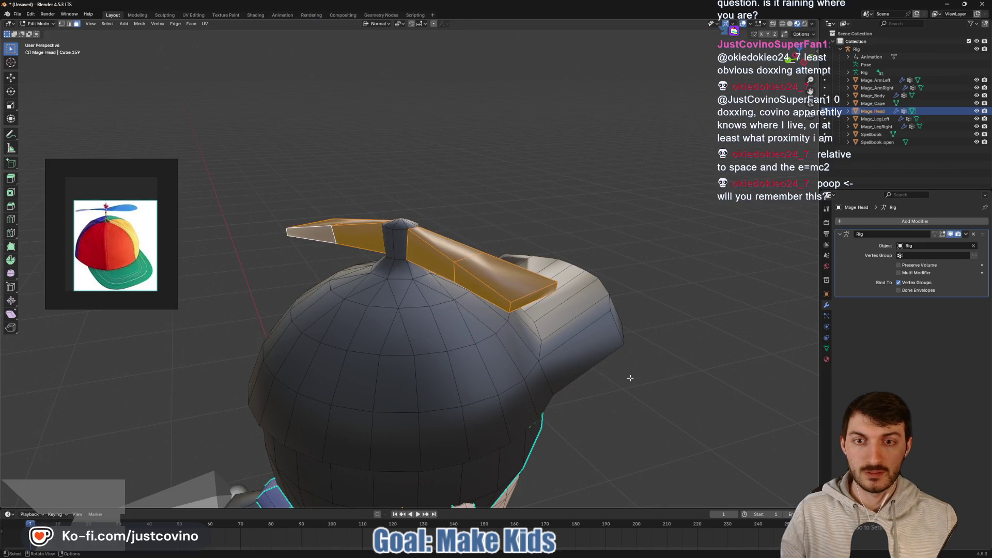
drag(626, 294, 558, 302)
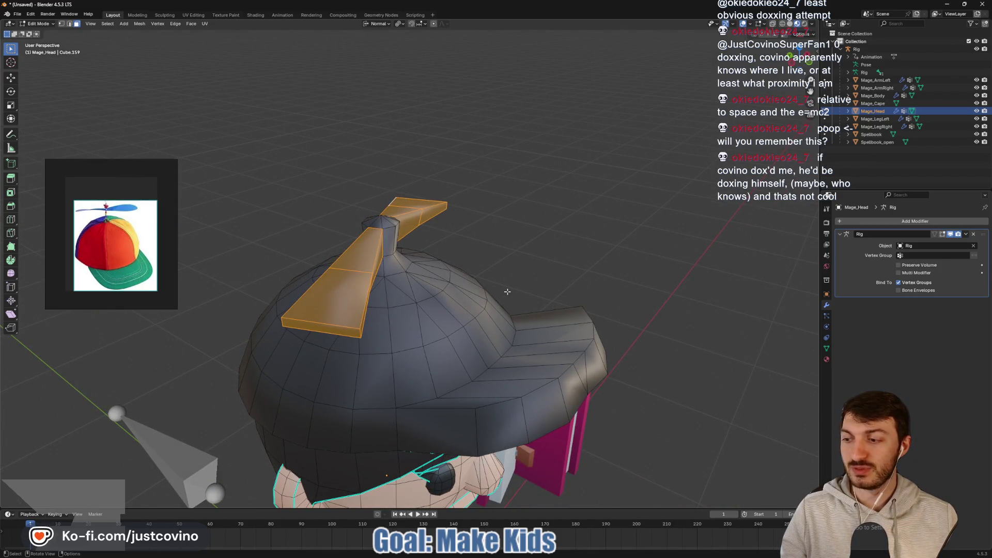
drag(488, 269, 580, 259)
drag(478, 241, 485, 203)
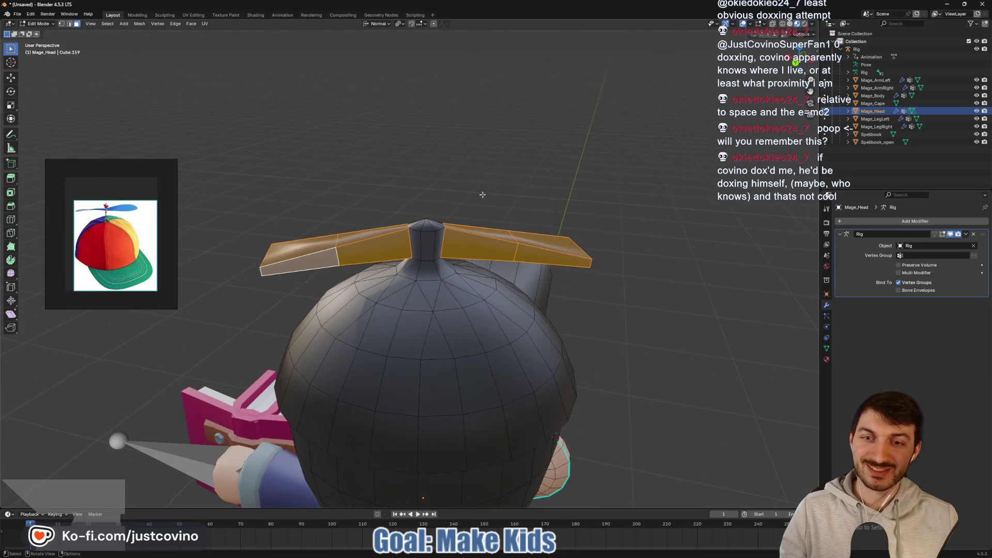
key(alt+a)
Loop-cut the right blade near the hub and shrink the loop, including along normal Y.
key(ctrl+r)
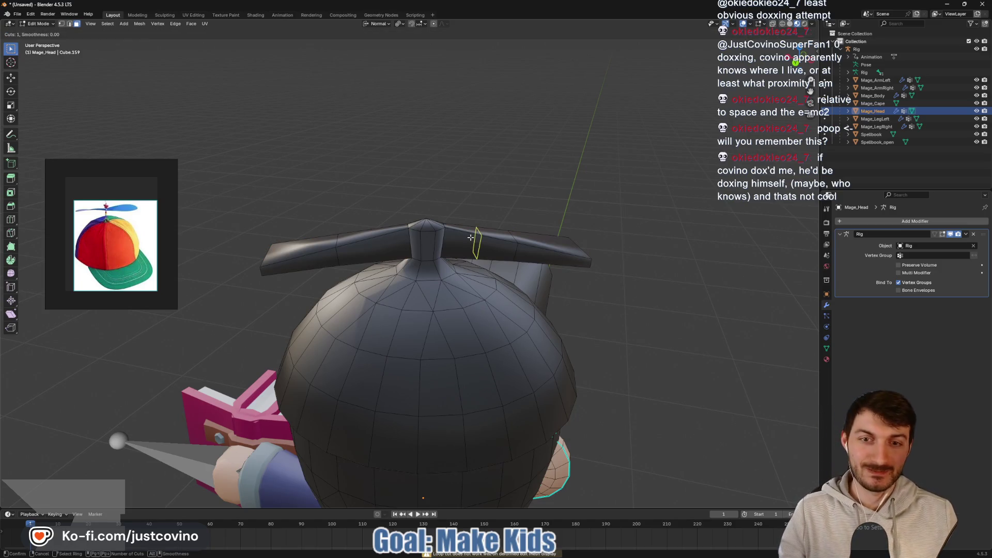
click(471, 238)
click(445, 238)
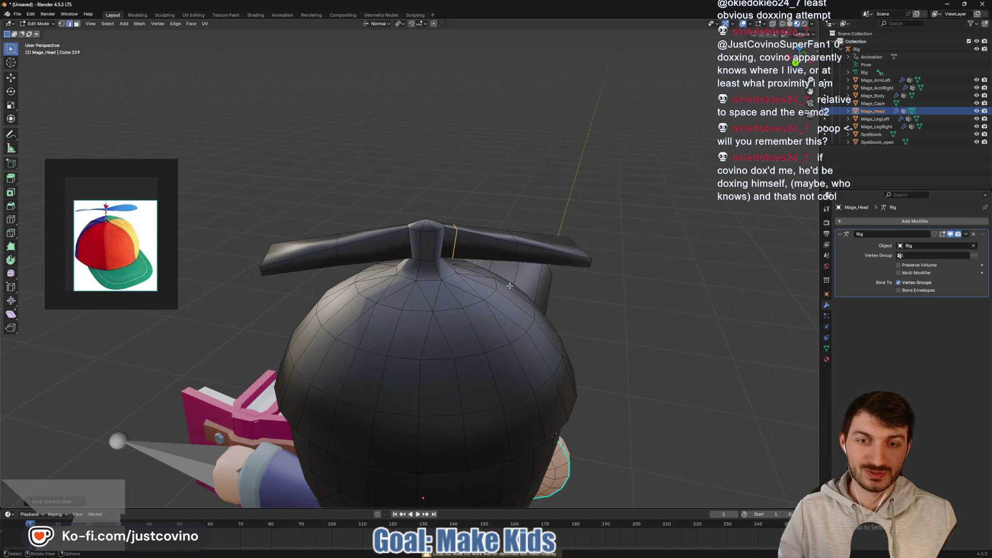
key(s)
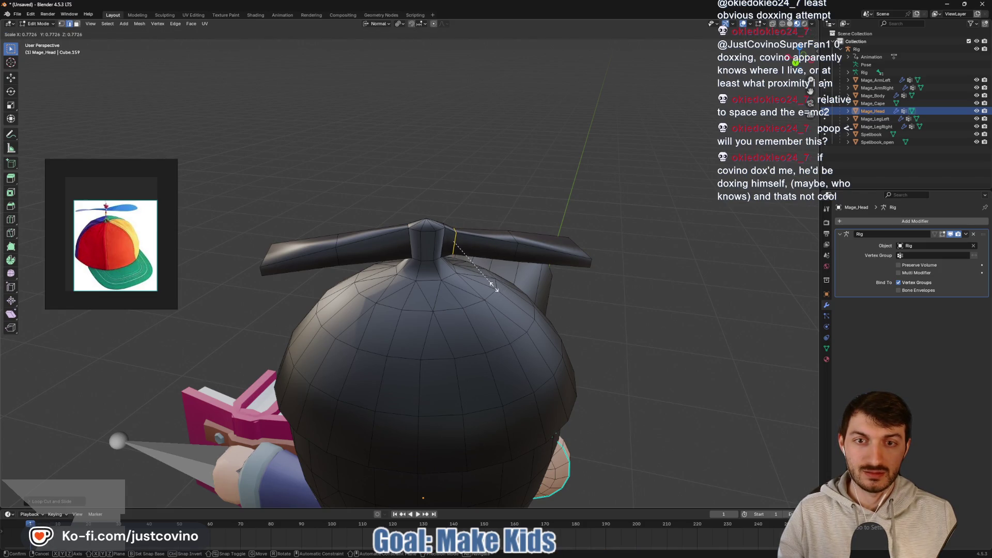
click(494, 287)
drag(494, 288, 448, 286)
key(s)
key(x)
key(x)
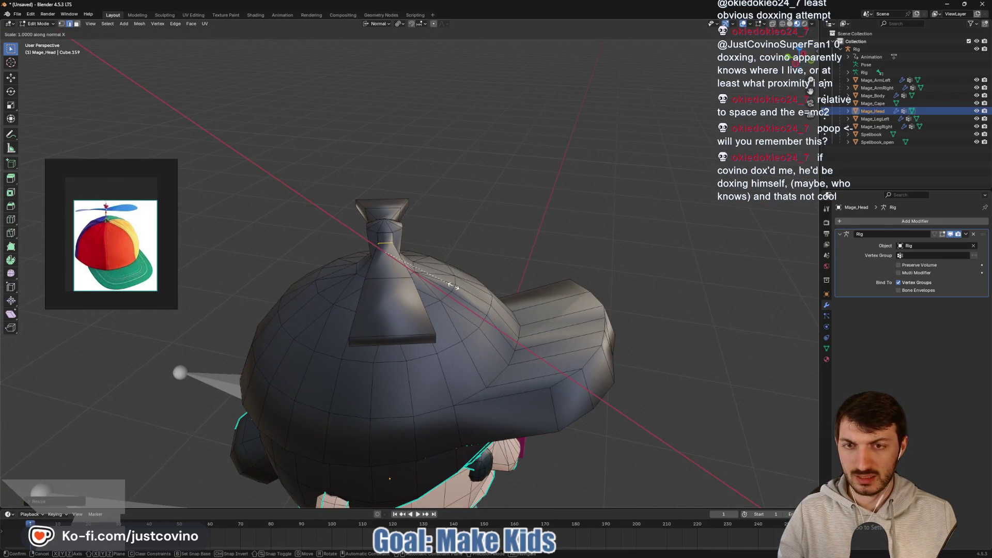
key(z)
key(y)
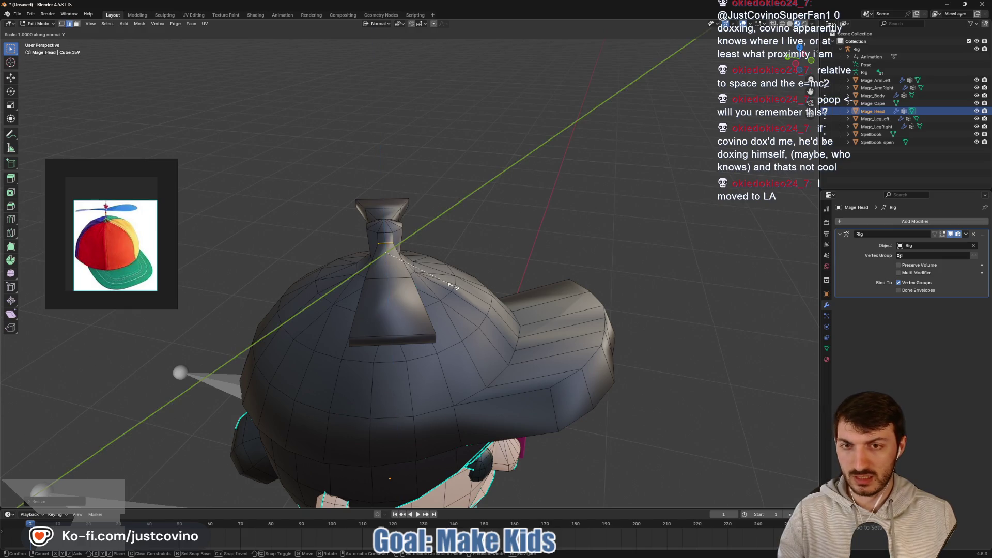
click(462, 285)
mouse_move(462, 285)
mouse_down()
mouse_move(533, 254)
mouse_move(533, 229)
mouse_up()
Add a loop near the hub on the left blade and scale it smaller.
click(399, 242)
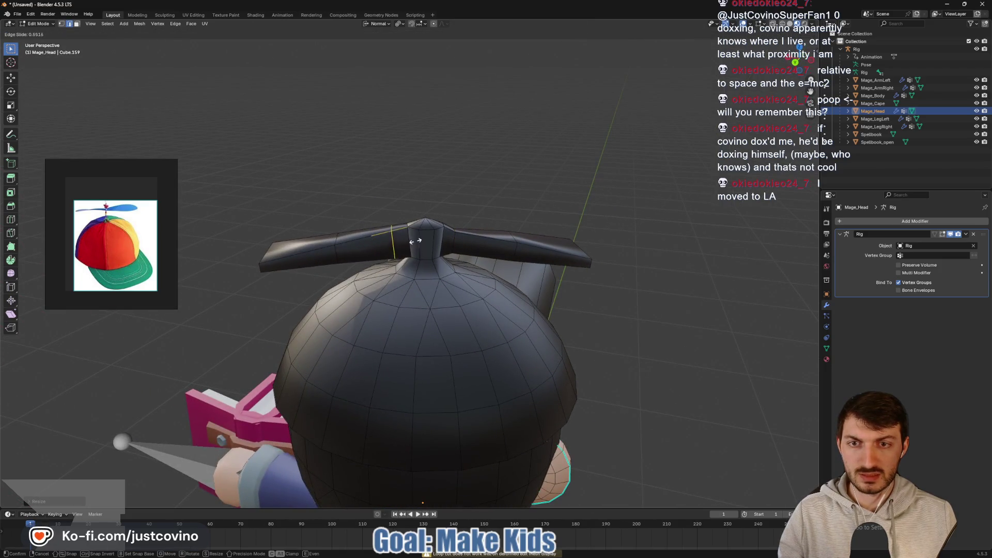
click(410, 242)
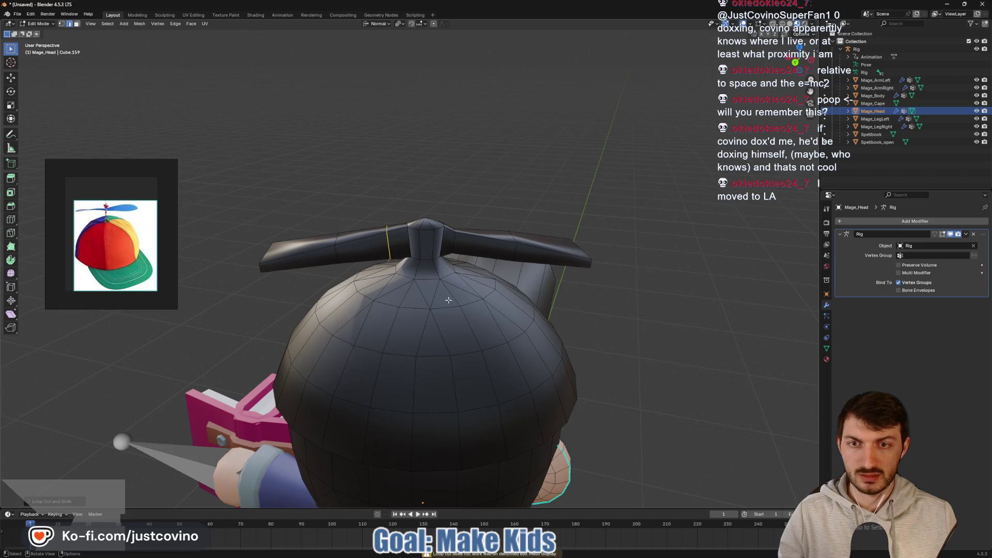
key(s)
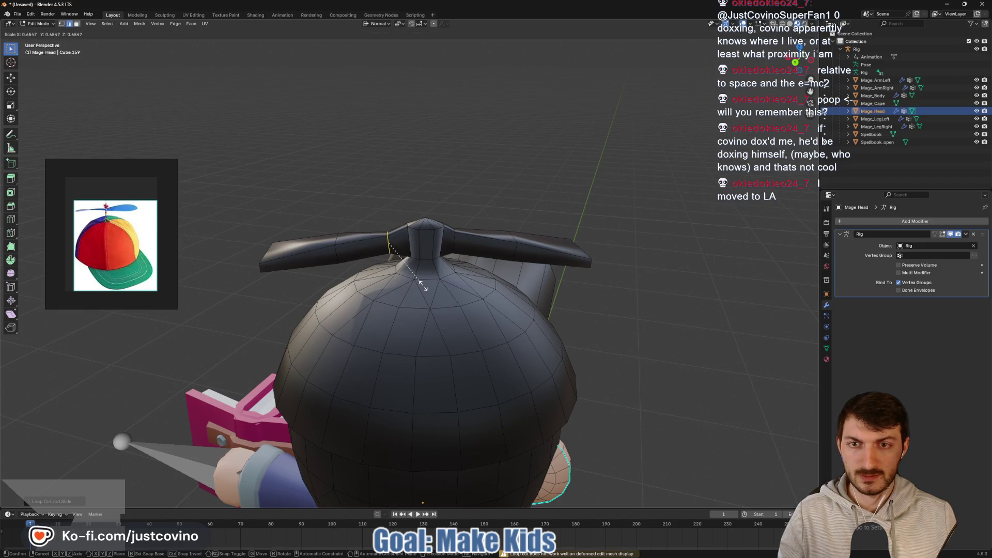
click(422, 286)
mouse_move(423, 286)
mouse_down()
mouse_move(536, 303)
mouse_move(550, 281)
mouse_move(470, 281)
mouse_move(433, 293)
mouse_up()
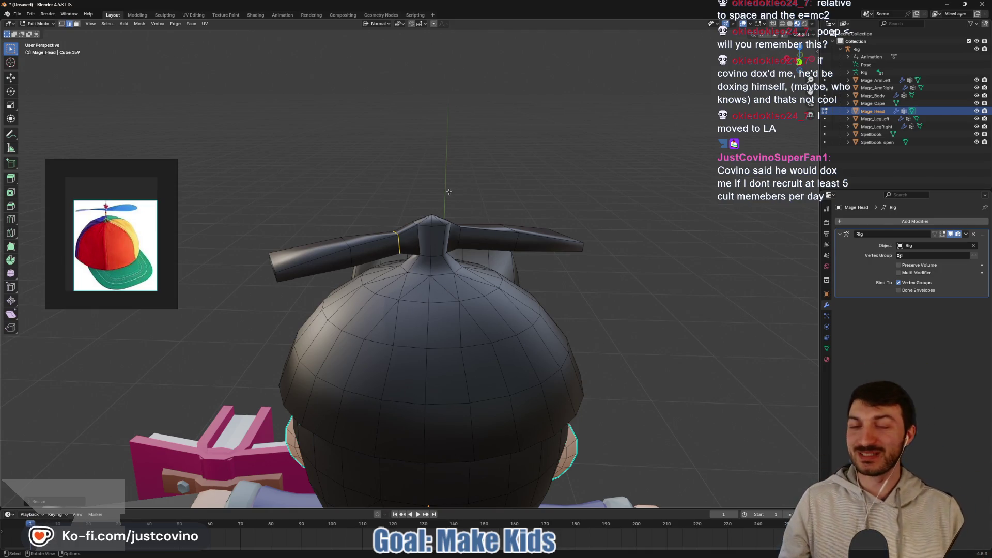
mouse_move(376, 257)
mouse_down()
mouse_move(538, 288)
mouse_move(532, 268)
mouse_move(476, 260)
mouse_up()
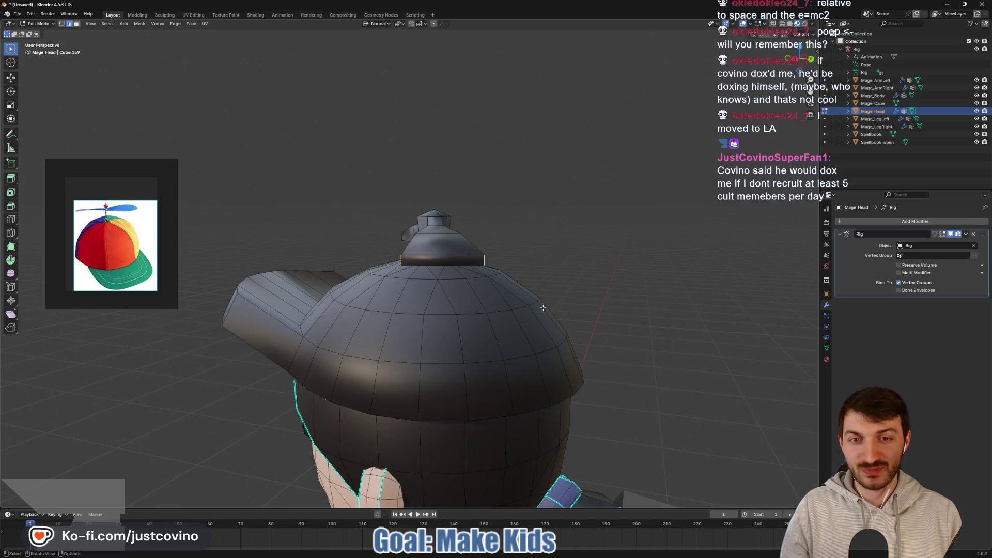
key(s)
key(x)
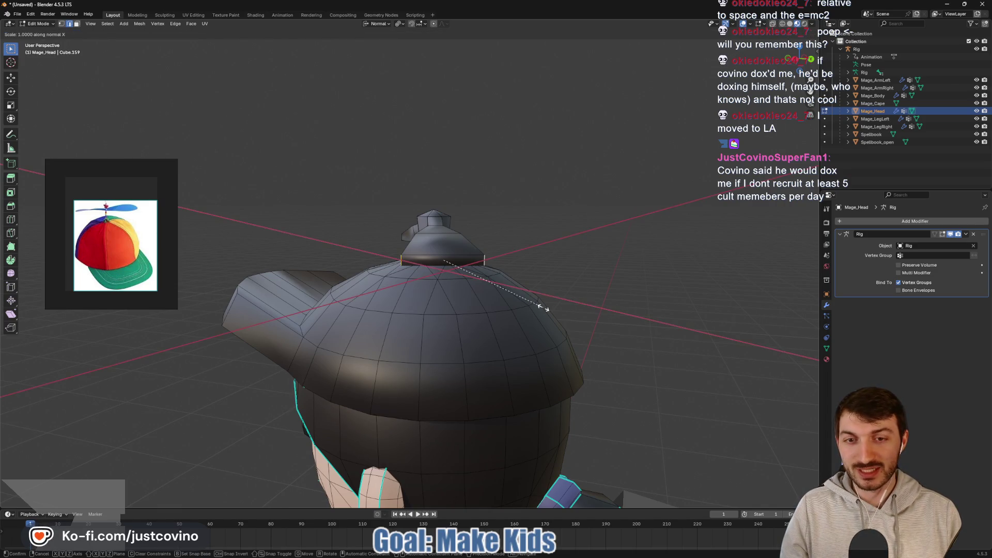
click(673, 322)
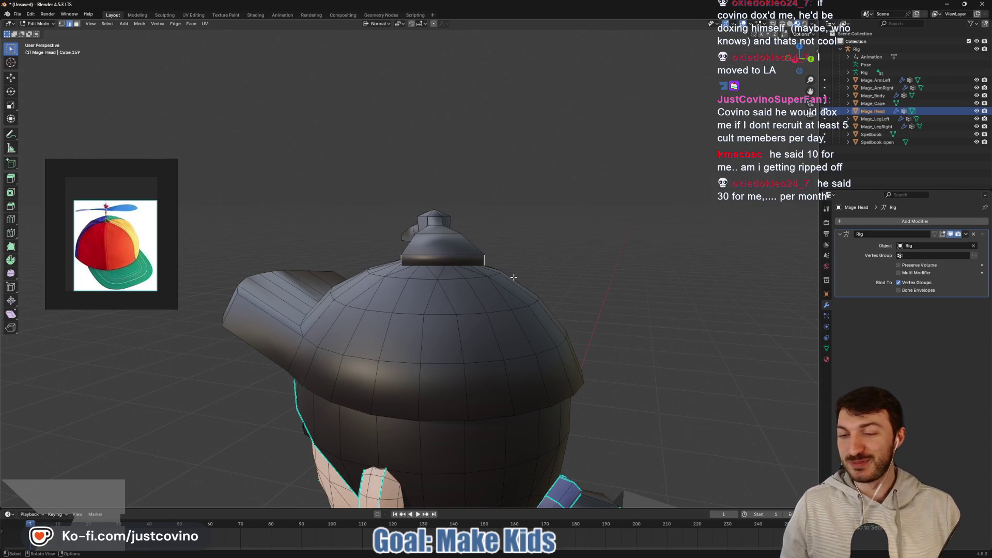
mouse_move(485, 254)
mouse_down()
mouse_move(501, 261)
mouse_move(549, 250)
mouse_move(514, 244)
mouse_up()
Select the edge loops running around the right propeller blade.
scroll(465, 258, up, 3)
alt+click(420, 270)
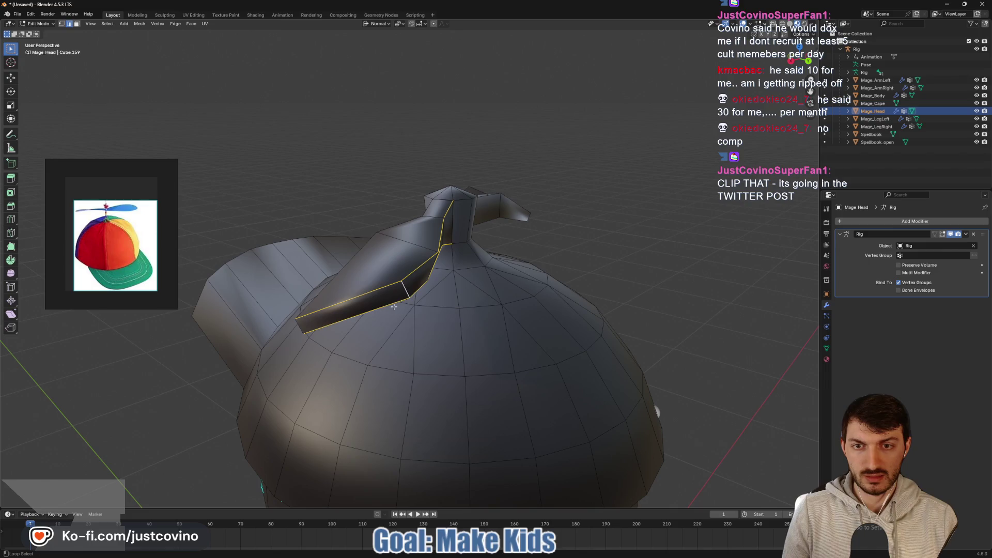
drag(358, 297, 517, 295)
alt+click(554, 296)
alt+shift+click(554, 300)
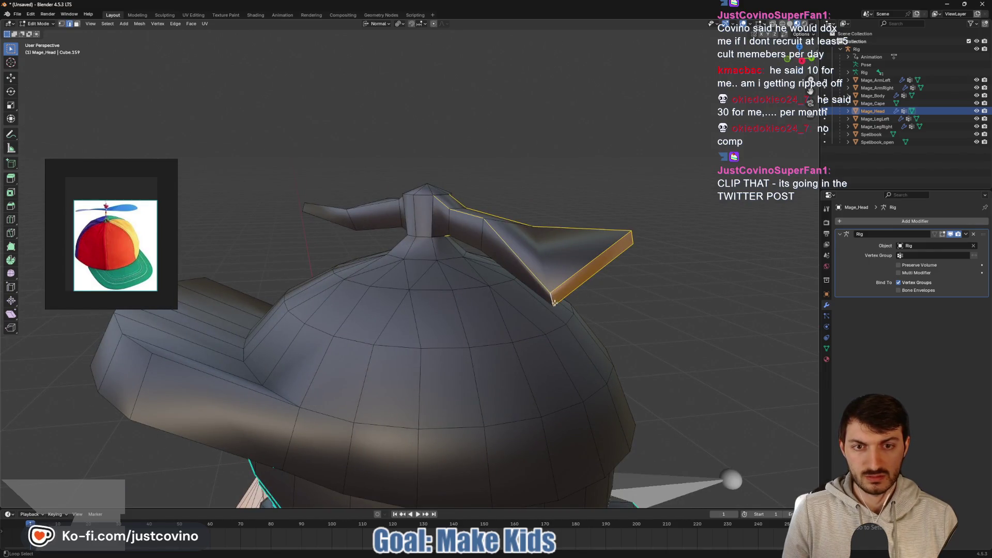
mouse_move(542, 297)
mouse_down()
mouse_move(582, 282)
mouse_move(585, 263)
mouse_move(609, 278)
mouse_move(436, 321)
mouse_up()
alt+shift+click(564, 255)
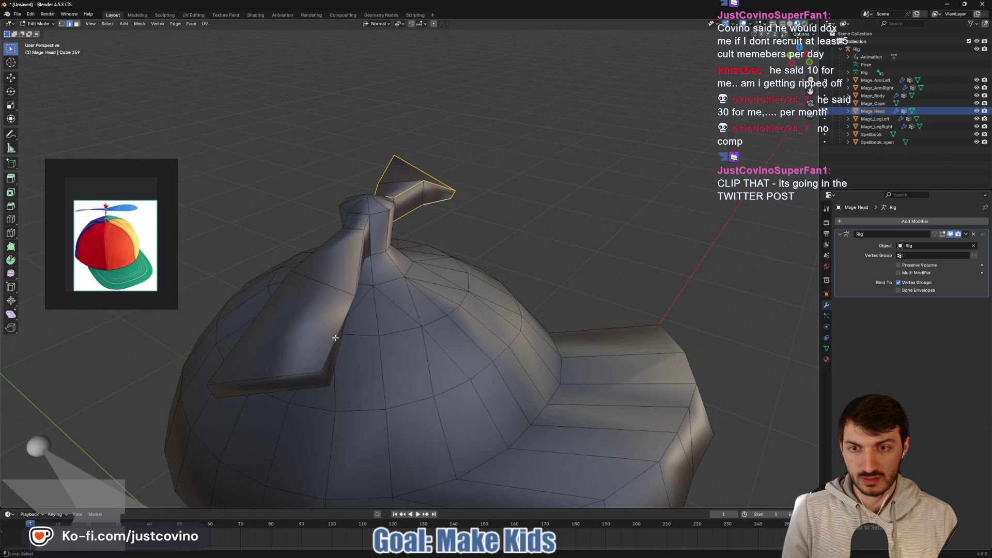
Add the left blade's outer, side and bottom edge loops to the selection.
alt+shift+click(256, 322)
alt+shift+click(272, 384)
alt+shift+click(326, 379)
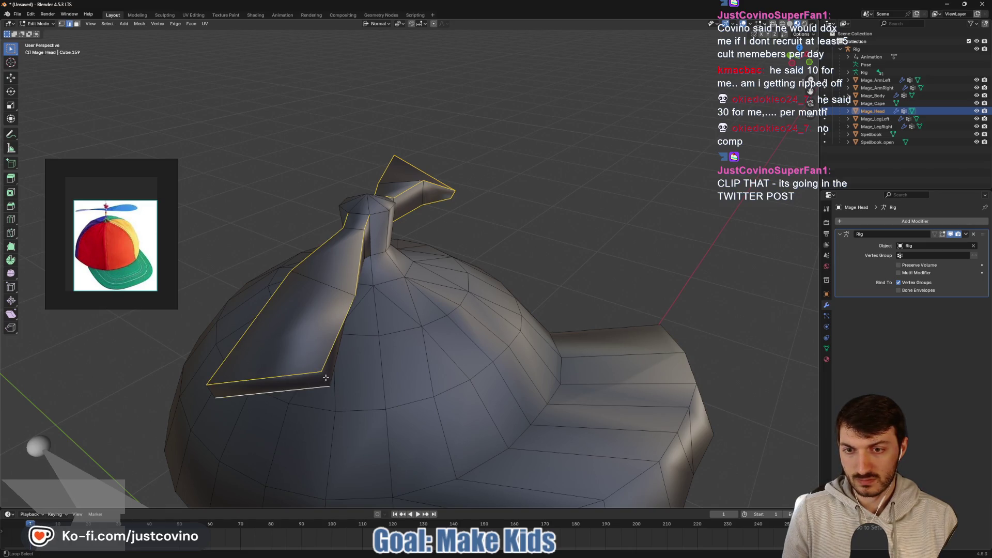
alt+shift+click(212, 394)
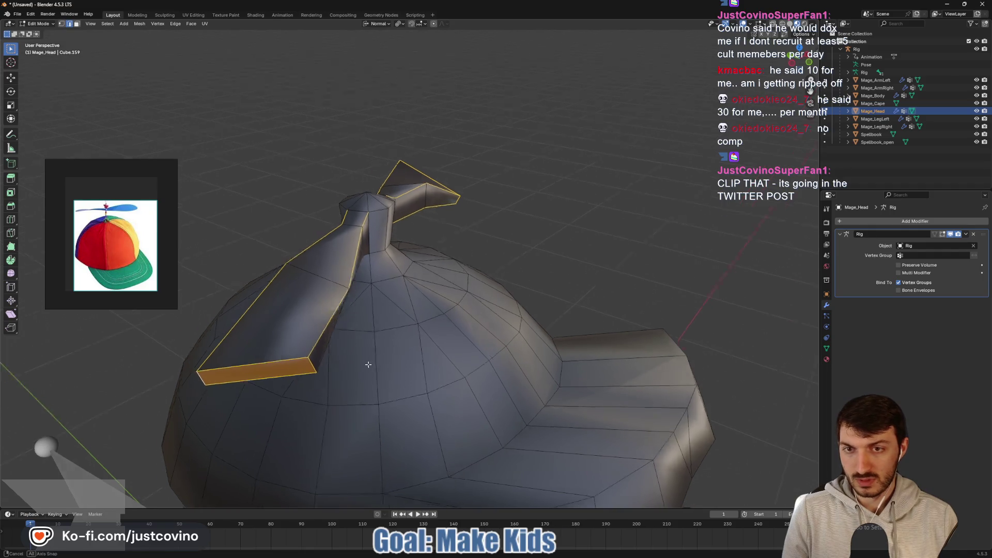
mouse_move(264, 267)
mouse_down()
mouse_move(527, 252)
mouse_move(464, 287)
mouse_move(531, 265)
mouse_up()
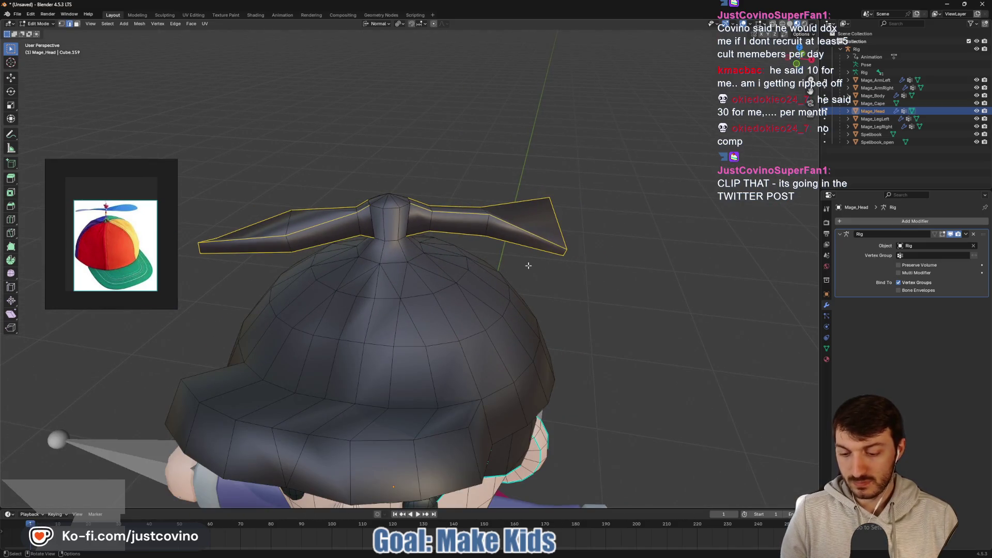
Bevel the selected blade edges with a small three-segment bevel.
key(ctrl+b)
scroll(532, 265, up, 1)
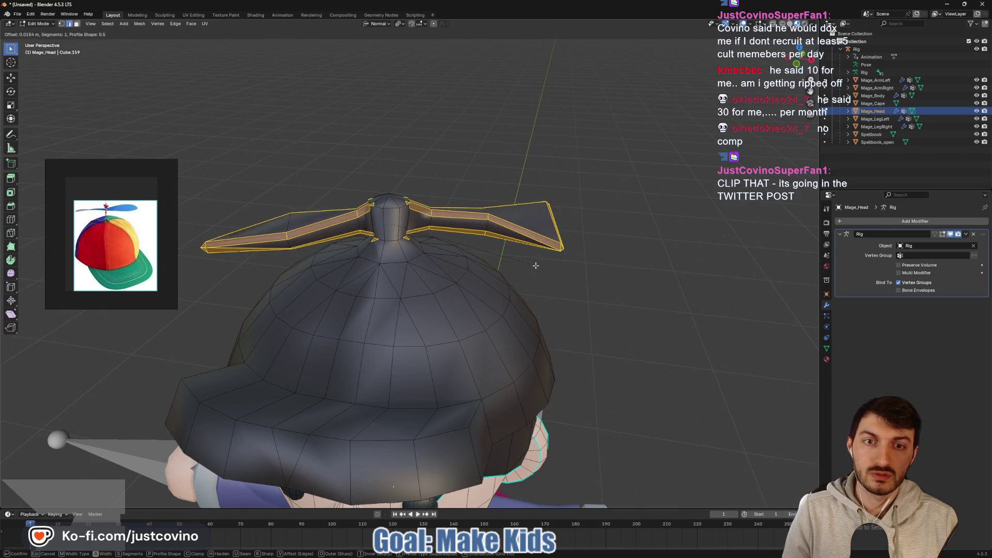
scroll(533, 265, up, 1)
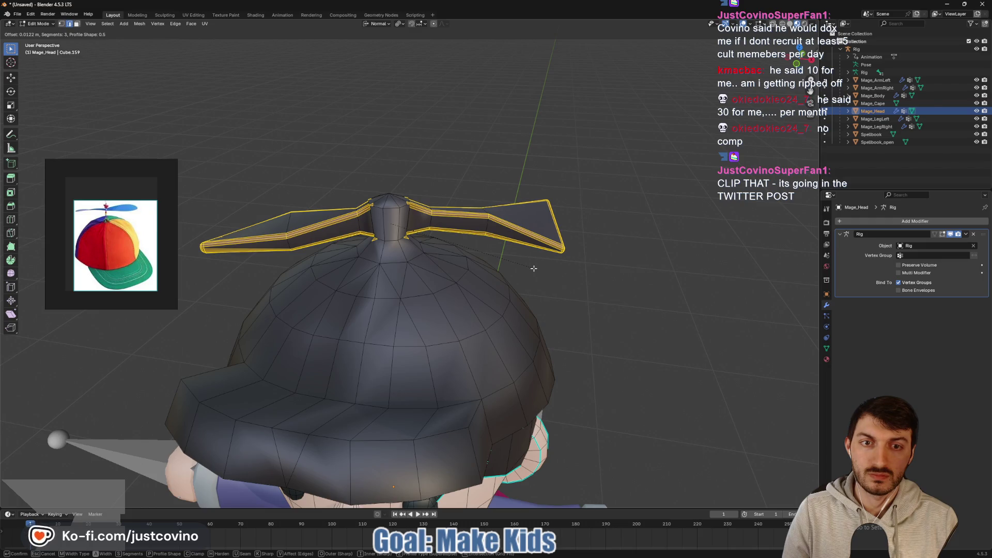
click(534, 268)
mouse_move(534, 269)
mouse_down()
mouse_move(593, 289)
mouse_move(452, 278)
mouse_up()
Review the whole cap in Object Mode from several angles, then return to Edit Mode.
key(Tab)
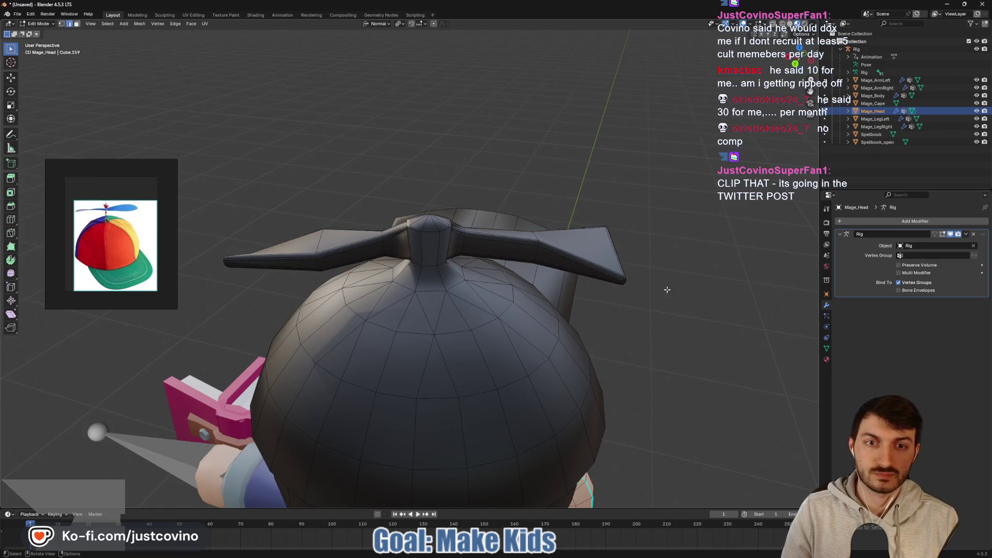
mouse_move(662, 288)
mouse_down()
mouse_move(579, 287)
mouse_move(503, 267)
mouse_move(483, 277)
mouse_move(501, 271)
mouse_up()
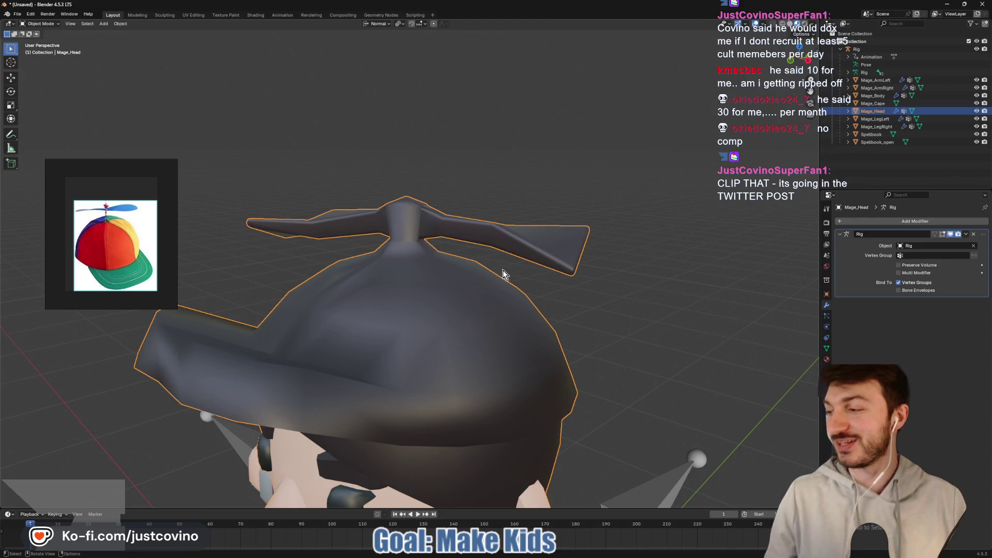
mouse_move(564, 265)
mouse_down()
mouse_move(520, 274)
mouse_move(537, 303)
mouse_move(541, 263)
mouse_move(547, 285)
mouse_up()
key(Tab)
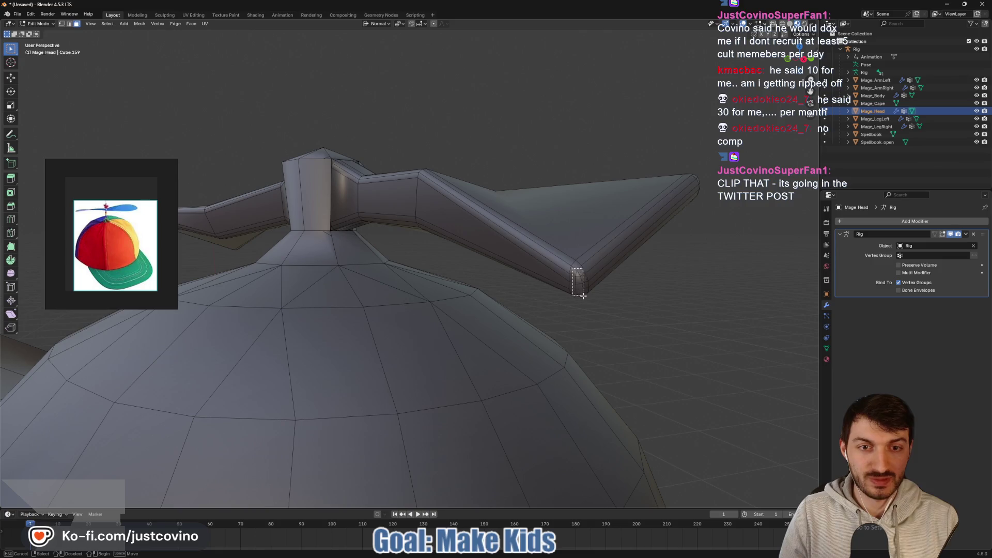
Select the blade's end tube, then deselect its flange faces and tube strips.
alt+click(585, 298)
alt+click(598, 279)
drag(598, 279, 565, 170)
mouse_move(629, 156)
mouse_down()
mouse_move(680, 203)
mouse_move(385, 250)
mouse_move(403, 280)
mouse_up()
key(ctrl+l)
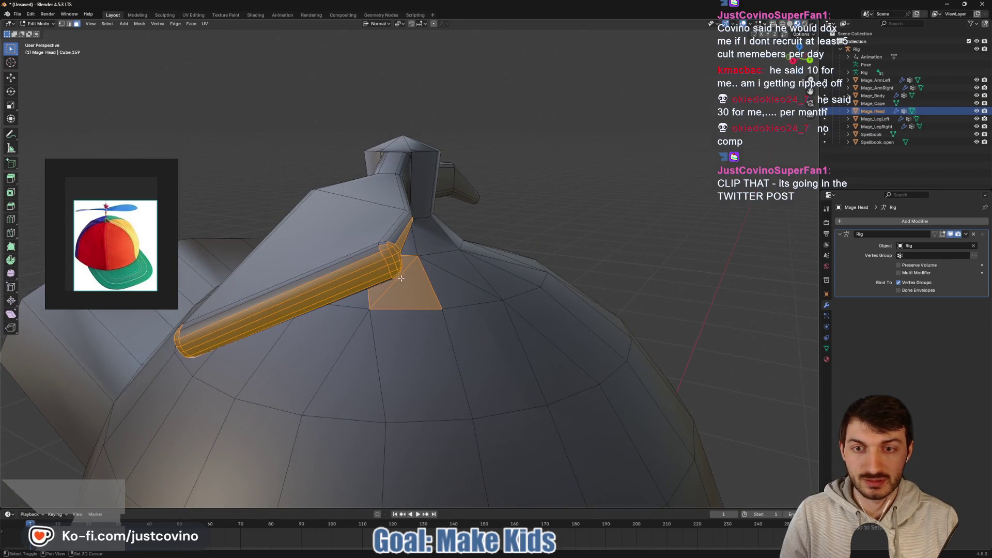
shift+click(376, 292)
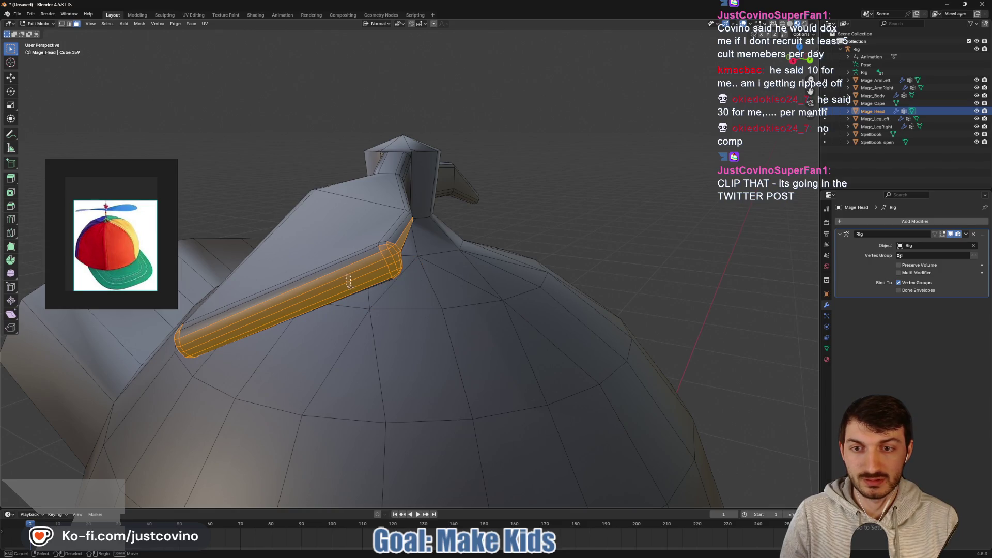
alt+shift+click(351, 279)
alt+shift+click(352, 282)
alt+shift+click(349, 279)
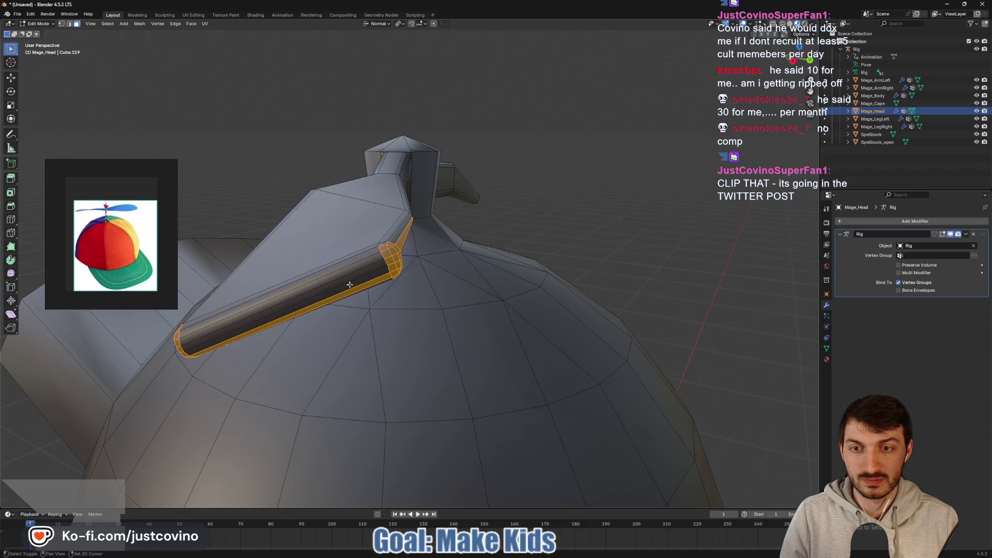
alt+shift+click(349, 281)
shift+click(400, 241)
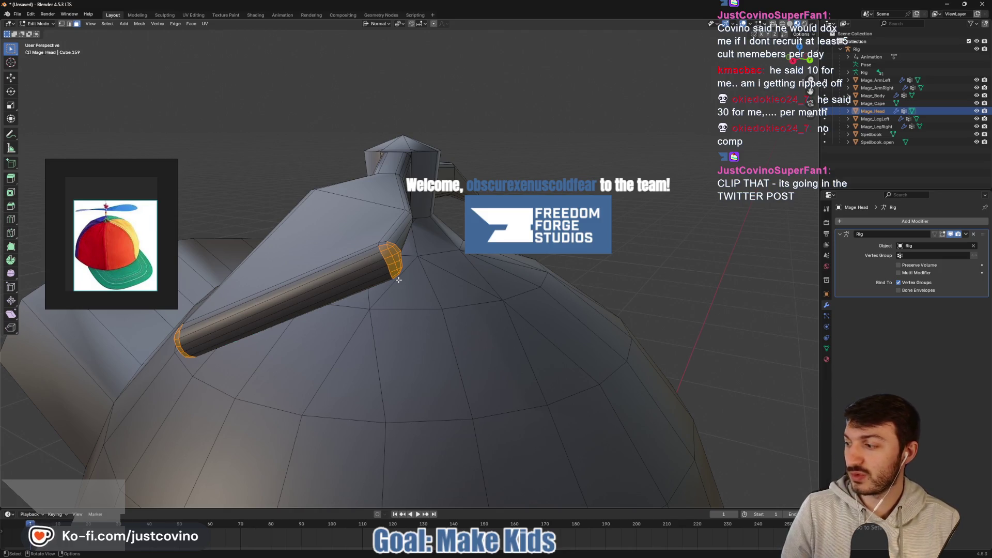
Scale the blade's end loops along their normal Z and Y axes.
drag(407, 254, 425, 265)
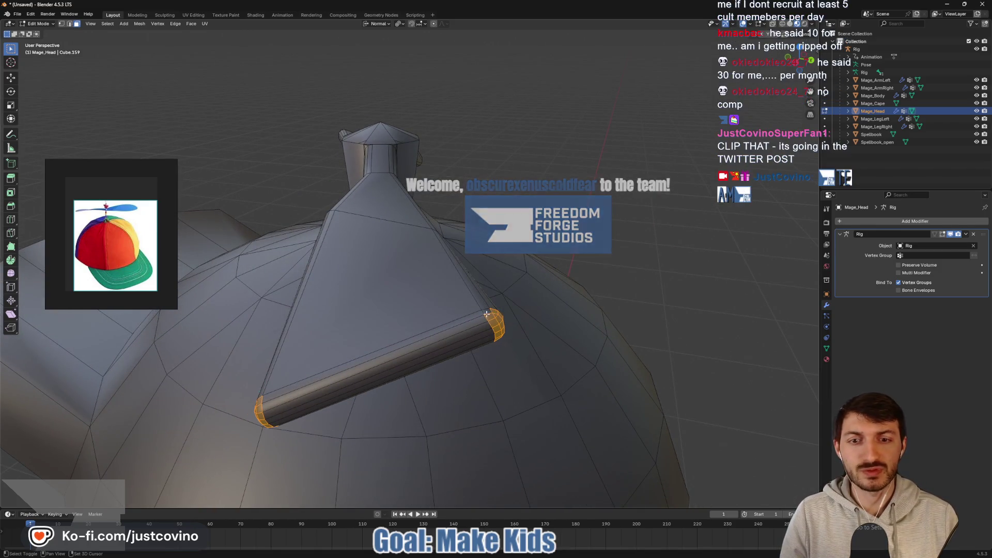
mouse_move(503, 322)
mouse_down()
mouse_move(411, 333)
mouse_move(480, 290)
mouse_move(443, 333)
mouse_move(505, 350)
mouse_up()
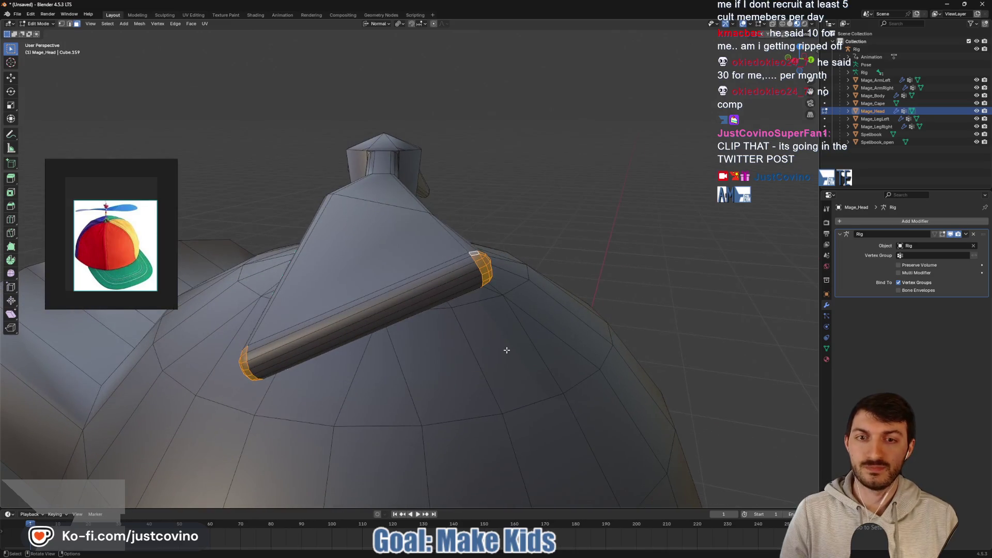
key(s)
key(x)
key(z)
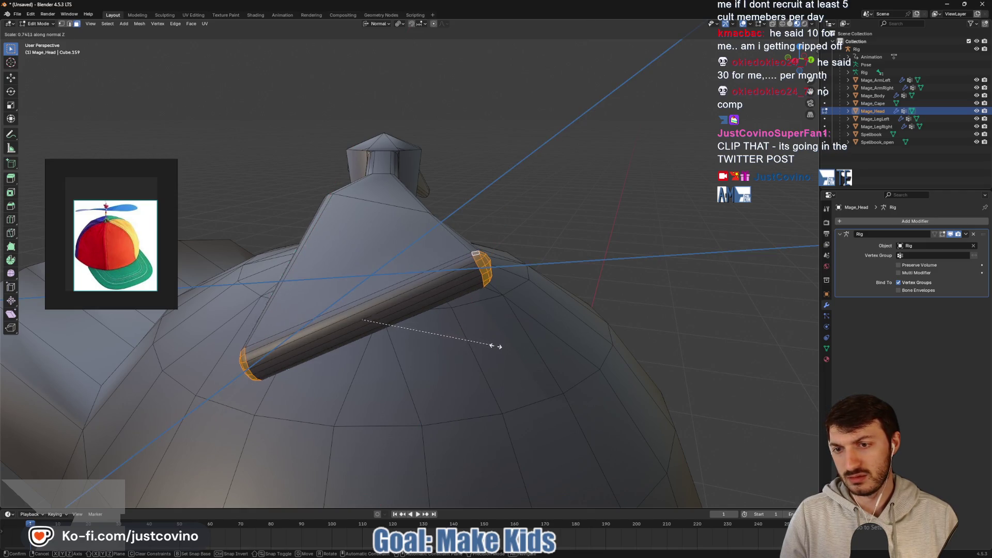
key(y)
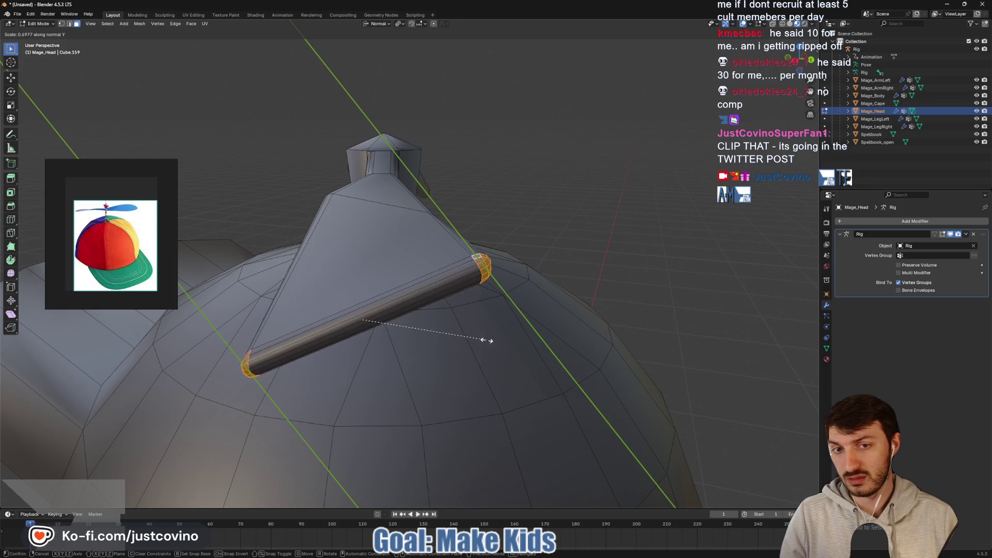
click(486, 340)
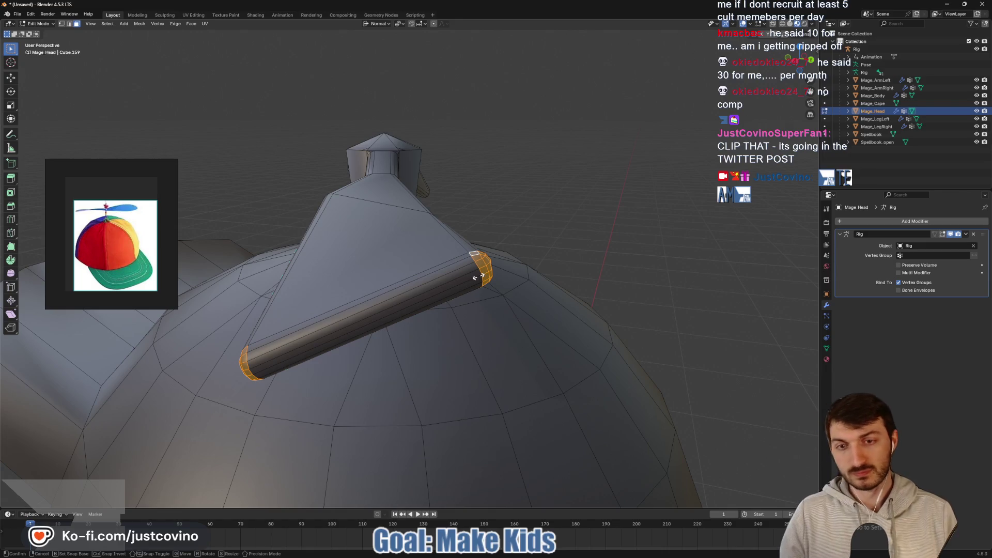
Undo the tube edge changes and begin sliding the blade's outer edge toward the hub.
key(shift+v)
right_click(421, 296)
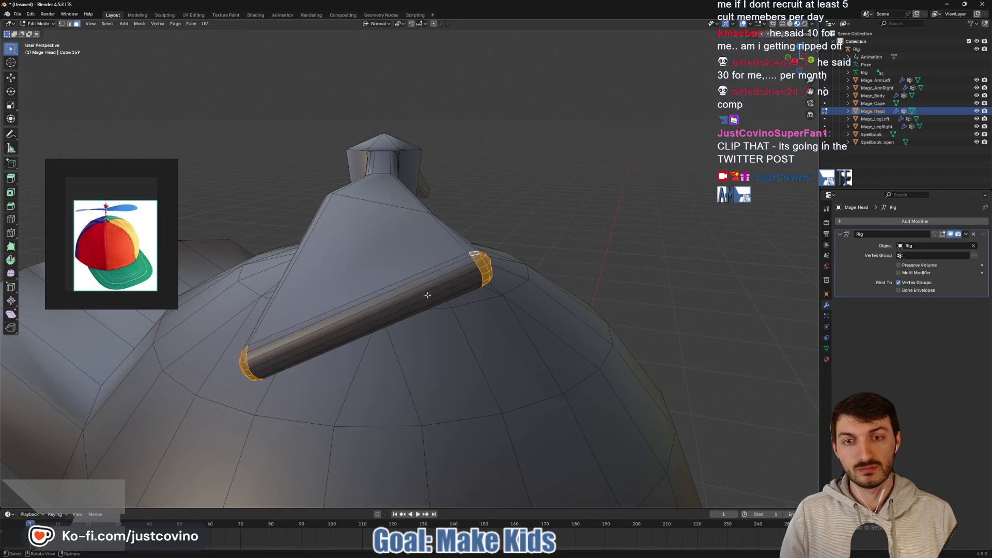
mouse_move(537, 227)
mouse_down()
mouse_move(627, 228)
mouse_move(573, 237)
mouse_up()
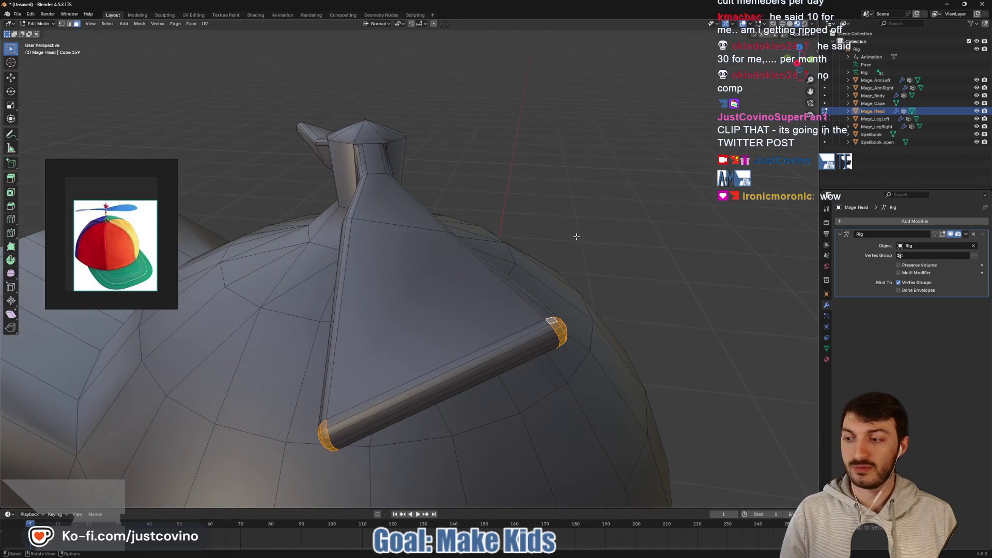
scroll(556, 237, down, 3)
drag(486, 258, 523, 255)
key(ctrl+z)
key(ctrl+z)
key(ctrl+z)
key(ctrl+z)
key(ctrl+z)
key(ctrl+z)
mouse_move(619, 278)
mouse_down()
mouse_move(584, 265)
mouse_move(529, 269)
mouse_up()
key(alt+a)
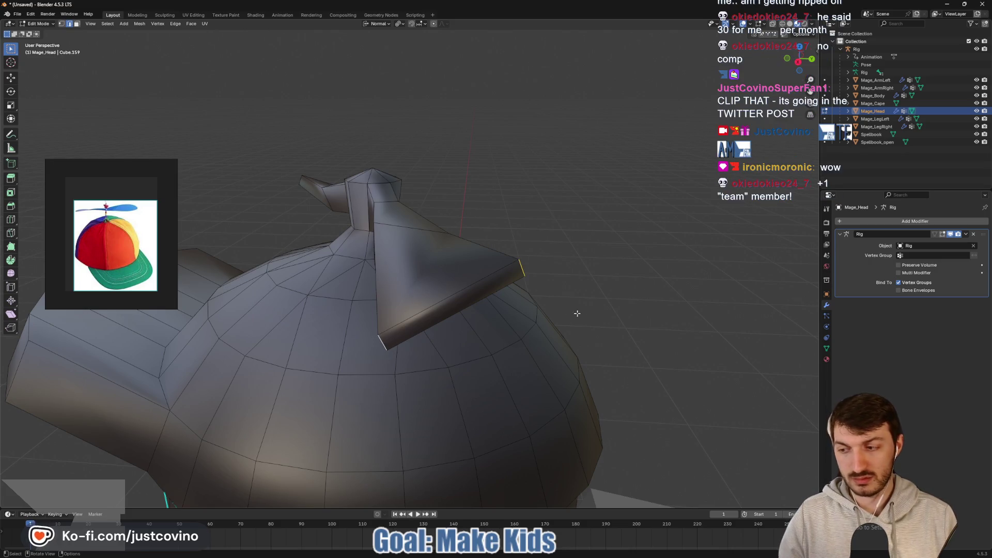
key(shift+v)
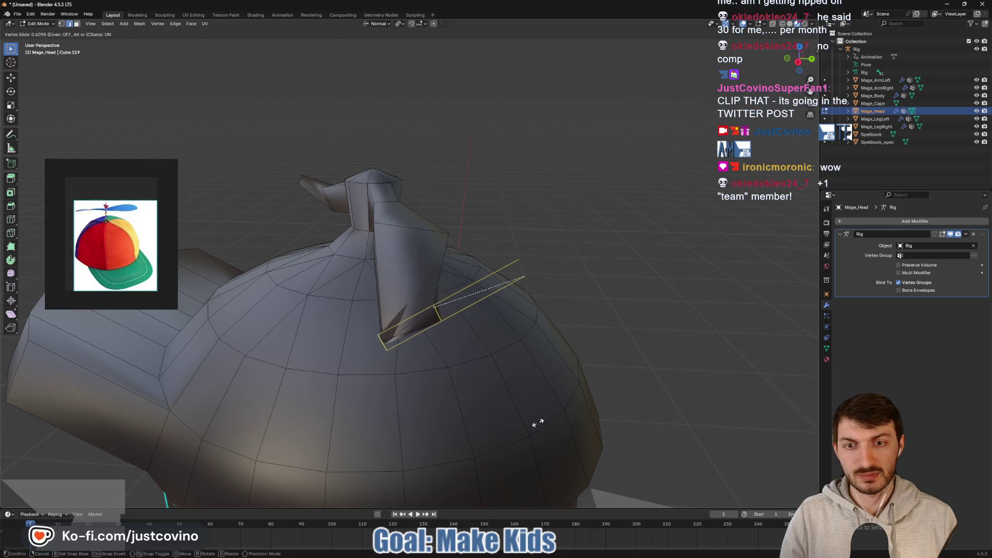
Confirm the slid blade edge and scale the blade end along normal X.
click(603, 410)
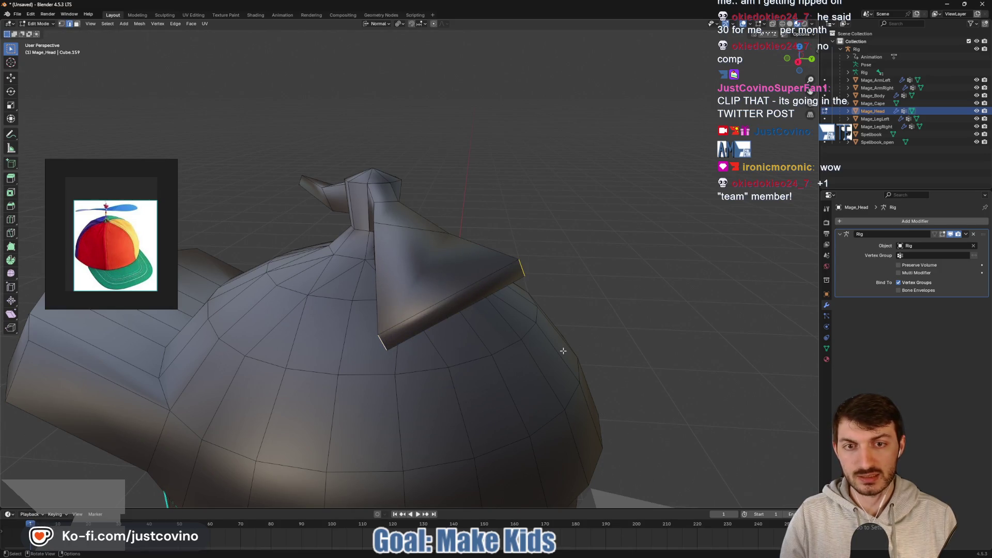
key(s)
key(x)
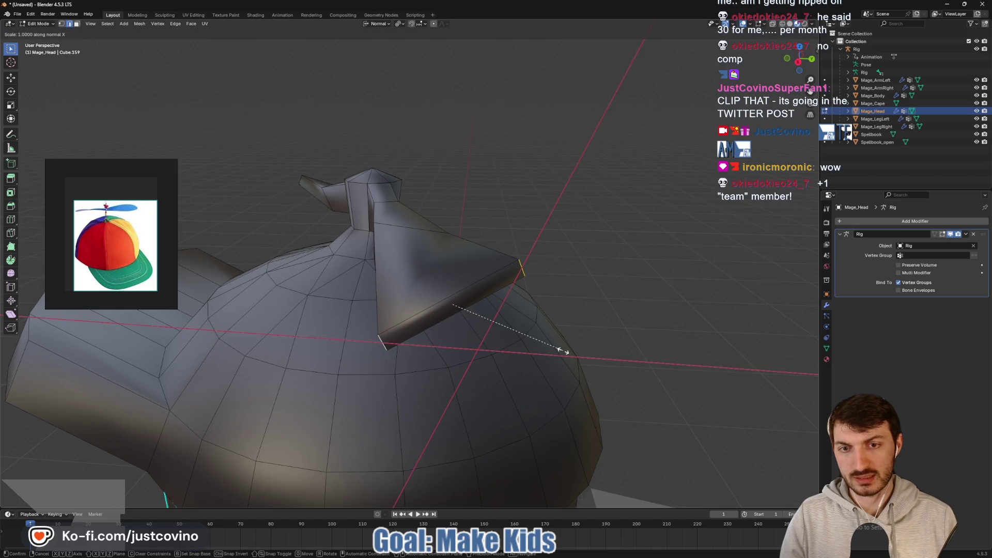
click(643, 372)
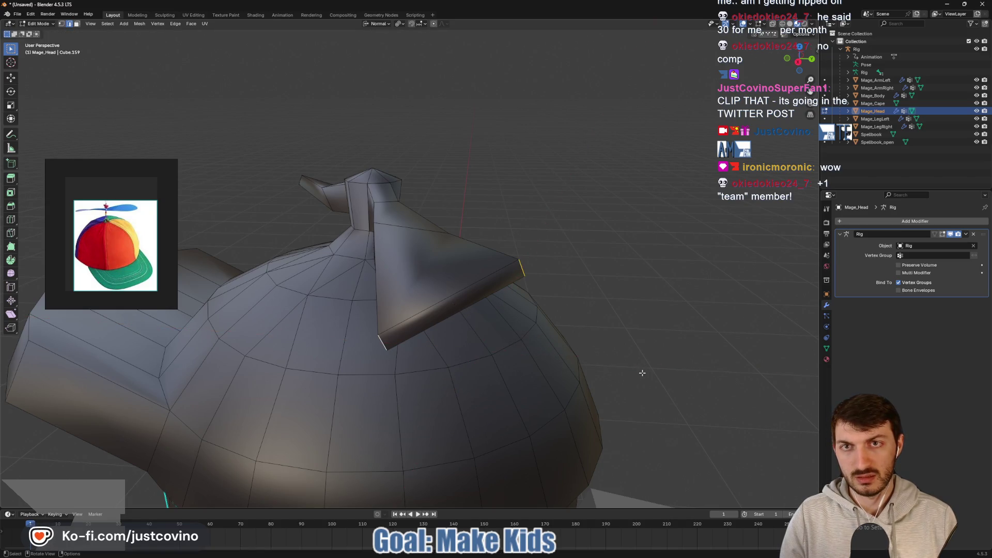
Set the pivot to Active Element and scale the blade end thinner along normal axes.
click(402, 24)
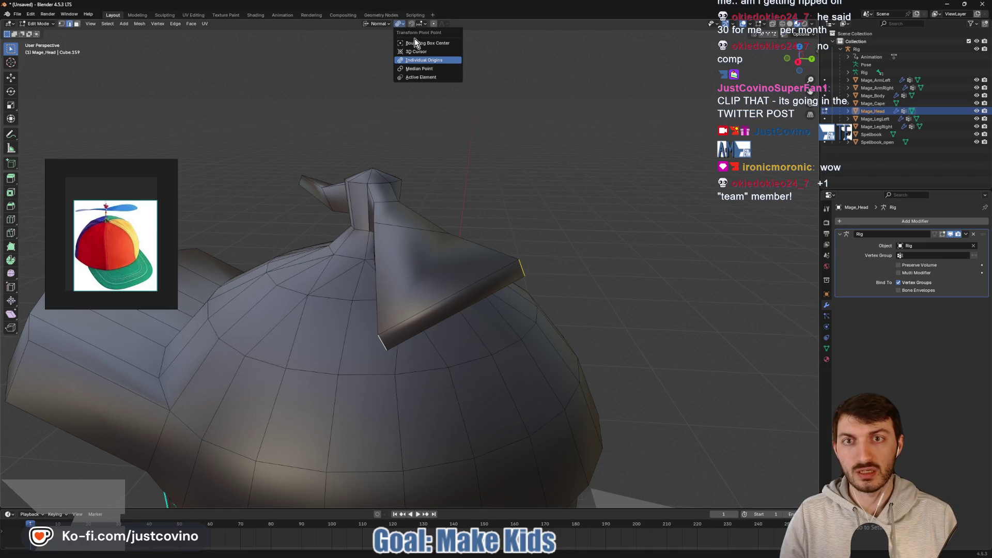
click(413, 77)
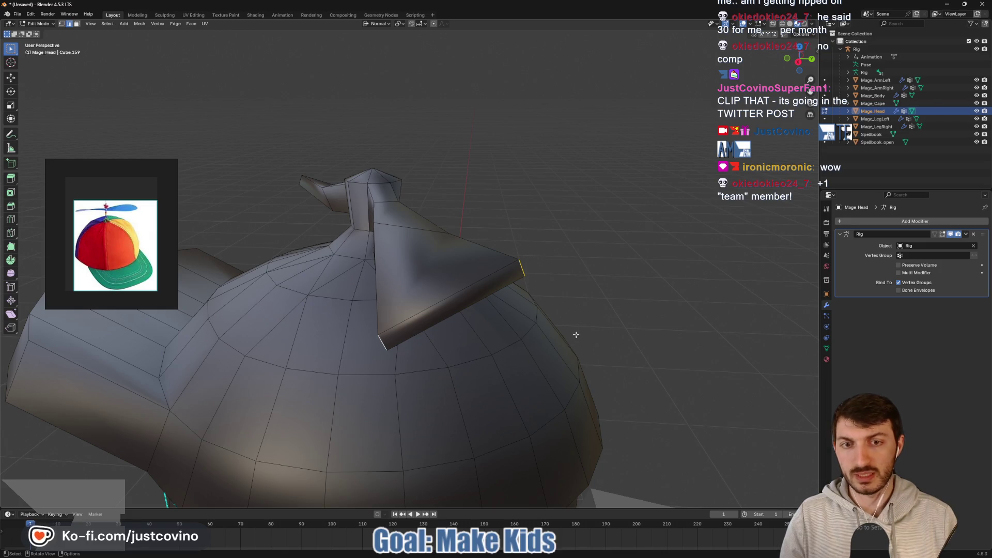
key(s)
key(x)
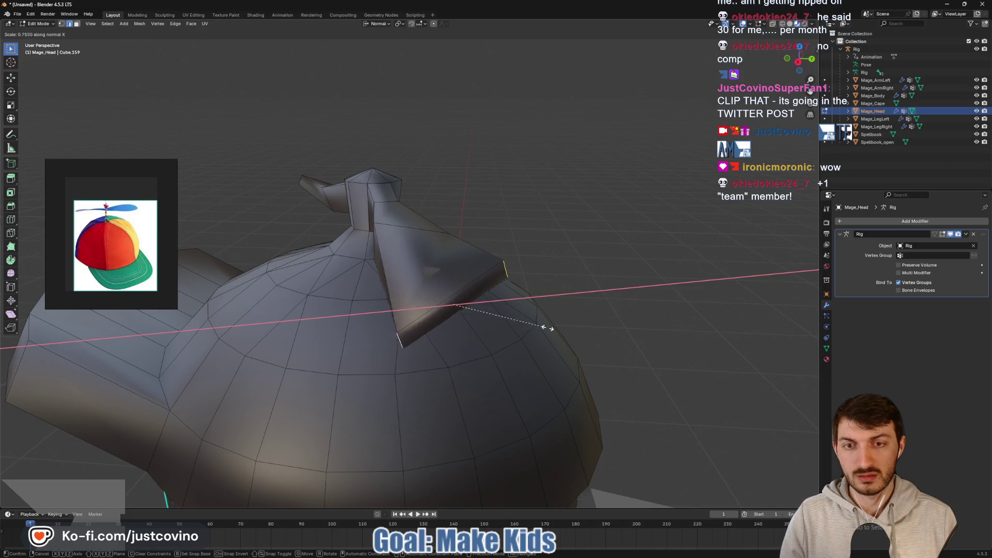
key(y)
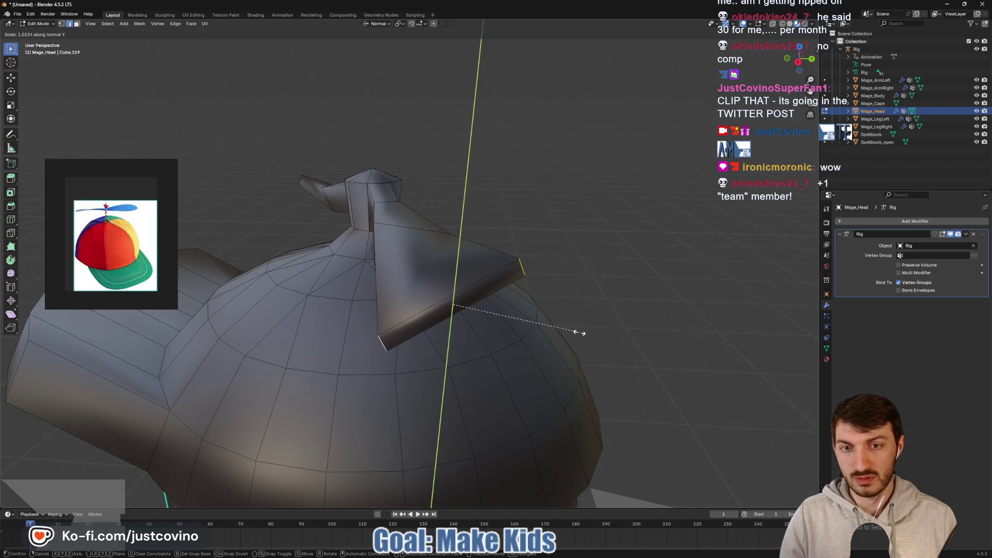
key(z)
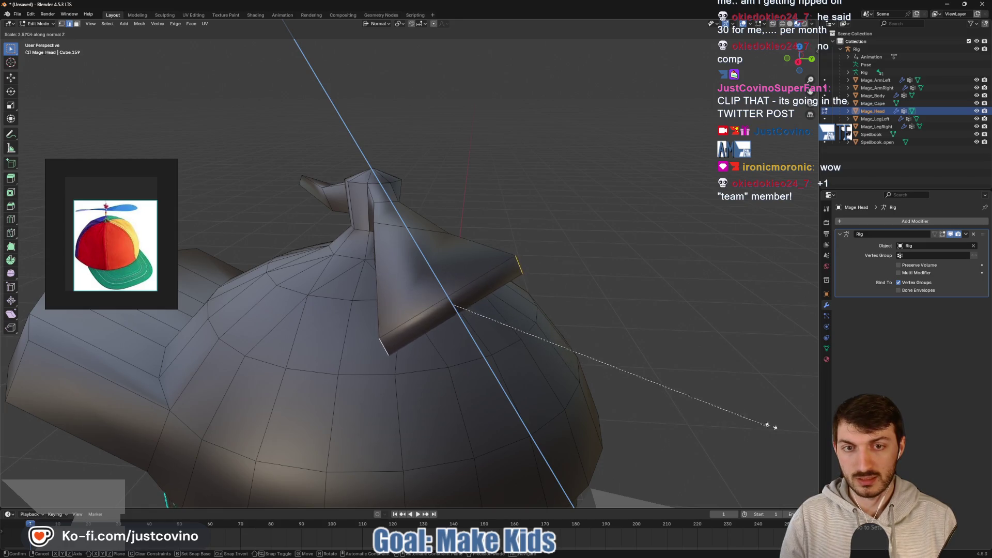
click(524, 341)
mouse_move(598, 288)
mouse_down()
mouse_move(509, 288)
mouse_move(589, 292)
mouse_up()
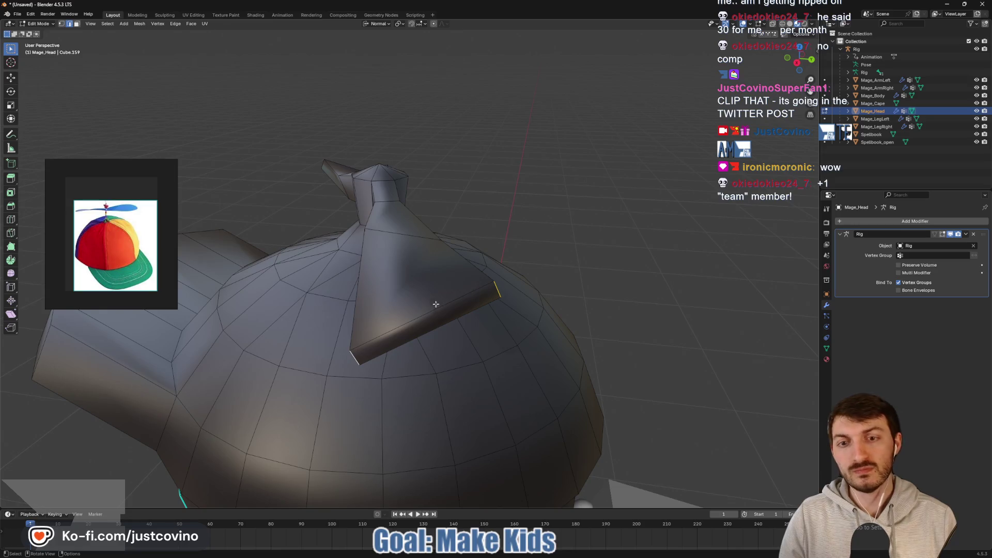
Add two edge loops along the propeller blade and push its outer end face outward along its normal.
key(ctrl+r)
scroll(409, 312, up, 1)
click(410, 312)
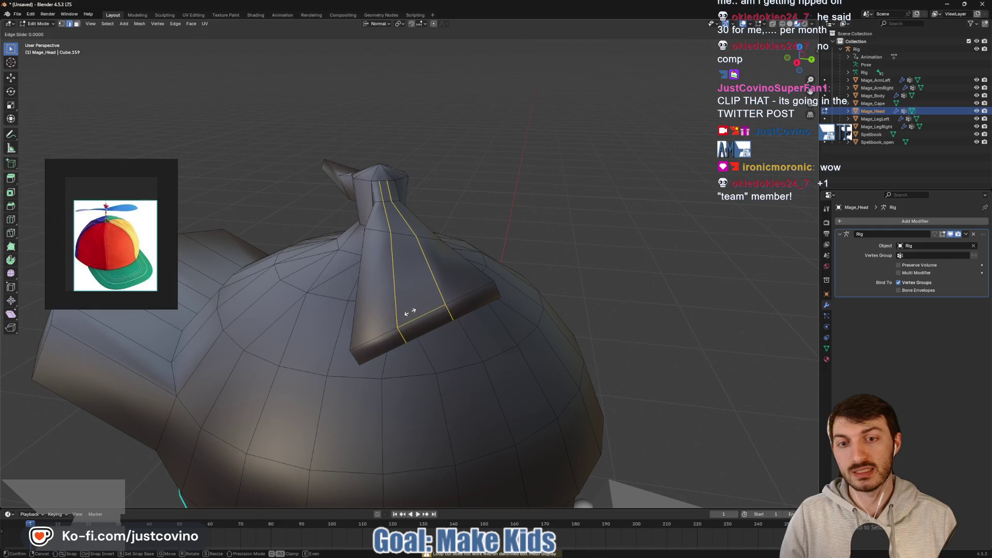
right_click(410, 312)
mouse_move(384, 348)
mouse_down()
mouse_move(591, 311)
mouse_move(479, 304)
mouse_move(445, 334)
mouse_move(521, 338)
mouse_up()
key(3)
click(442, 332)
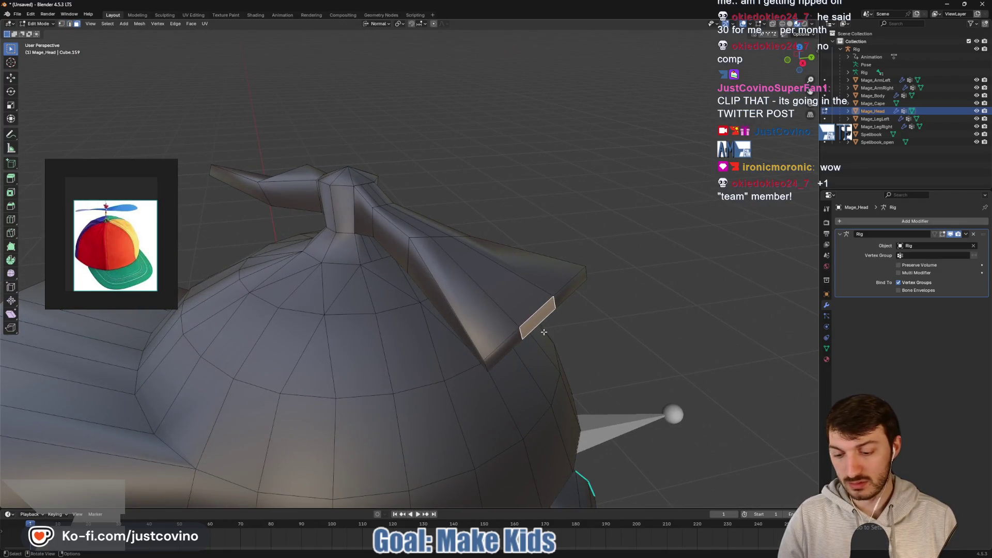
key(g)
key(z)
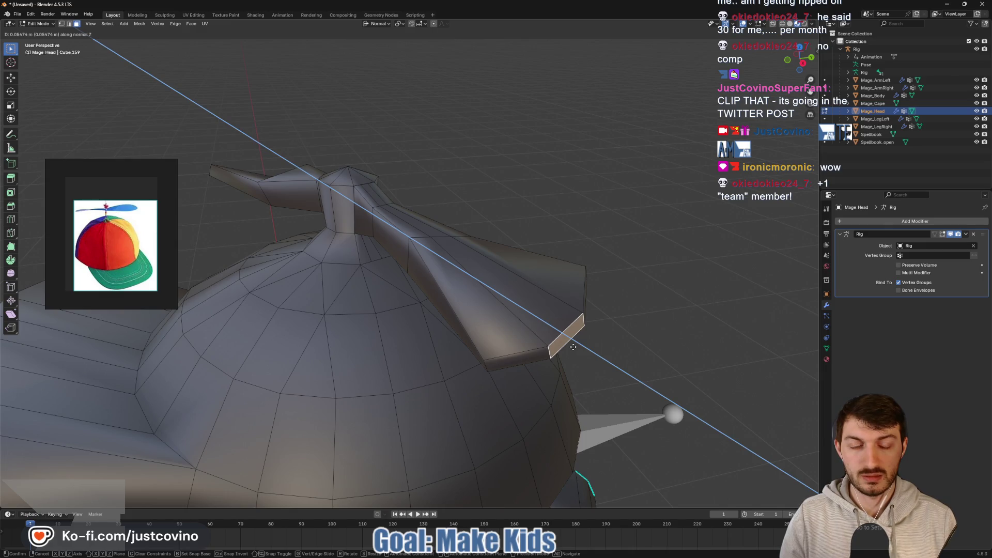
click(573, 347)
Cut another edge loop across the blade and lower its end face into a flattened tip.
mouse_move(605, 321)
mouse_down()
mouse_move(563, 295)
mouse_move(514, 295)
mouse_move(492, 316)
mouse_move(463, 313)
mouse_move(552, 334)
mouse_move(659, 323)
mouse_move(660, 292)
mouse_move(472, 339)
mouse_up()
click(439, 382)
key(ctrl+r)
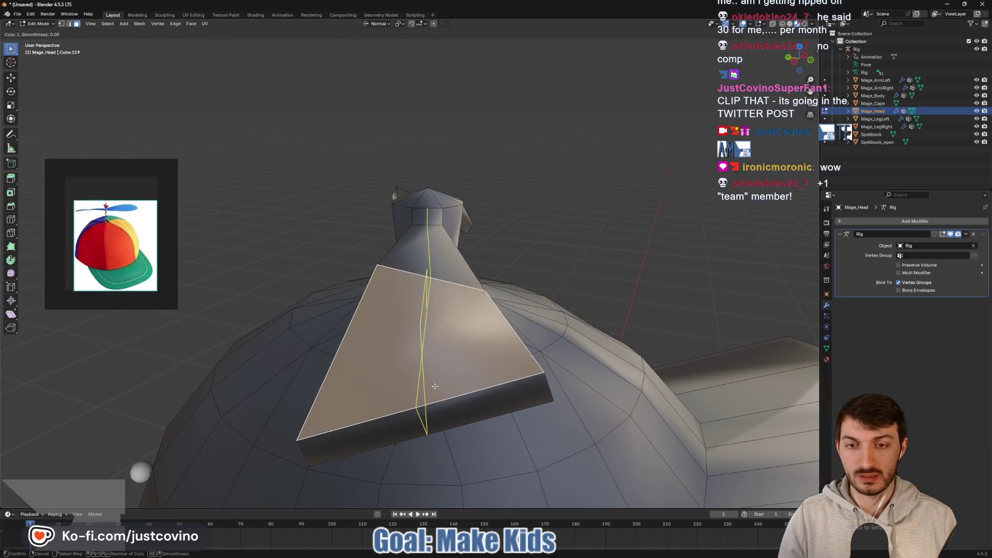
click(435, 387)
click(423, 423)
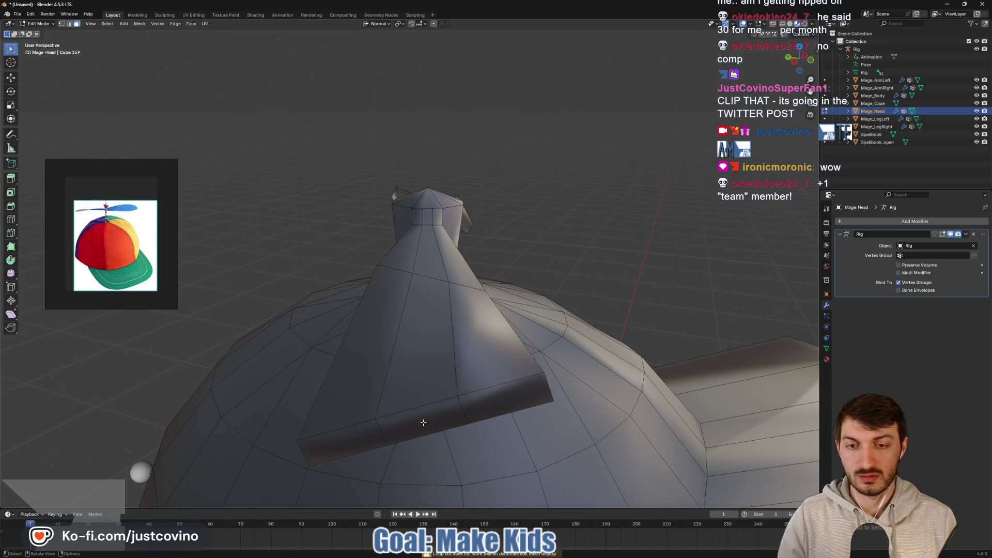
click(423, 423)
key(z)
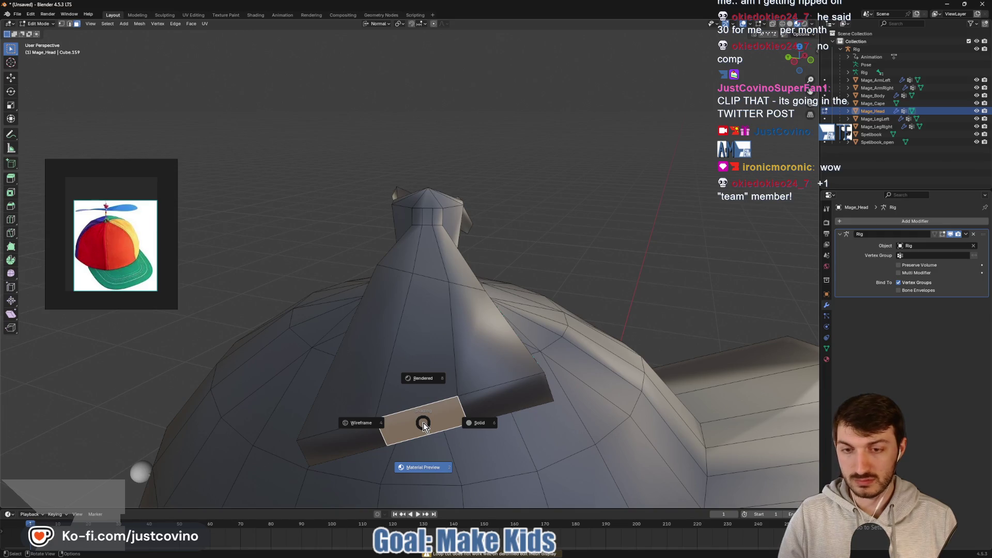
key(Escape)
key(z)
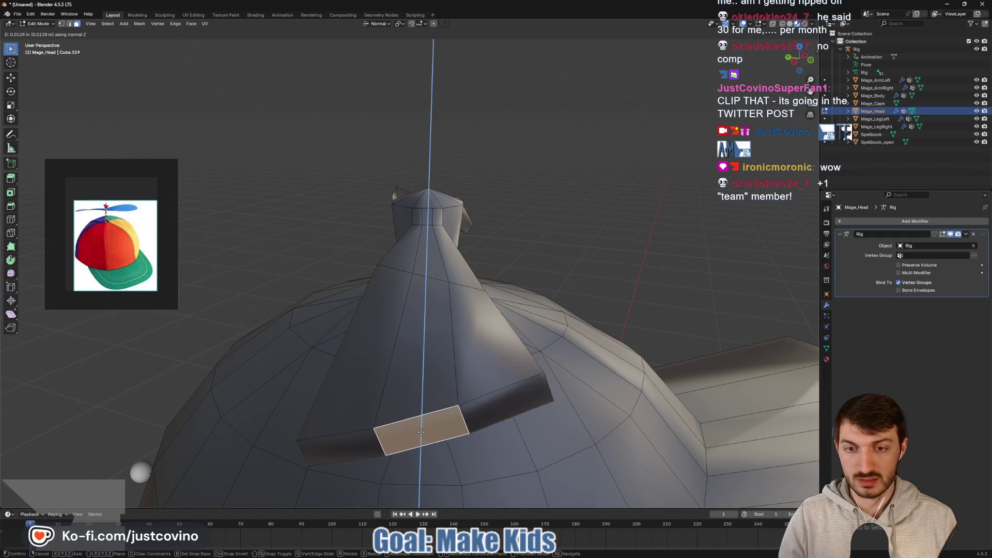
click(420, 479)
scroll(420, 479, down, 3)
mouse_move(420, 480)
mouse_down()
mouse_move(522, 401)
mouse_move(338, 395)
mouse_move(408, 368)
mouse_up()
scroll(400, 351, up, 3)
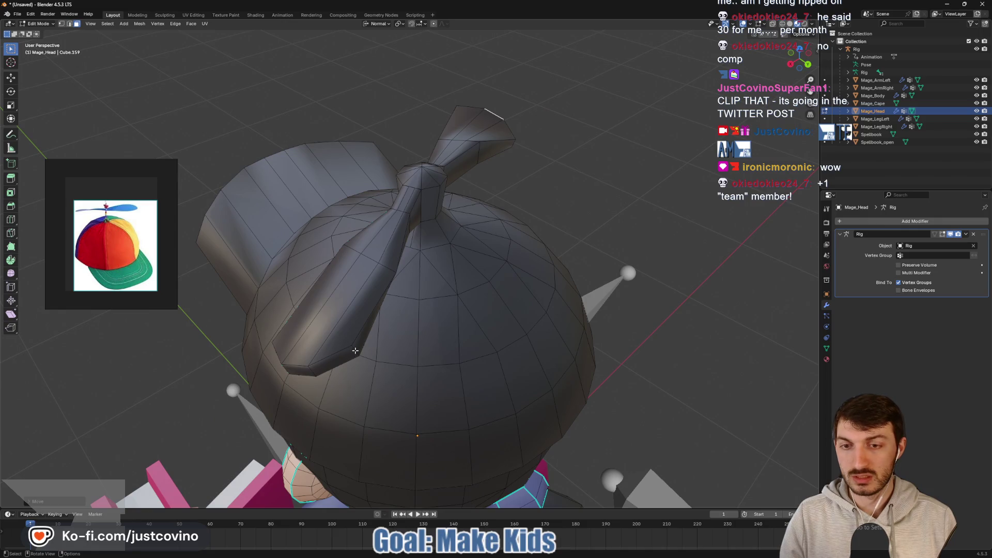
Select the edge loops at the stalk base and along the left blade's lower edges.
click(352, 354)
drag(350, 367, 413, 388)
alt+click(423, 394)
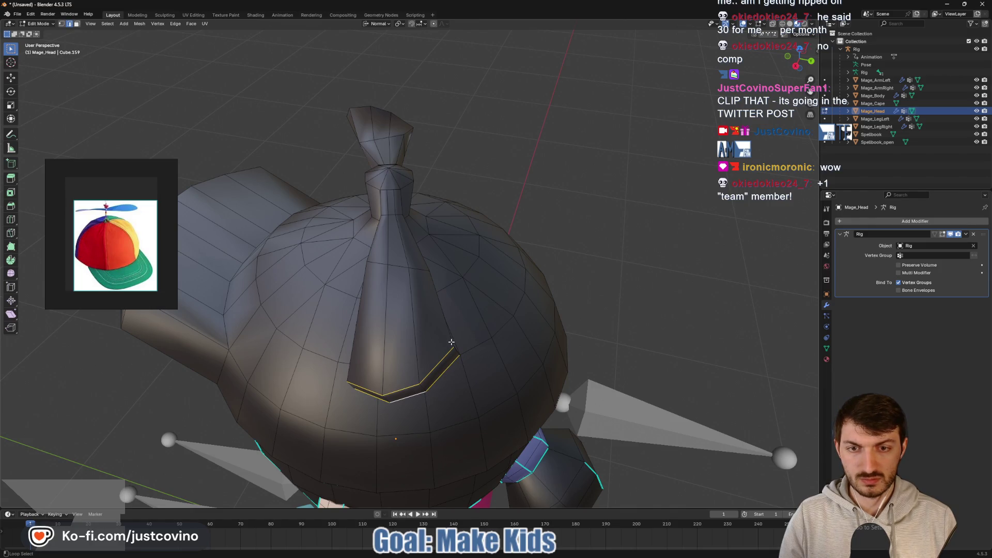
mouse_move(452, 342)
mouse_down()
mouse_move(304, 296)
mouse_move(415, 295)
mouse_up()
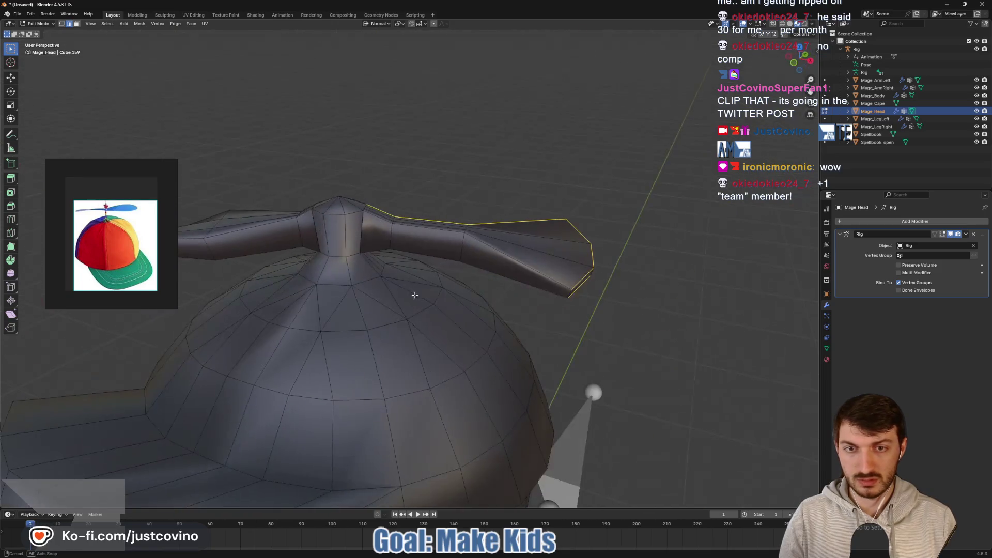
alt+click(492, 249)
alt+click(497, 273)
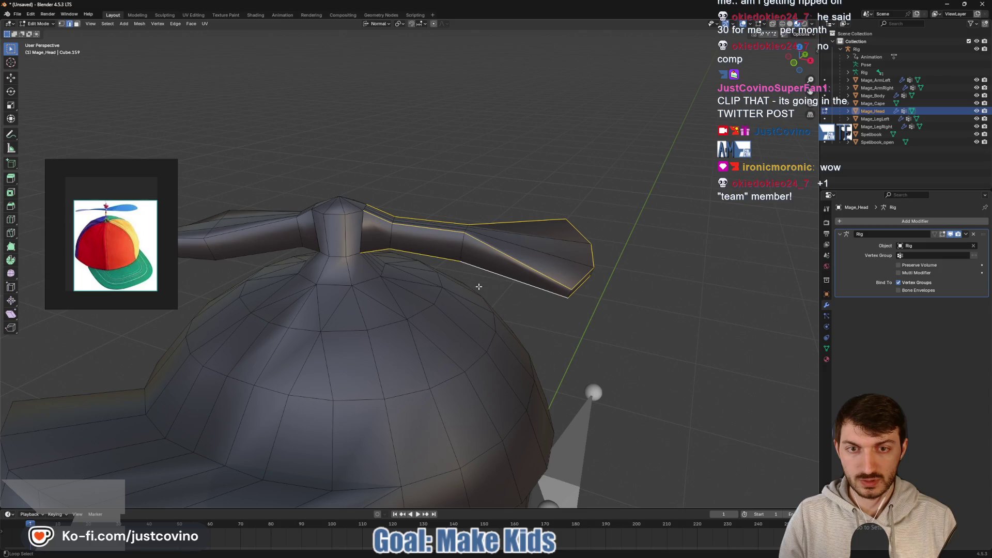
alt+shift+click(239, 232)
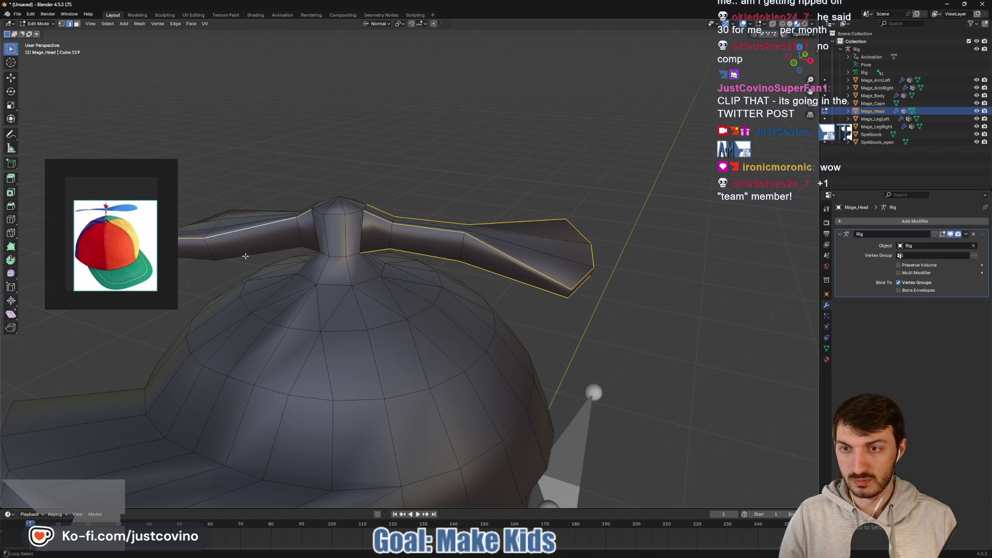
Add the right blade's lower loop and tip loop, then bevel all selected edges with two segments.
drag(241, 270, 394, 269)
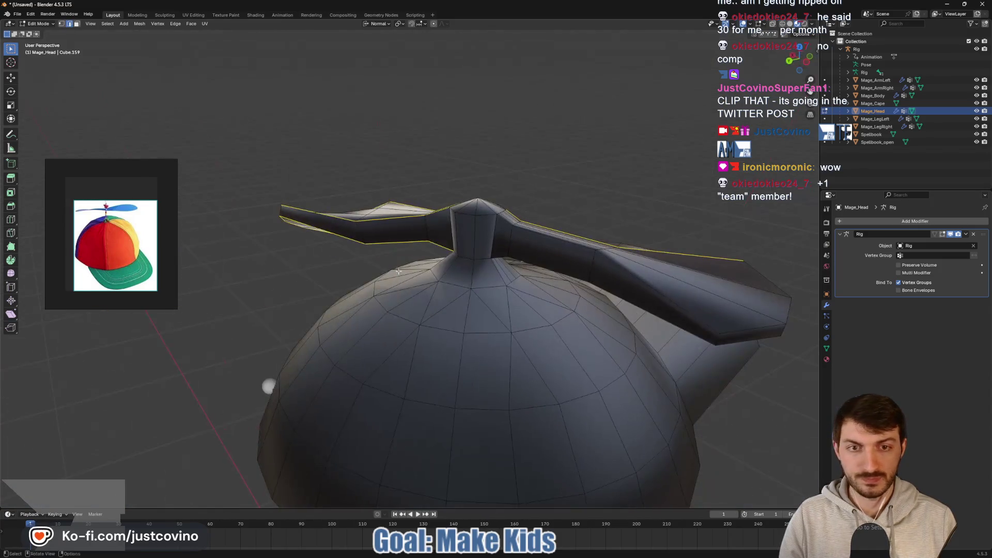
alt+shift+click(623, 269)
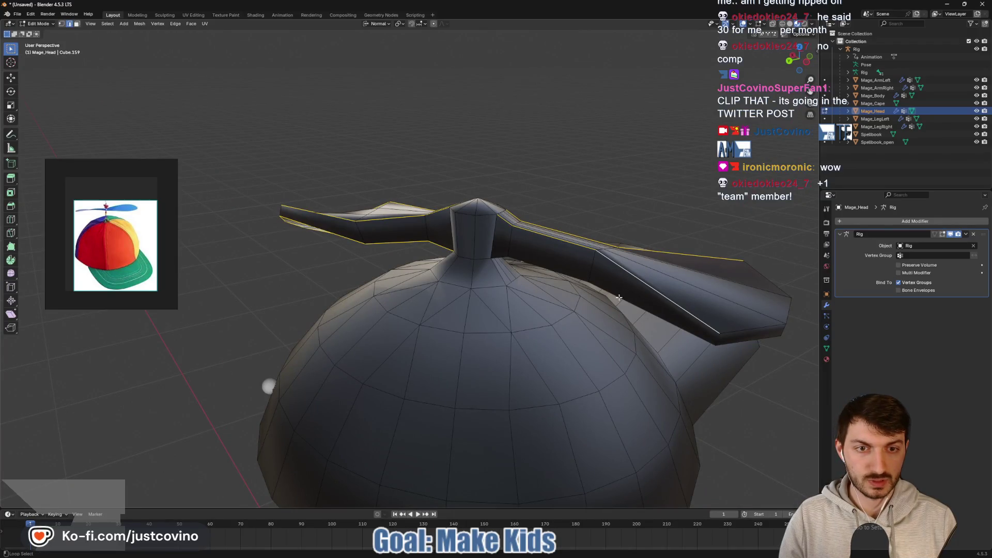
alt+shift+click(753, 329)
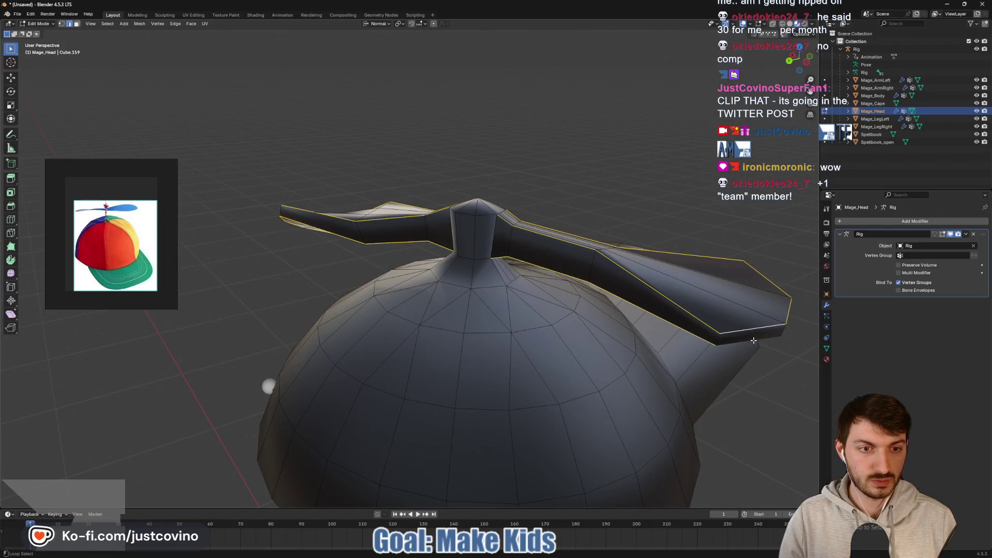
mouse_move(439, 310)
mouse_down()
mouse_move(508, 328)
mouse_move(423, 341)
mouse_move(467, 328)
mouse_up()
key(ctrl+b)
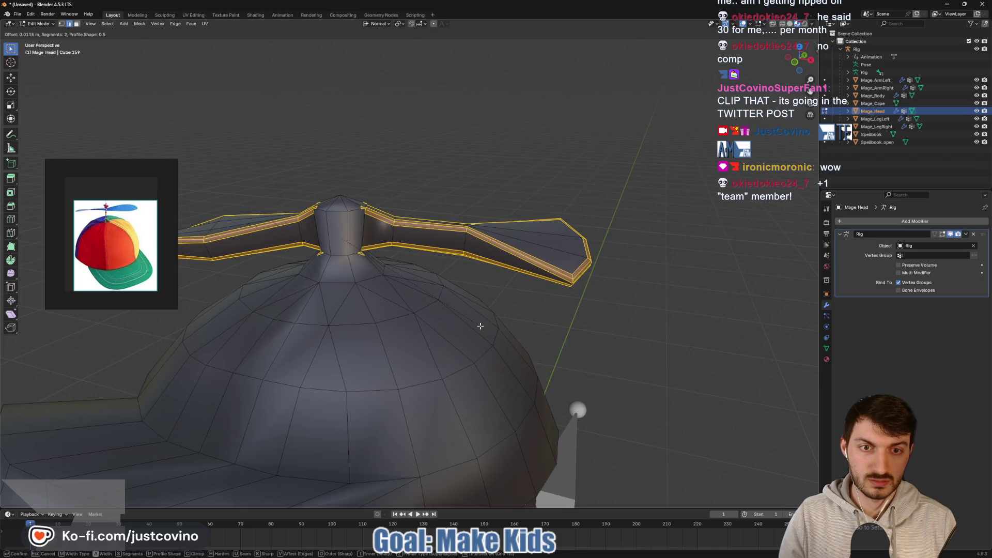
click(480, 327)
click(581, 326)
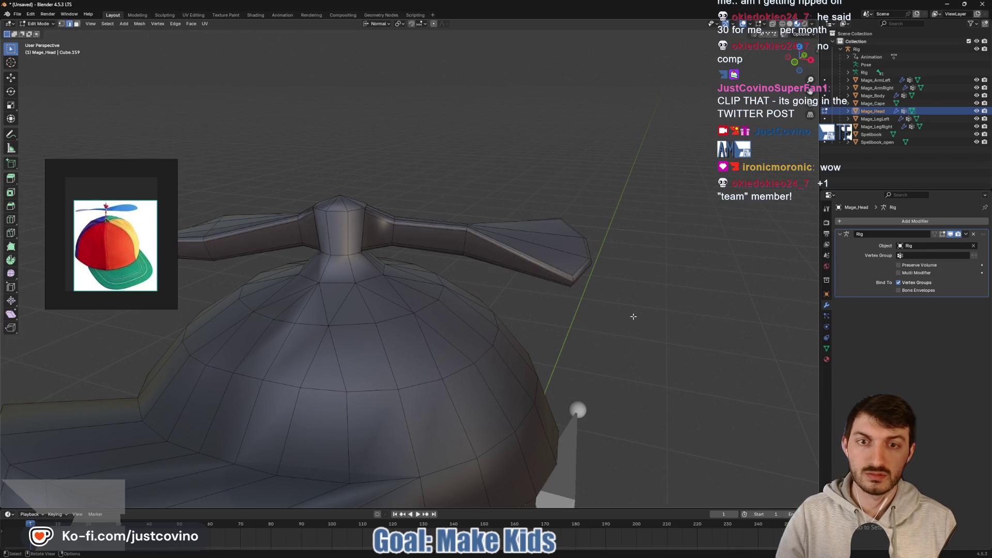
key(Tab)
scroll(557, 318, down, 5)
mouse_move(557, 319)
mouse_down()
mouse_move(458, 337)
mouse_move(583, 332)
mouse_move(476, 333)
mouse_up()
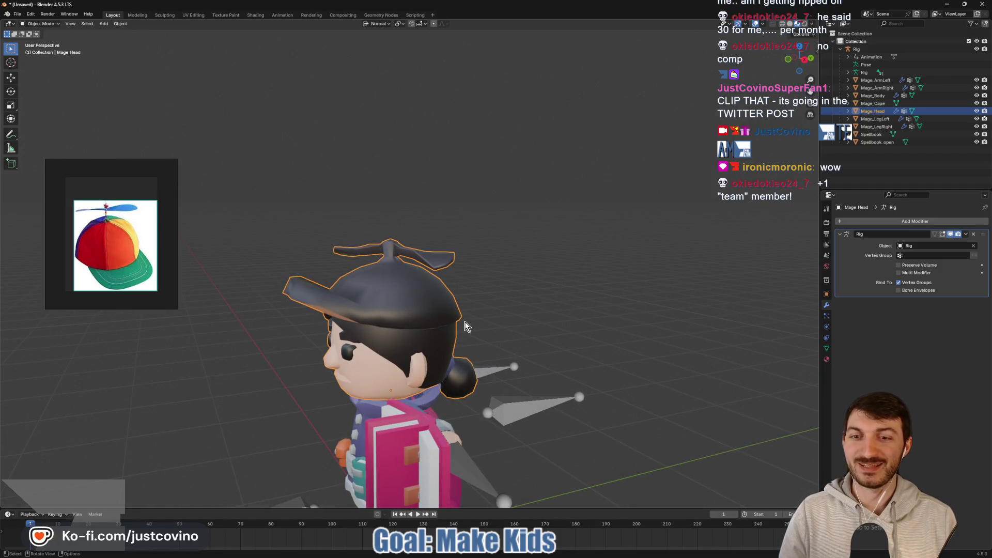
key(Tab)
mouse_move(450, 313)
mouse_down()
mouse_move(424, 282)
mouse_move(414, 304)
mouse_move(505, 294)
mouse_move(441, 309)
mouse_up()
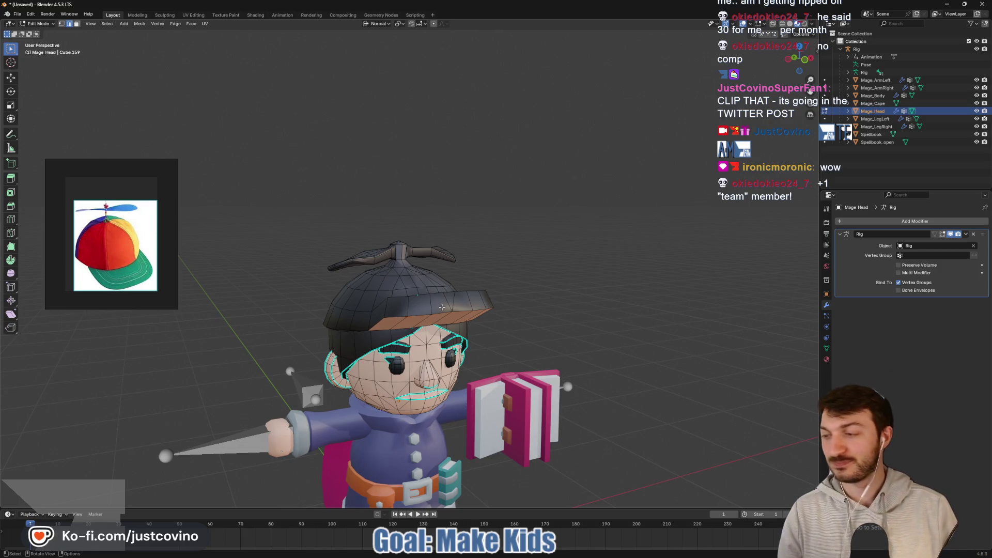
mouse_move(442, 307)
mouse_down()
mouse_move(434, 330)
mouse_move(415, 301)
mouse_move(376, 290)
mouse_move(403, 284)
mouse_up()
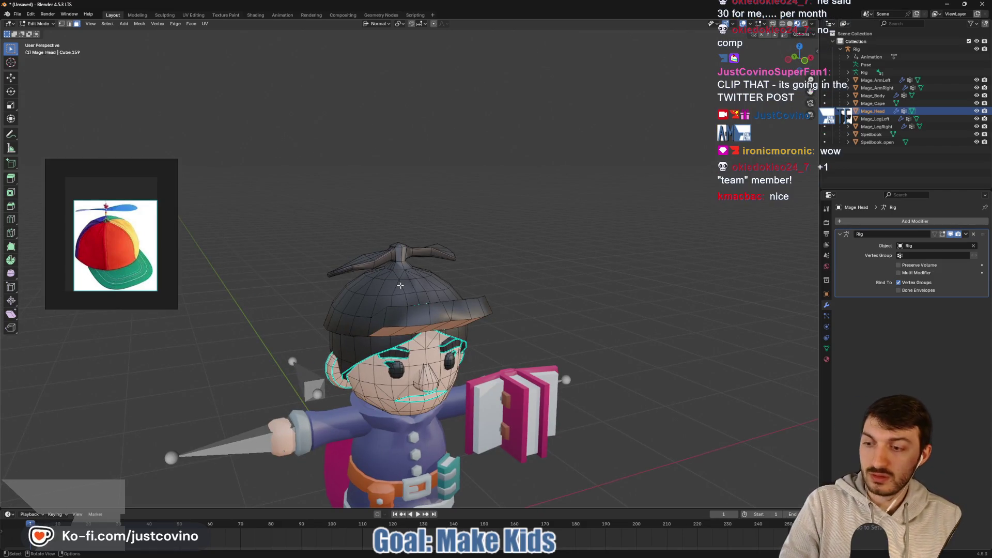
Create a new material named hat_base in a new slot and assign it to the cap mesh.
key(l)
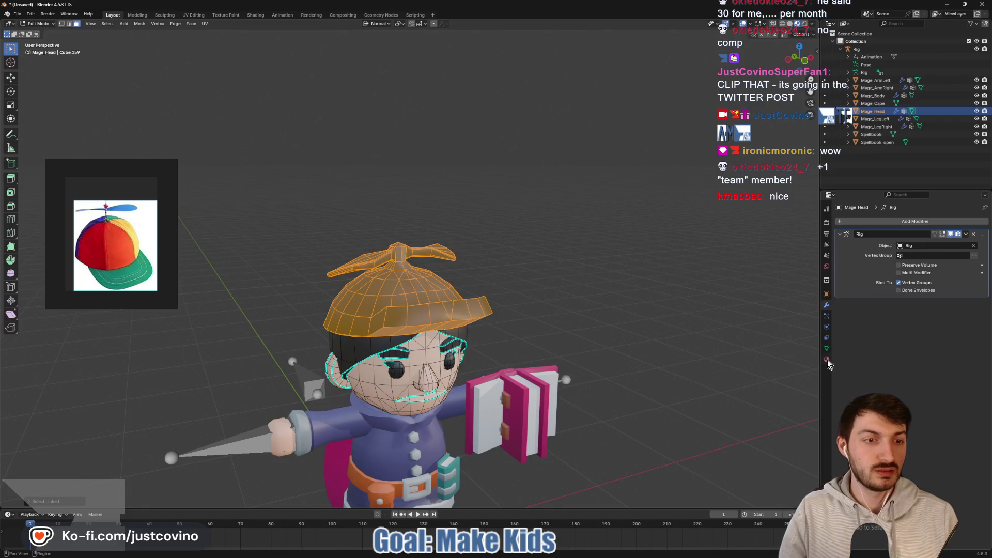
click(827, 360)
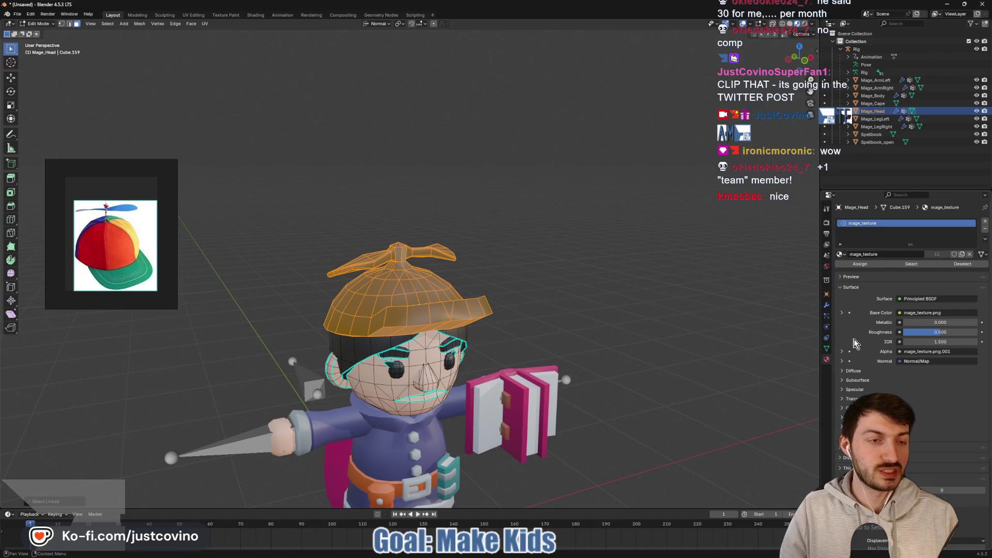
click(985, 221)
click(866, 271)
click(894, 269)
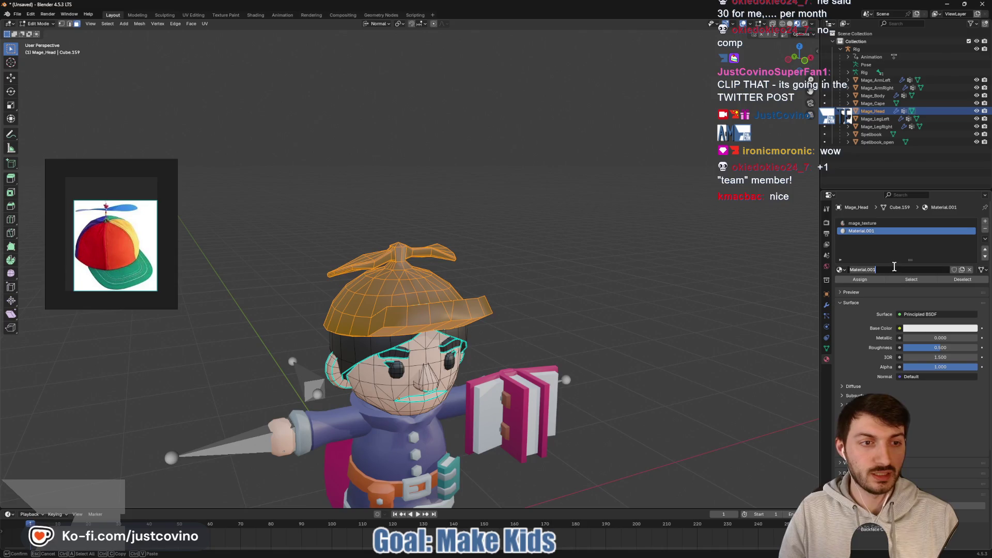
text(_)
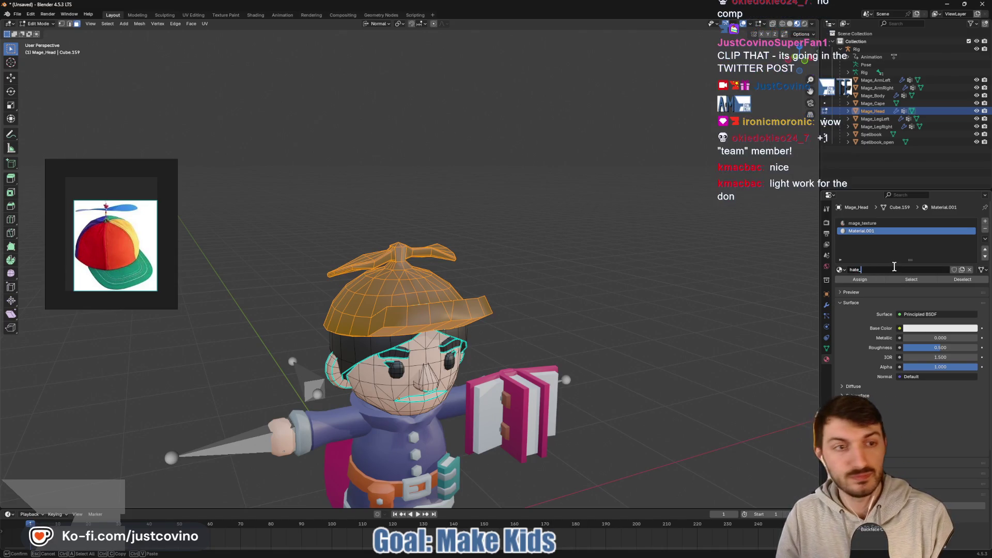
text(_)
text(e)
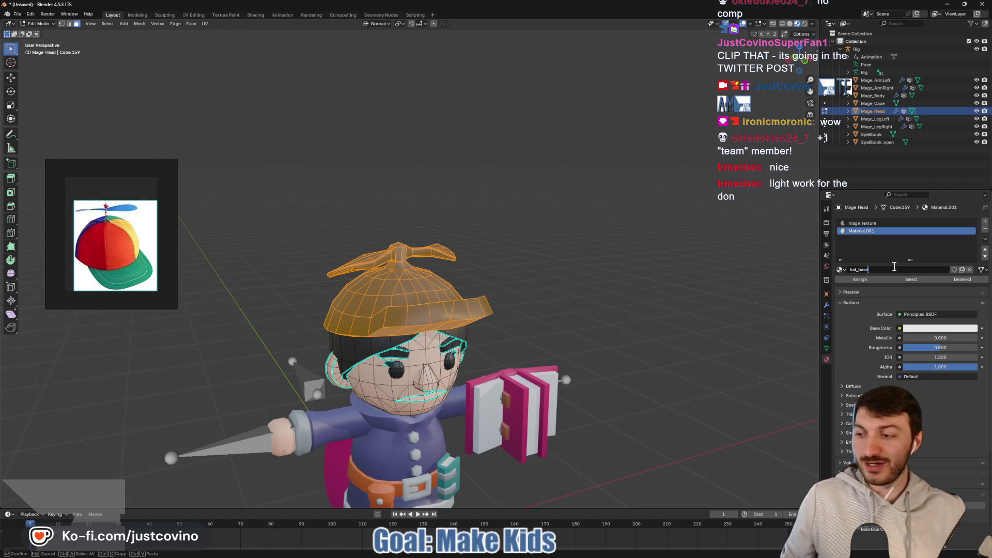
key(Return)
click(861, 280)
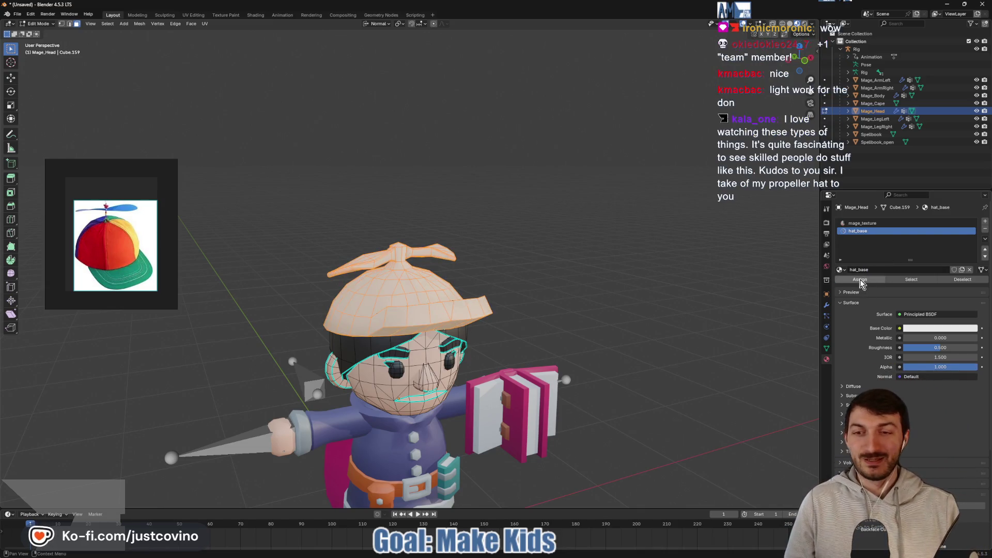
Set hat_base's base colour to a dark green.
click(926, 331)
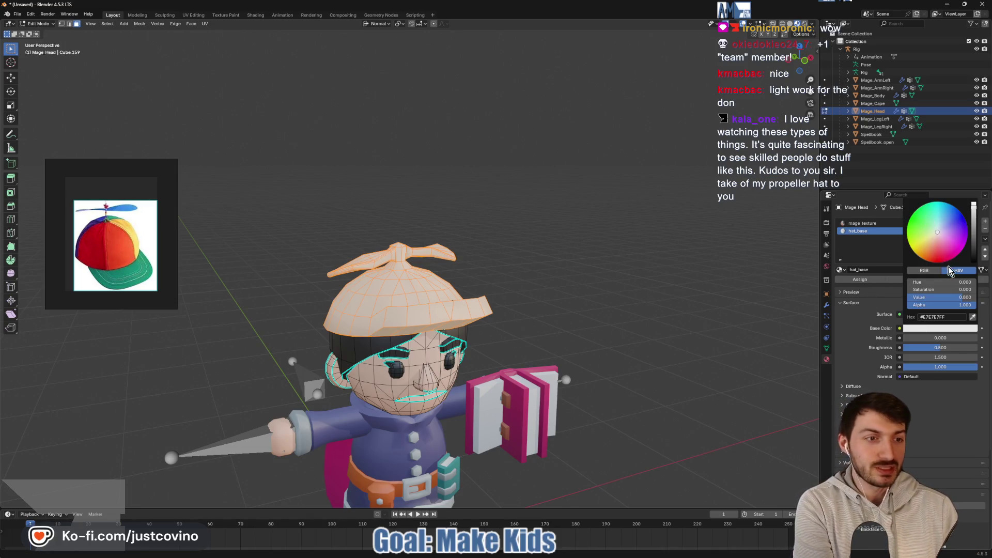
click(914, 331)
drag(918, 236, 924, 212)
click(975, 223)
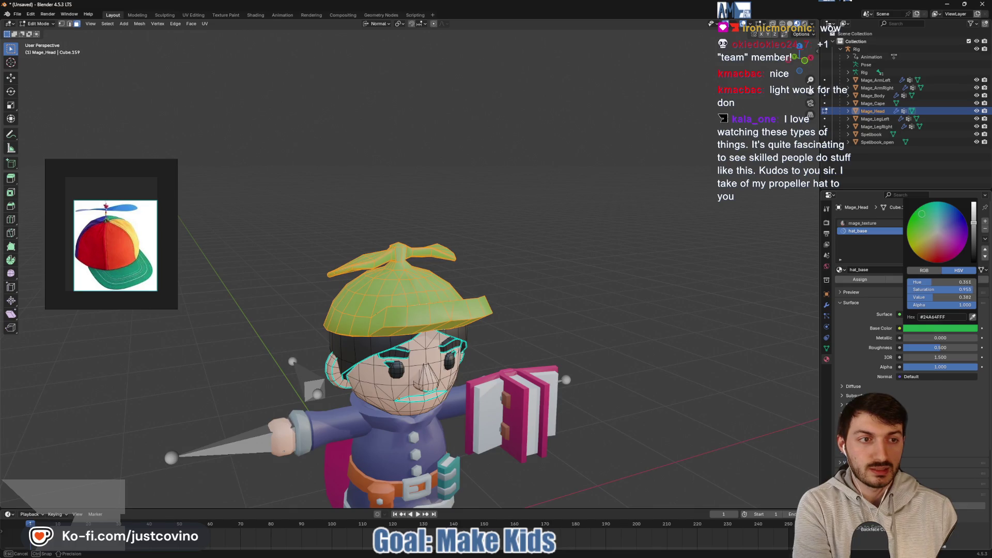
drag(974, 223, 974, 239)
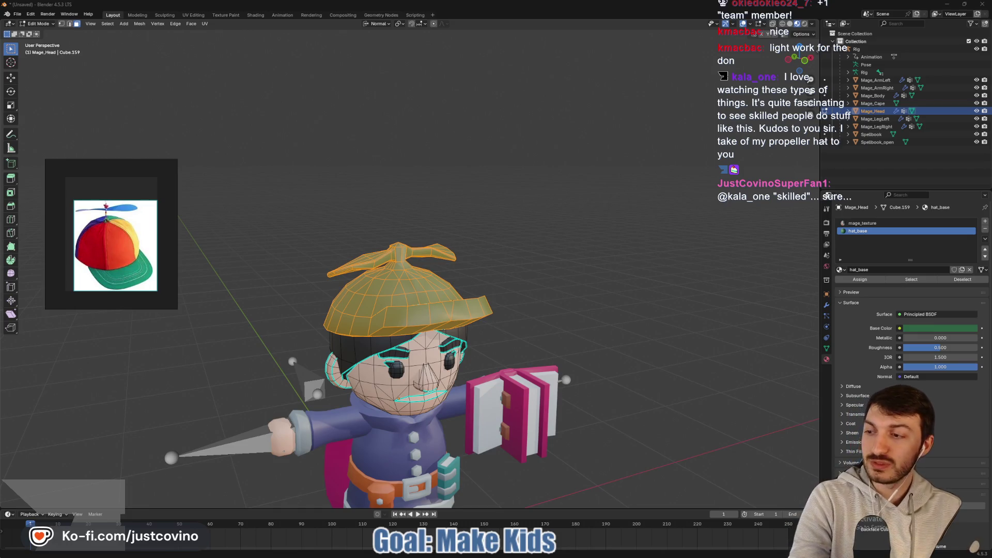
mouse_move(585, 239)
mouse_down()
mouse_move(491, 221)
mouse_move(537, 242)
mouse_up()
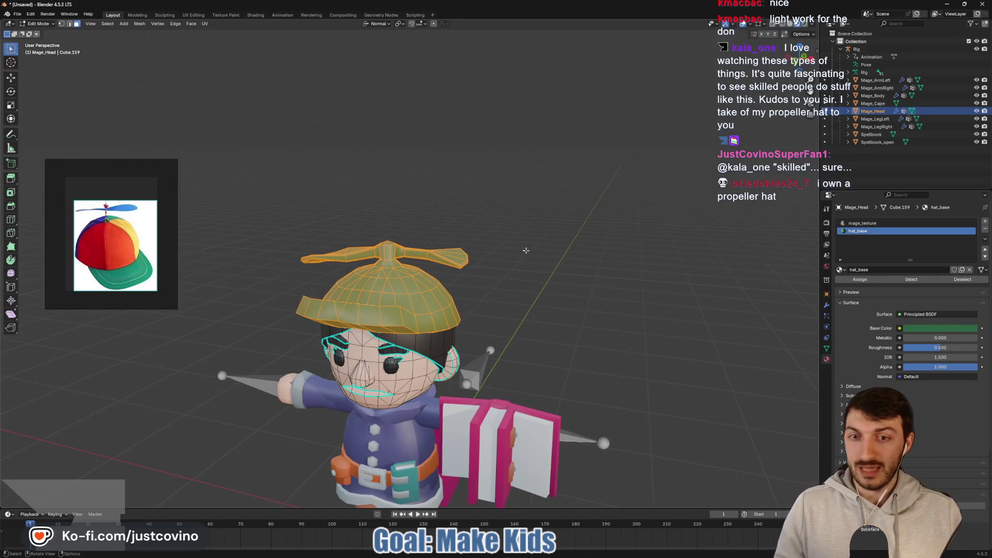
Clear the cap selection and turn on X-ray to see the propeller through the mesh.
drag(526, 251, 539, 253)
key(alt+a)
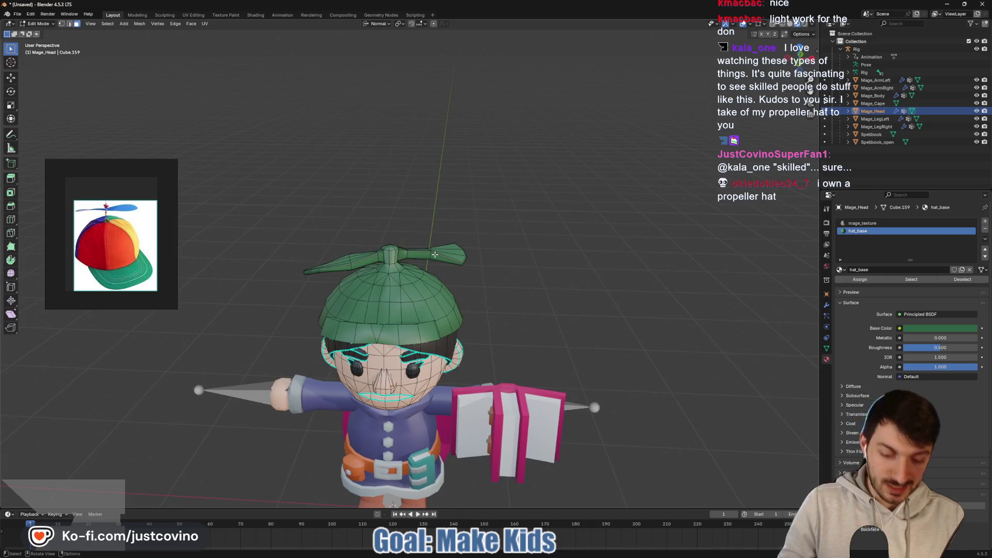
key(l)
key(alt+a)
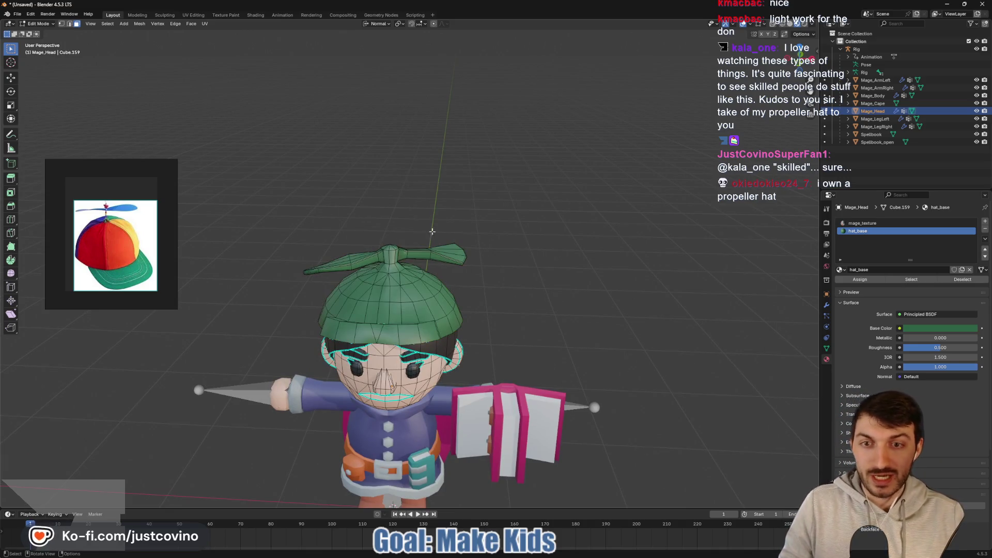
key(alt+z)
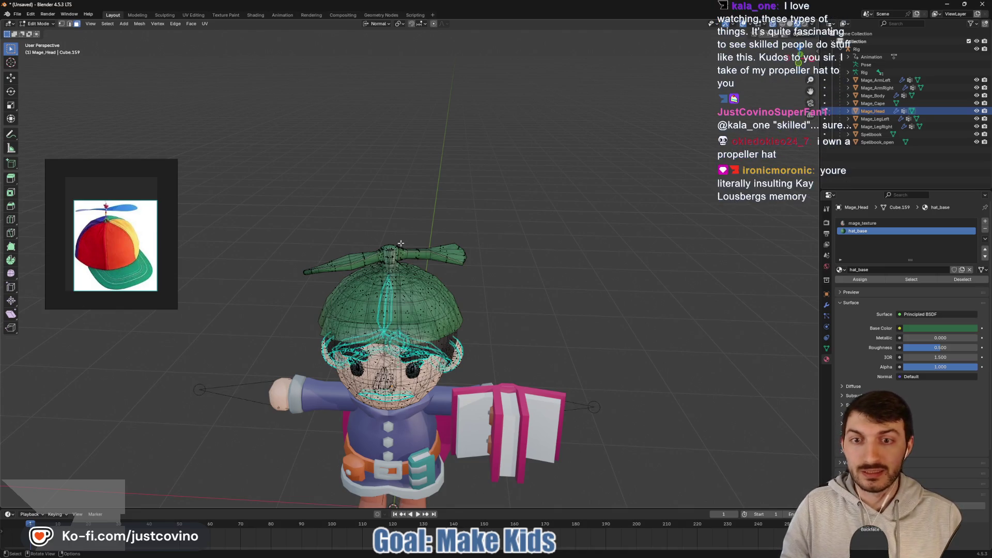
scroll(443, 258, up, 1)
drag(523, 277, 522, 269)
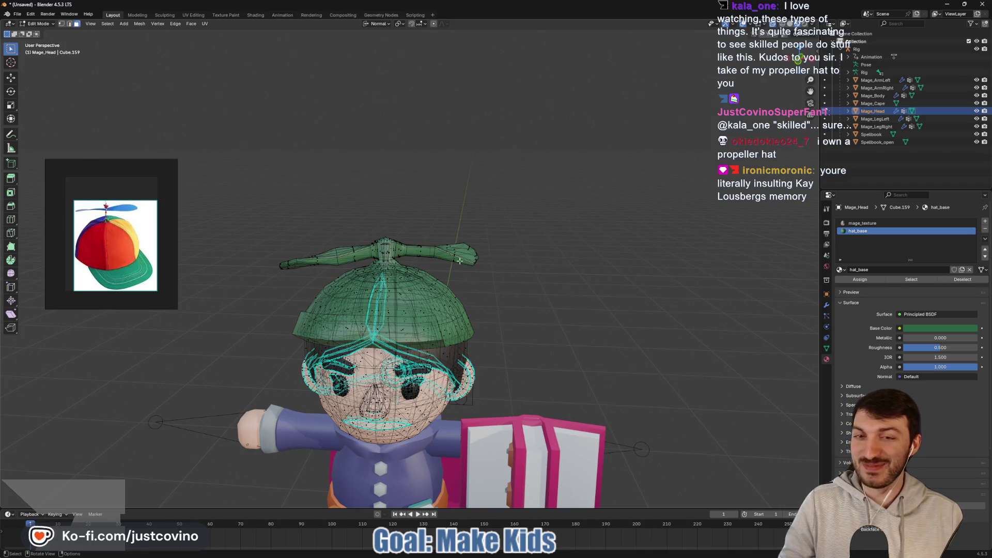
scroll(411, 233, up, 3)
Box-select the propeller blade and hub faces on top of the cap.
mouse_move(389, 210)
mouse_down()
mouse_move(407, 252)
mouse_move(569, 262)
mouse_up()
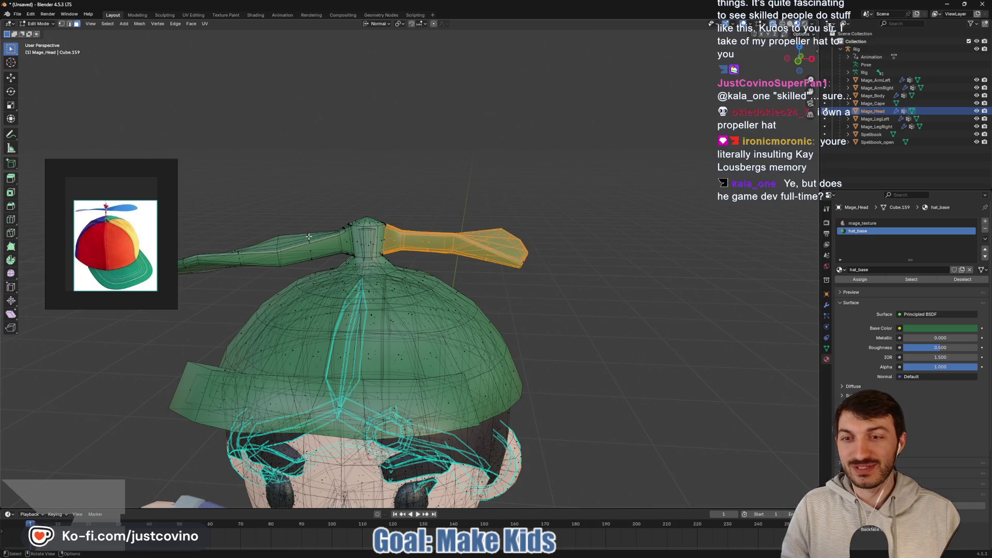
scroll(279, 224, down, 1)
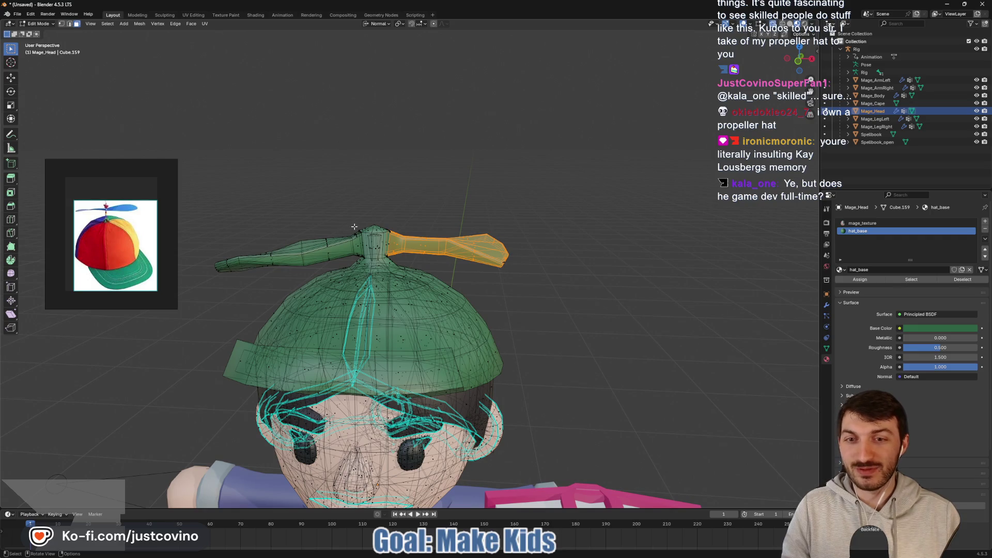
scroll(354, 226, up, 5)
mouse_move(362, 238)
mouse_down()
mouse_move(462, 273)
mouse_move(413, 243)
mouse_move(288, 196)
mouse_move(295, 256)
mouse_move(279, 258)
mouse_move(297, 251)
mouse_up()
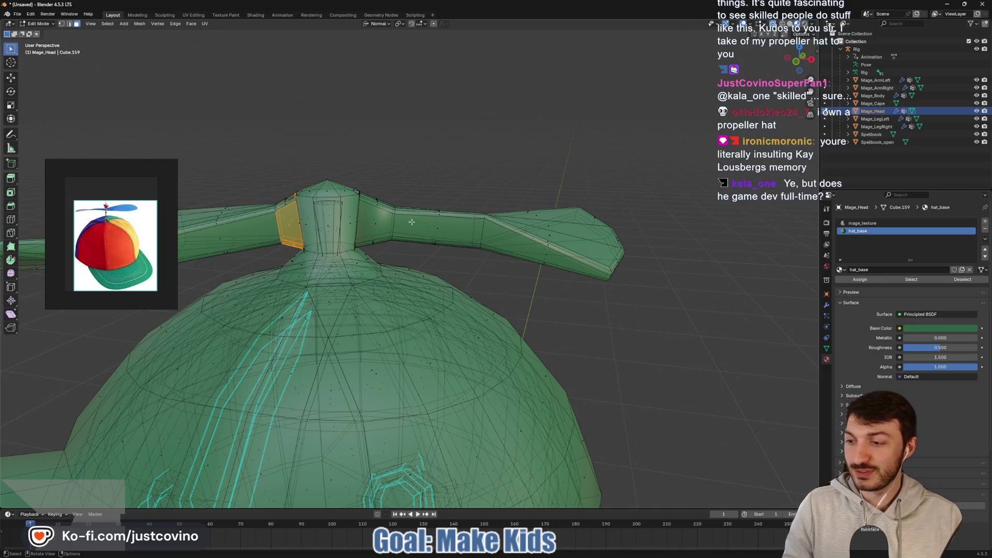
scroll(411, 222, down, 1)
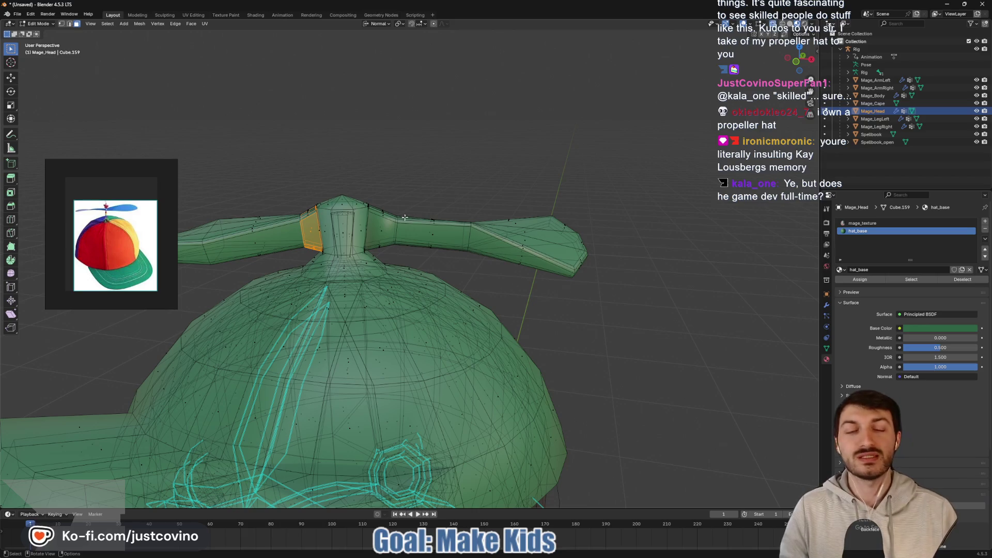
mouse_move(375, 203)
mouse_down()
mouse_move(406, 259)
mouse_move(603, 258)
mouse_up()
mouse_move(459, 207)
mouse_down()
mouse_move(632, 289)
mouse_move(639, 281)
mouse_move(618, 271)
mouse_move(620, 259)
mouse_move(625, 302)
mouse_up()
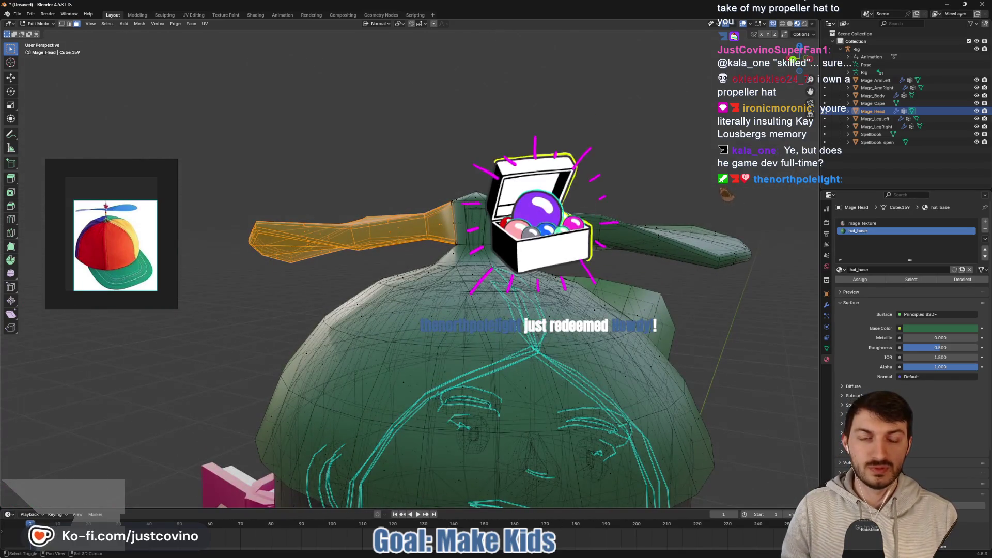
key(b)
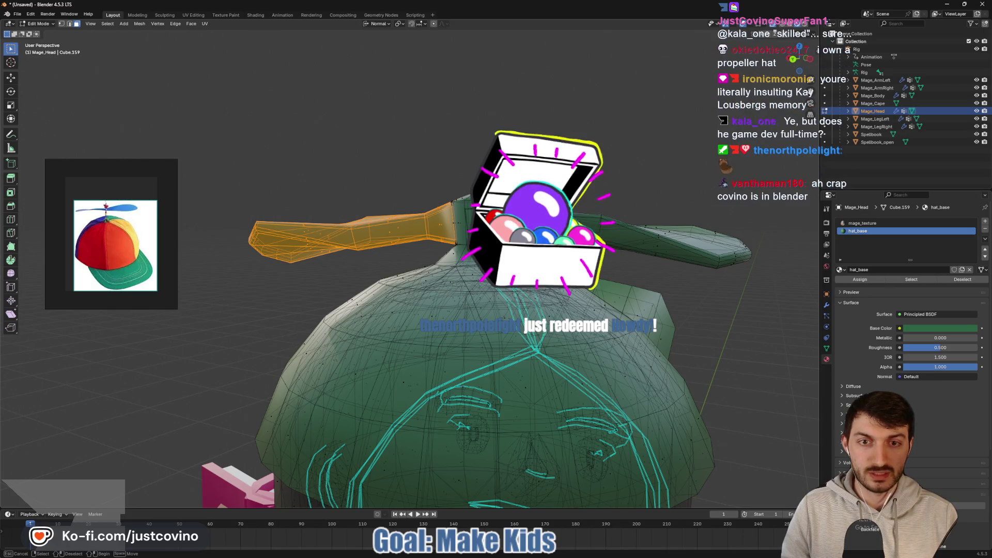
drag(498, 197, 605, 253)
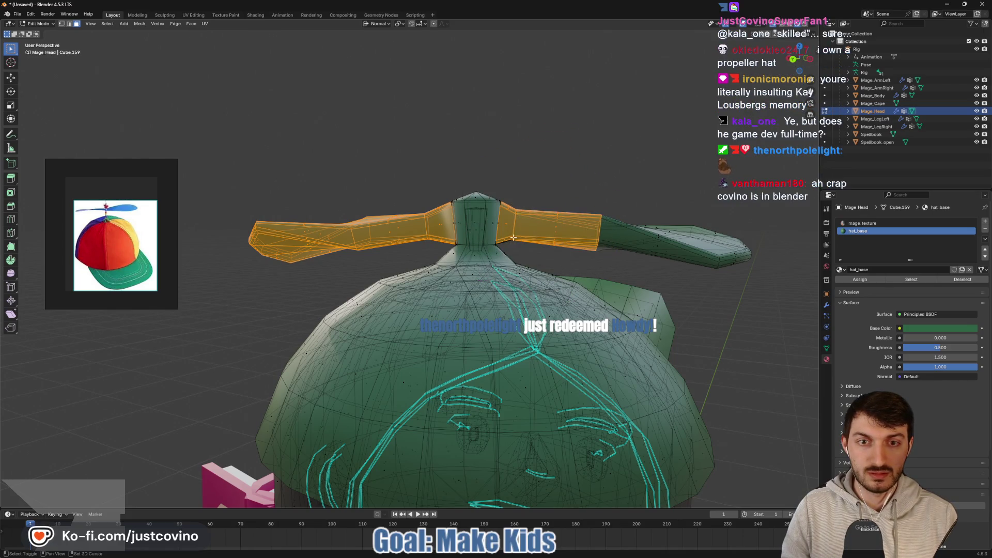
key(b)
drag(583, 197, 746, 274)
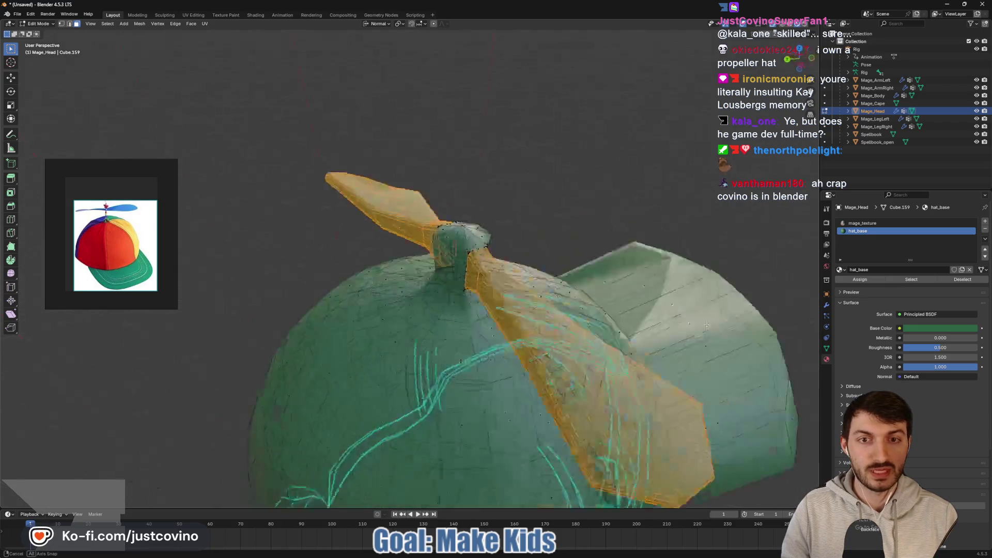
drag(608, 308, 608, 307)
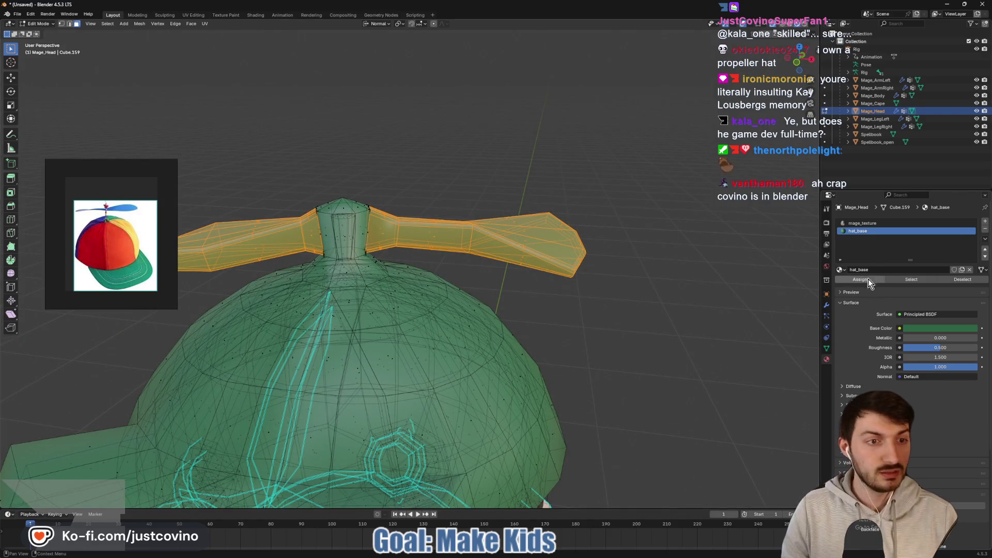
Create a Propeller material in a new slot, assign it to the propeller faces, then switch to the browser.
click(985, 221)
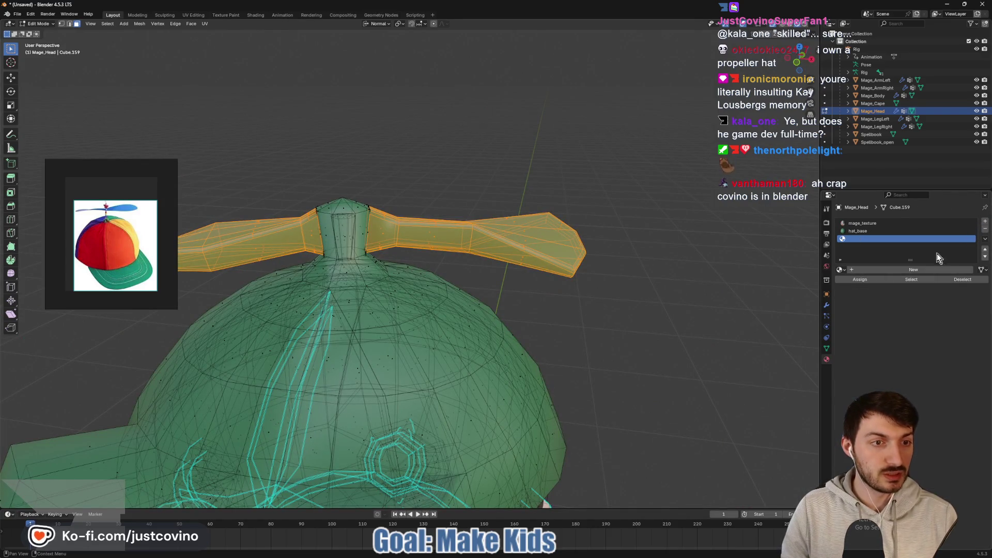
click(879, 270)
text(Prope)
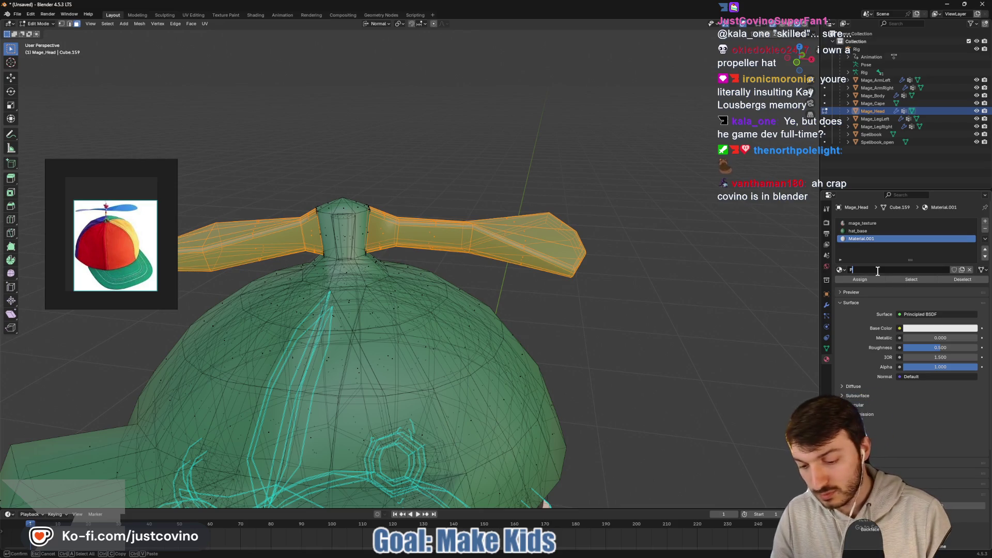
text(ller)
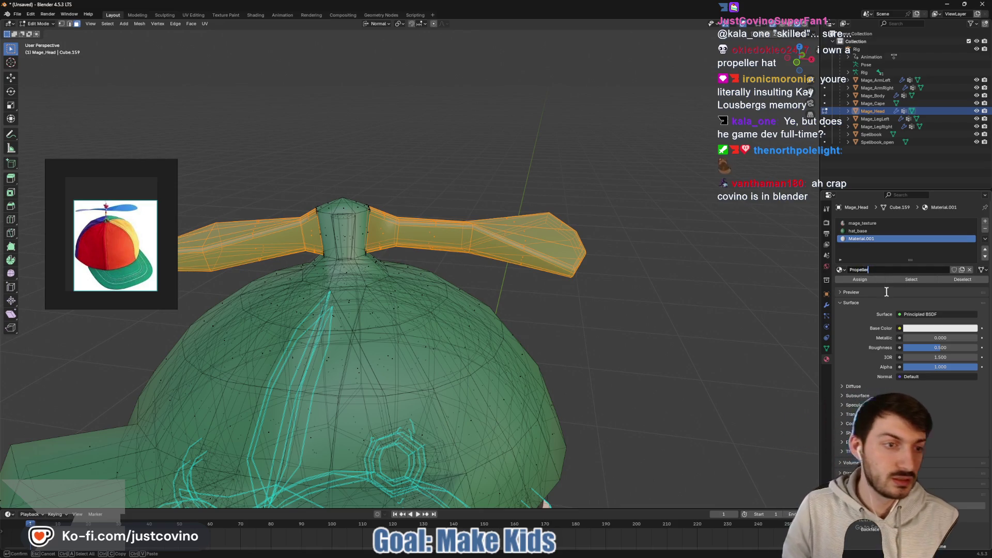
click(862, 279)
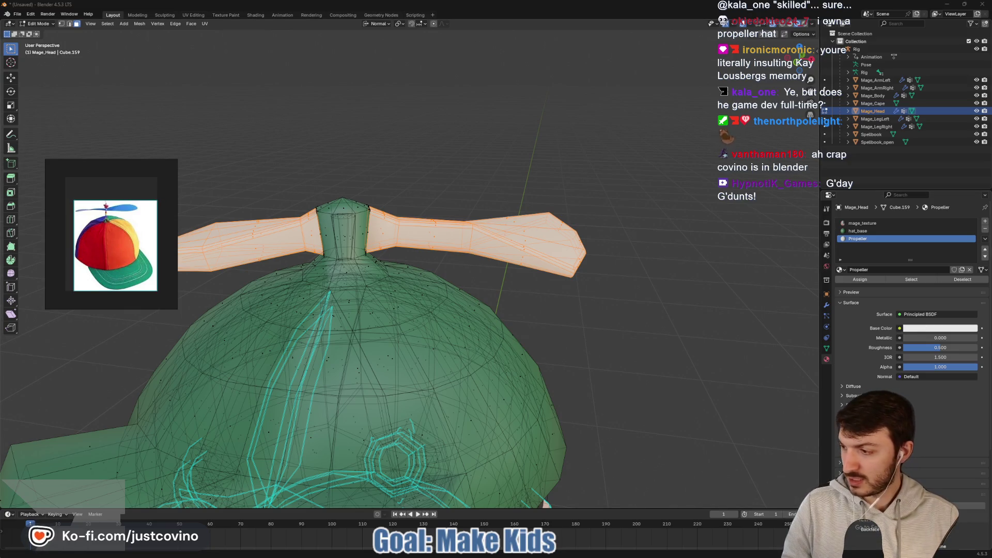
key(alt+Tab)
click(281, 181)
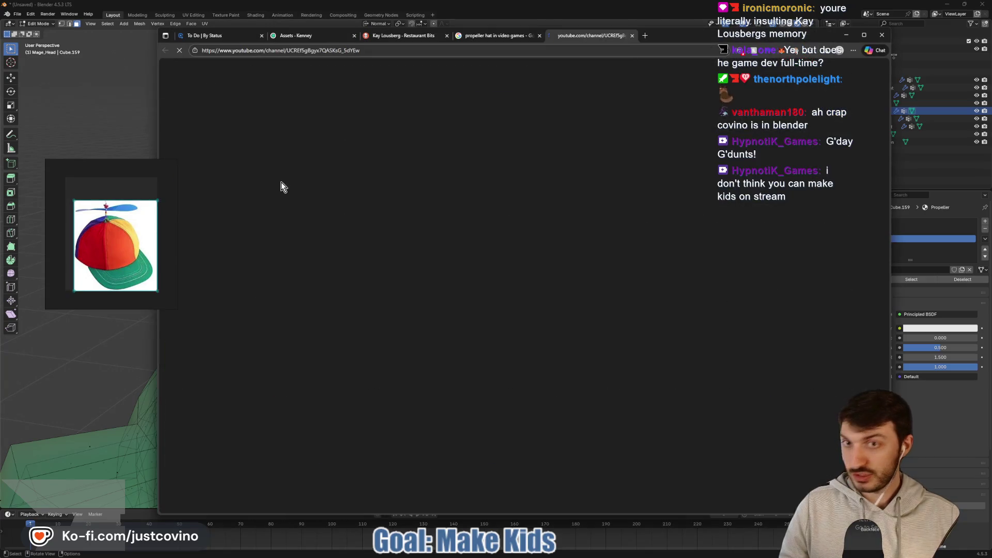
Close the YouTube tab, review the 'propeller hat in video games' images, then return to Blender.
key(ctrl+w)
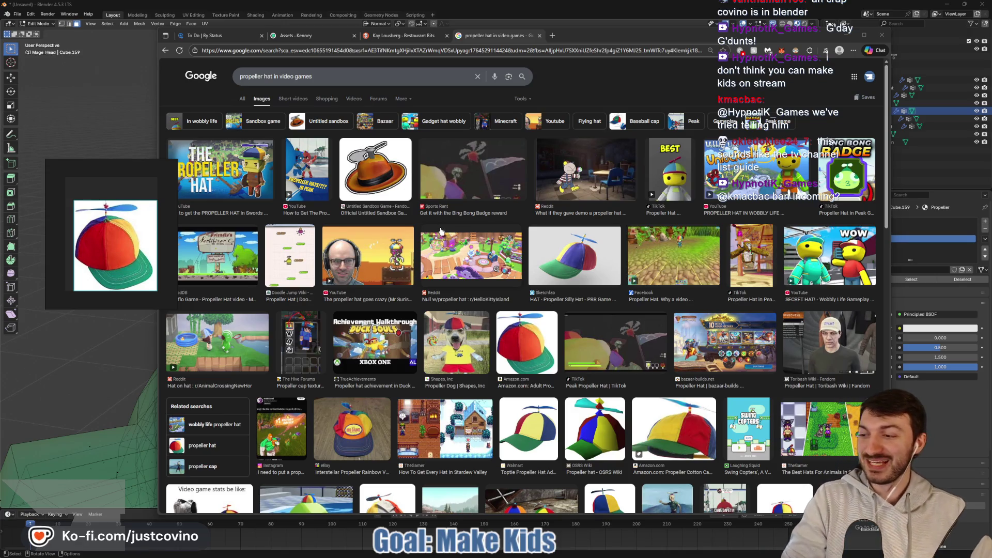
click(135, 153)
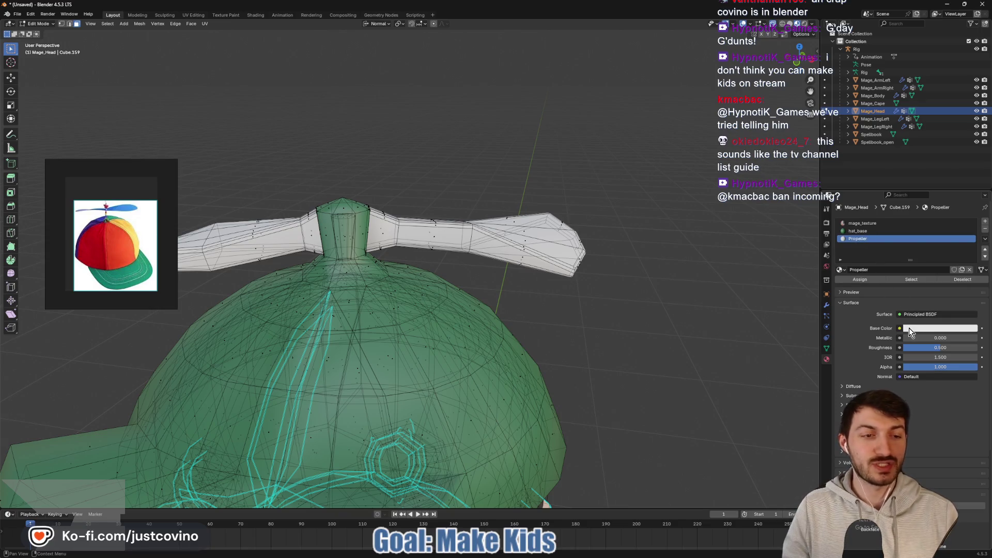
Set the Propeller material to roughness 1.000 and a blue base colour (#3590E7), then turn off X-ray.
drag(935, 351, 974, 351)
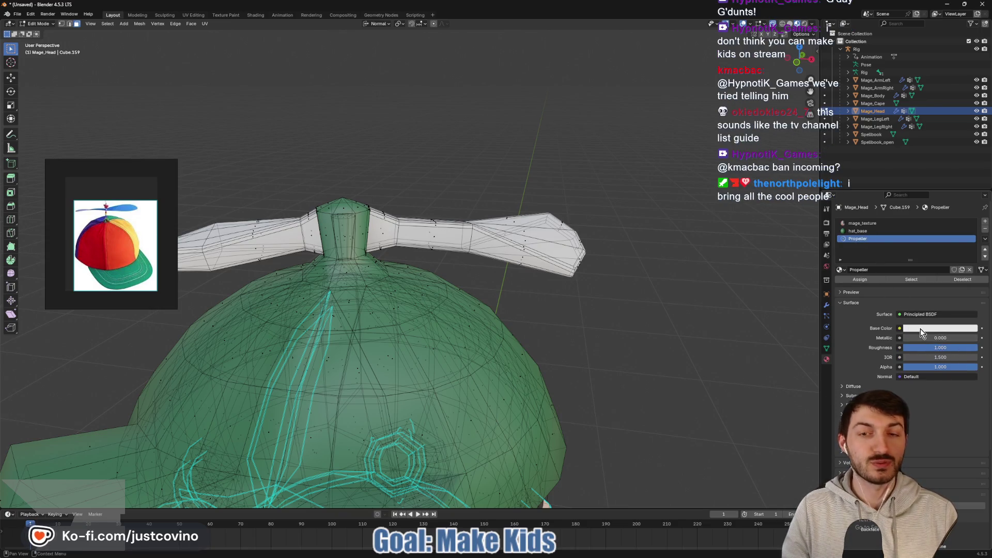
click(920, 329)
mouse_move(947, 214)
mouse_down()
mouse_move(959, 216)
mouse_move(950, 211)
mouse_up()
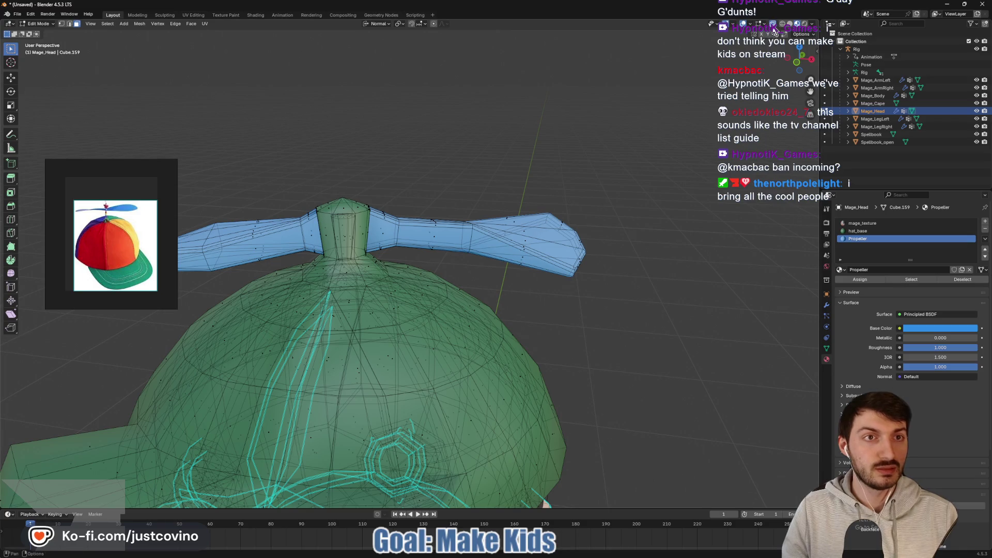
key(alt+z)
scroll(616, 343, down, 4)
mouse_move(616, 343)
mouse_down()
mouse_move(623, 328)
mouse_move(684, 308)
mouse_move(580, 327)
mouse_move(594, 365)
mouse_move(660, 333)
mouse_move(641, 332)
mouse_up()
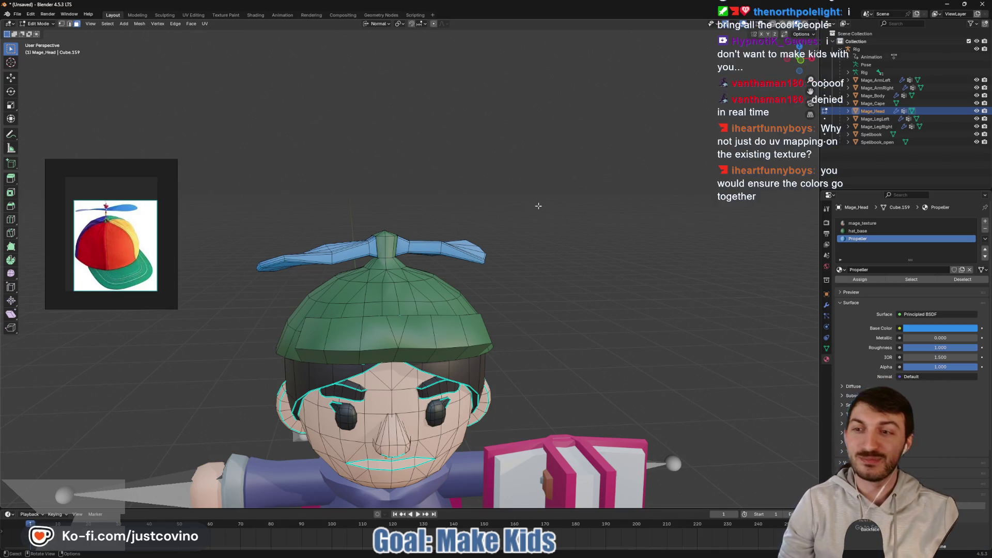
Select the hub's side and top faces joining the propeller to the cap.
scroll(535, 207, up, 5)
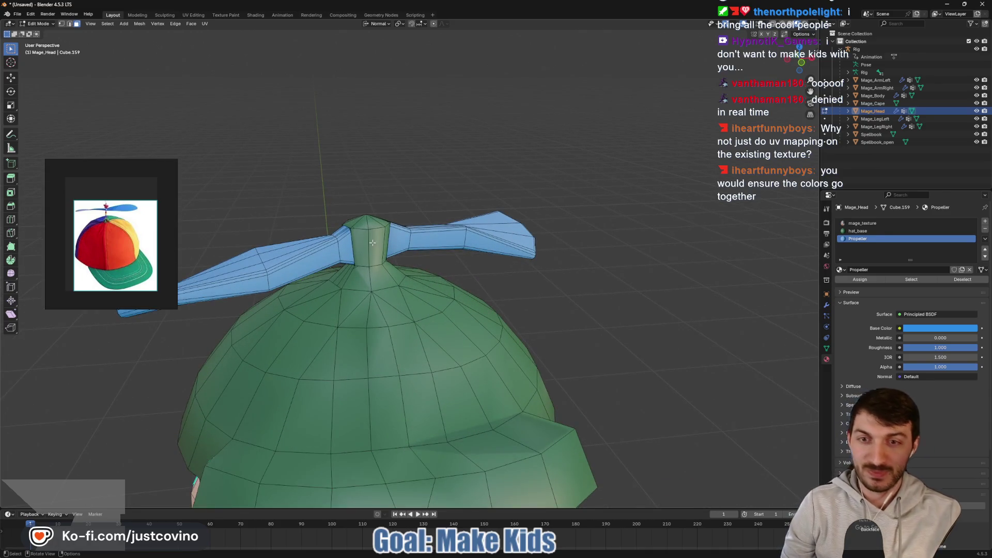
click(371, 252)
alt+click(362, 247)
shift+click(379, 223)
shift+click(381, 251)
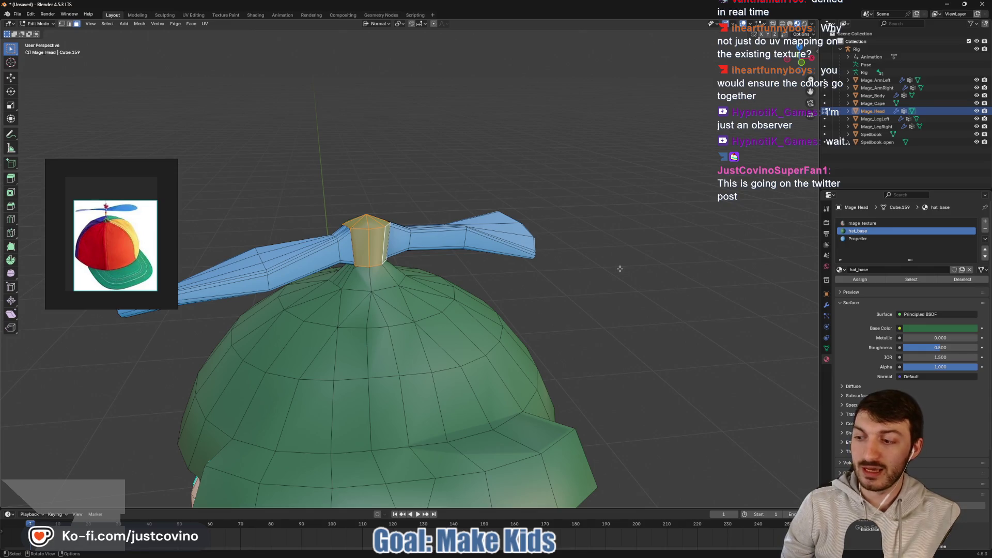
Unlink the Propeller and hat_base materials and go back to the mage_texture slot.
click(884, 238)
click(969, 269)
key(ctrl+z)
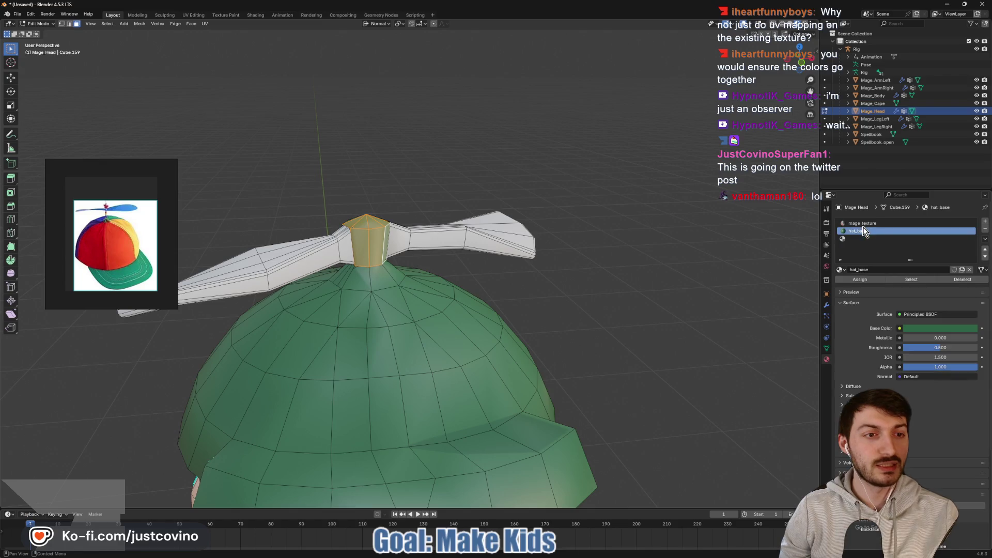
click(970, 270)
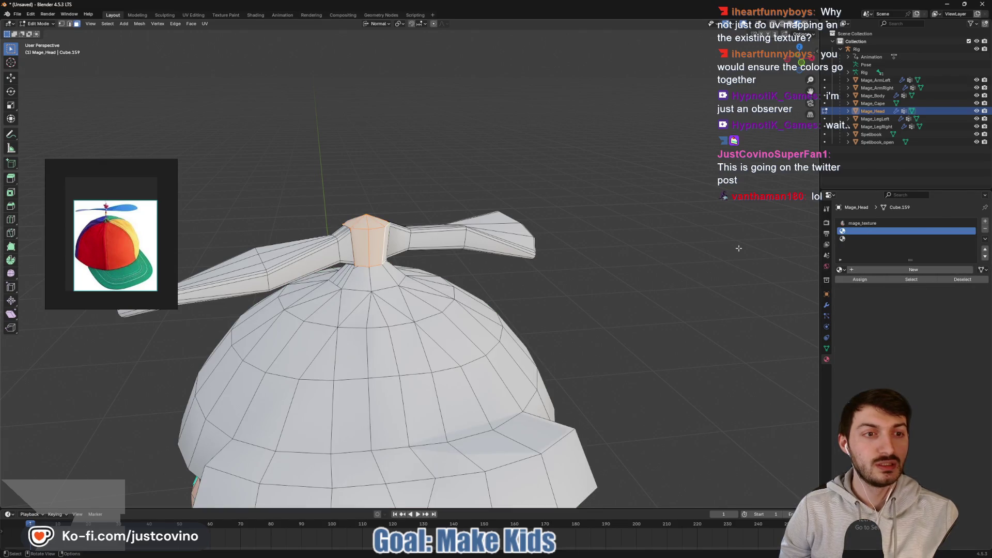
click(860, 239)
click(985, 229)
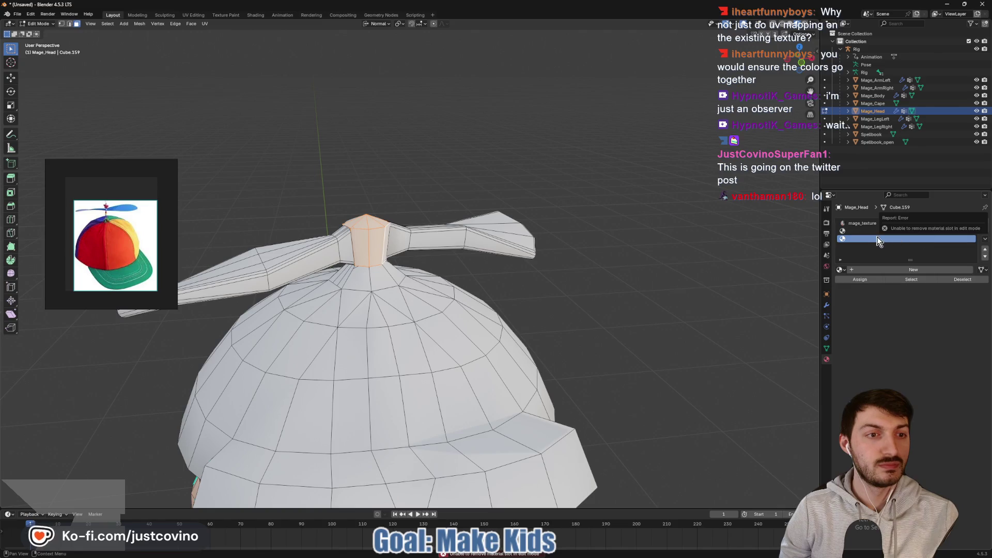
click(858, 224)
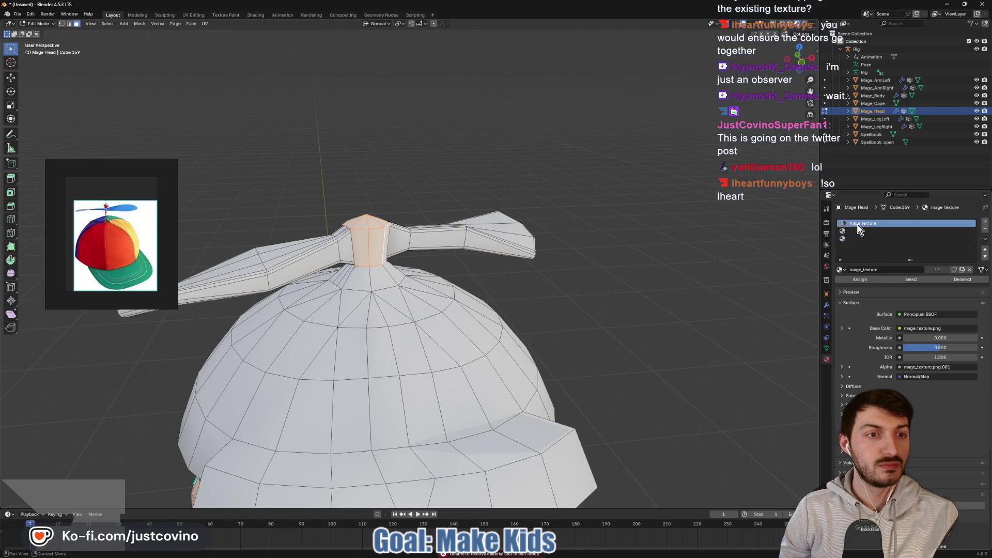
click(864, 238)
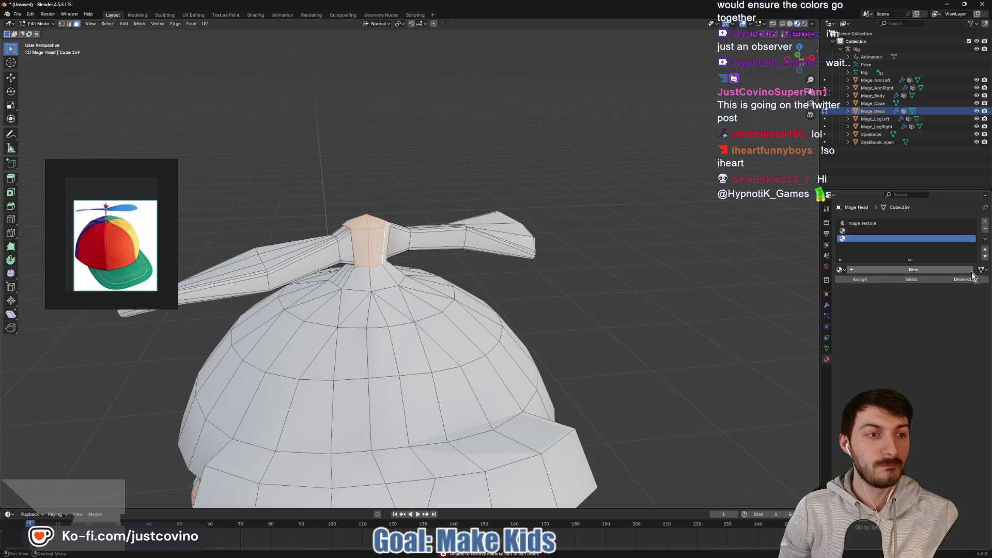
click(861, 223)
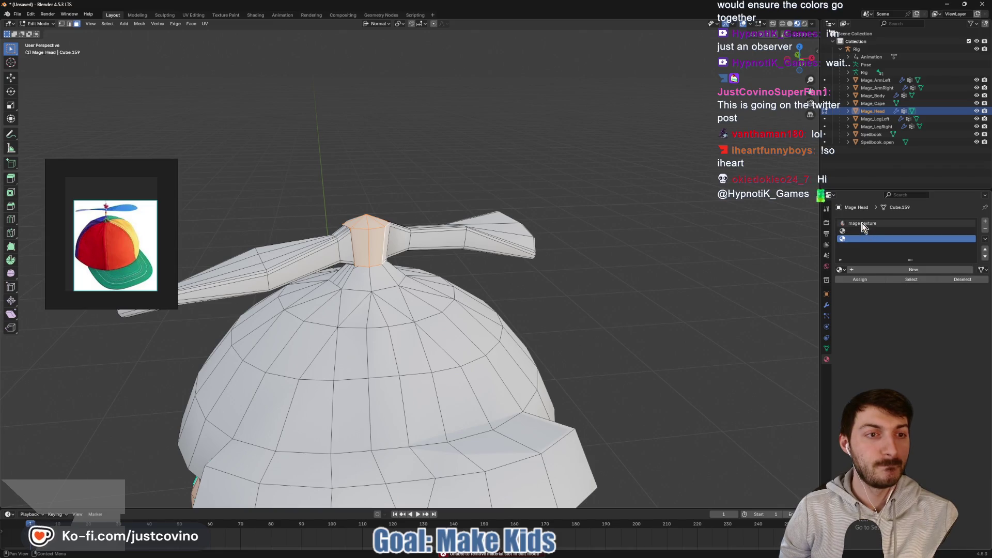
Assign mage_texture to the whole mesh, then select the cap and bring up the UV unwrap menu.
key(a)
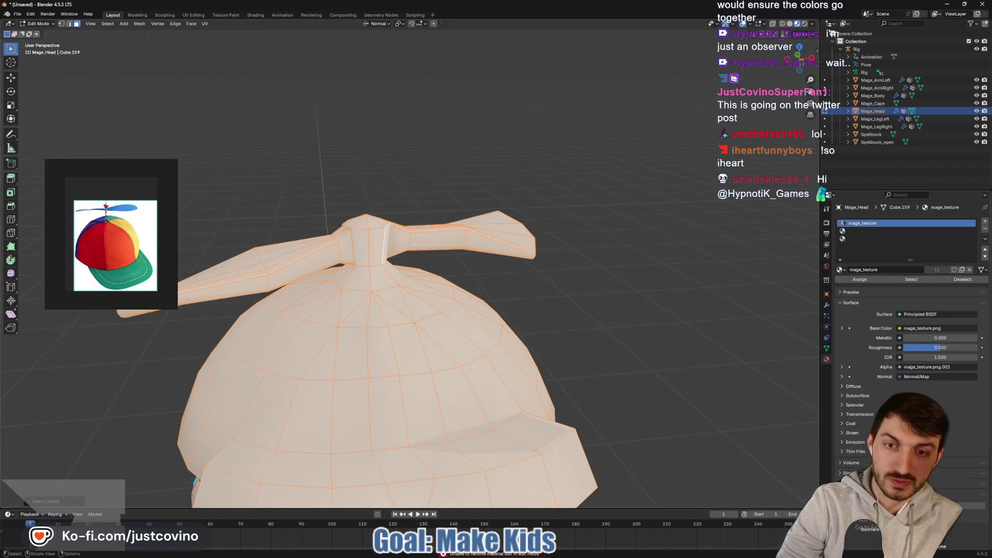
click(860, 280)
key(alt+a)
mouse_move(686, 297)
mouse_down()
mouse_move(618, 281)
mouse_move(596, 315)
mouse_up()
scroll(596, 314, down, 2)
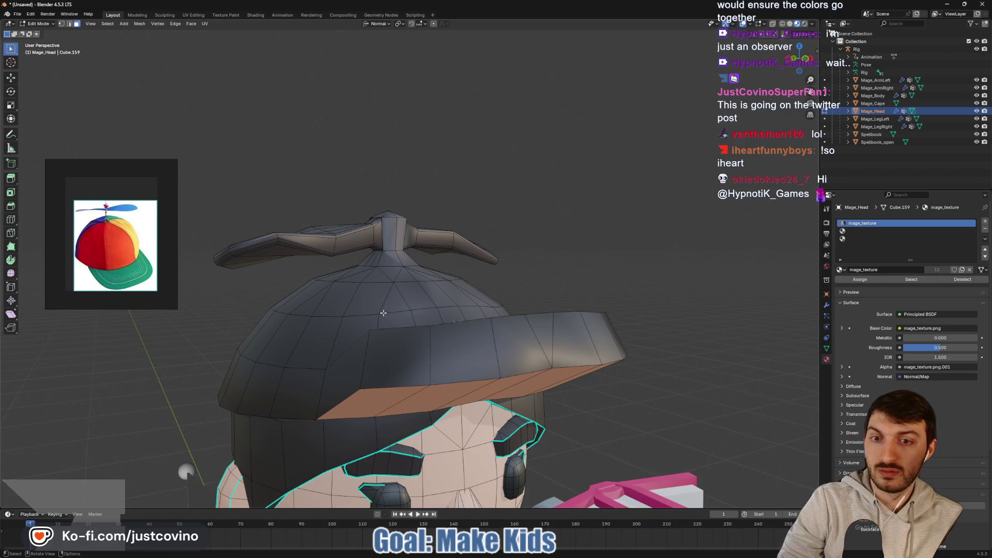
key(l)
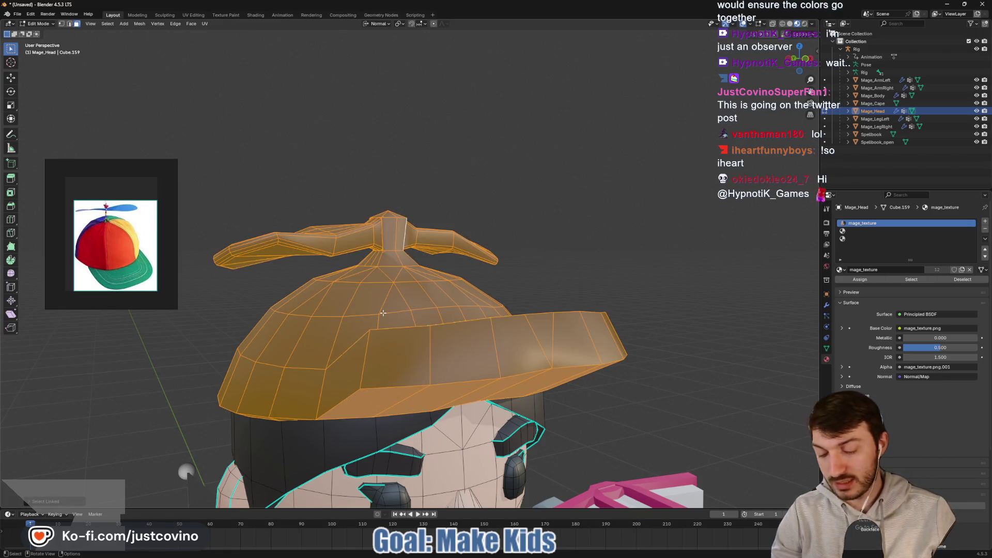
key(u)
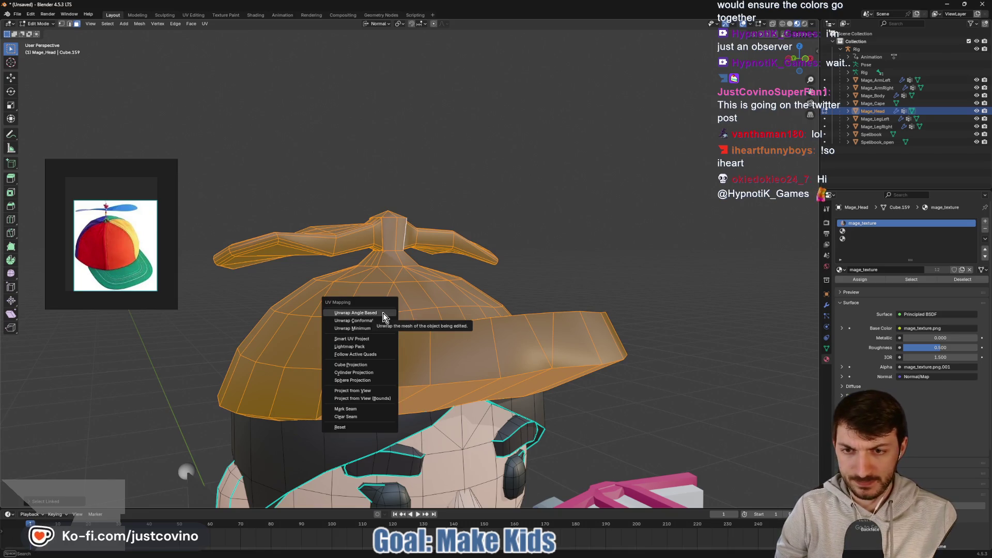